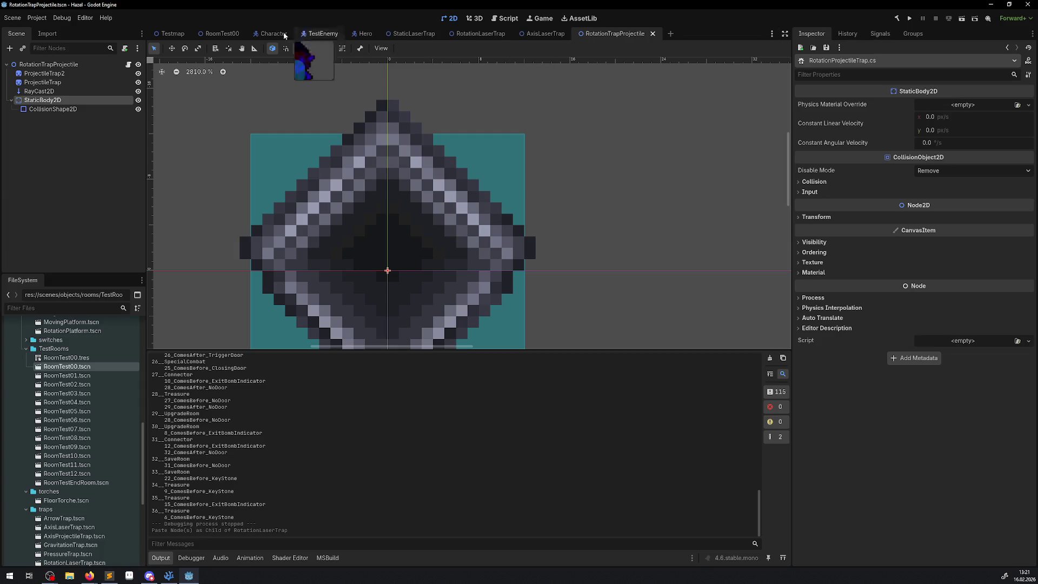
Select RotationLaserTrap in the RoomTest00 scene and run the project.
click(215, 39)
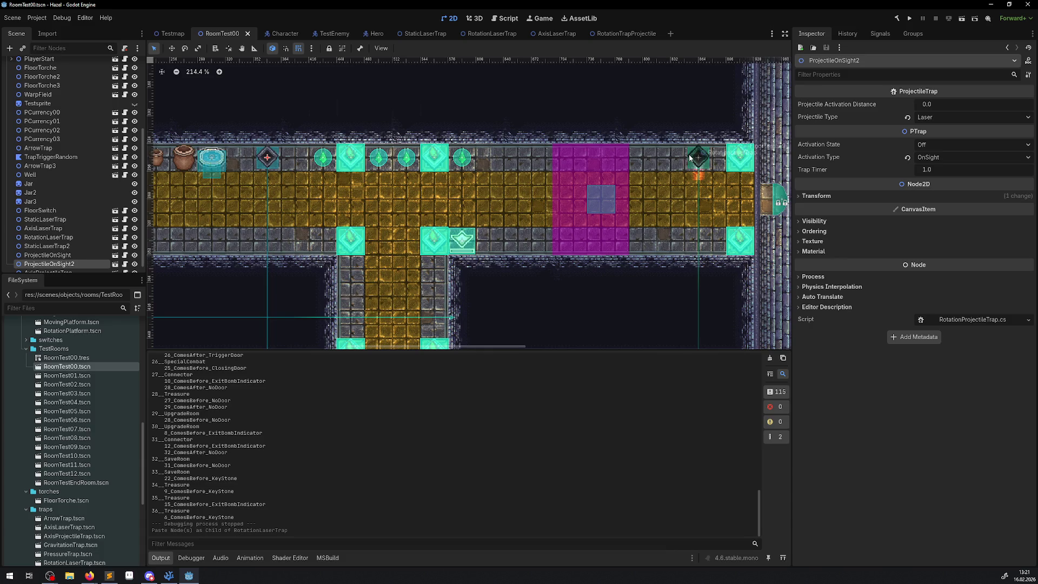
click(694, 169)
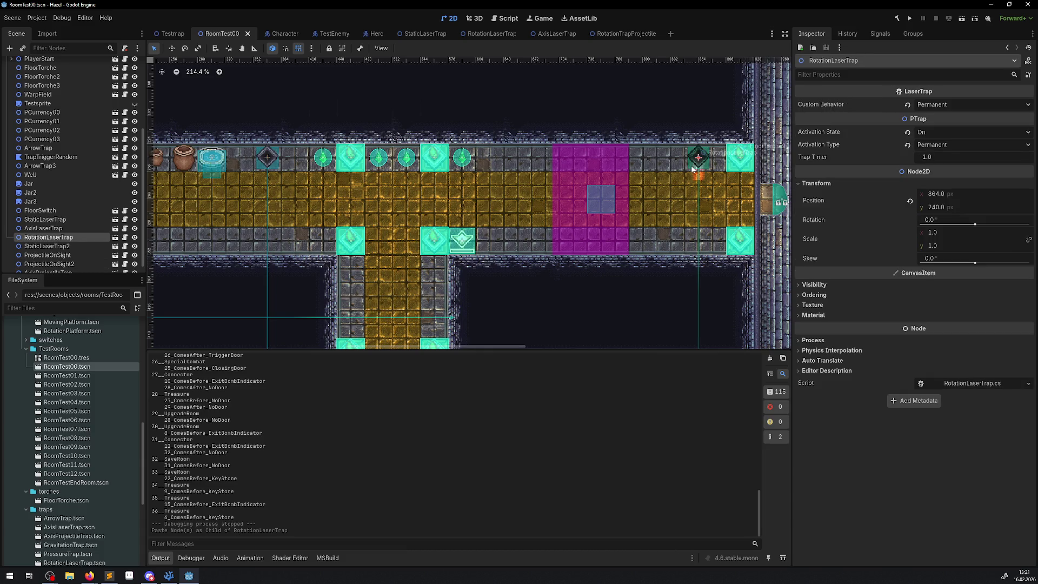
scroll(36, 65, up, 5)
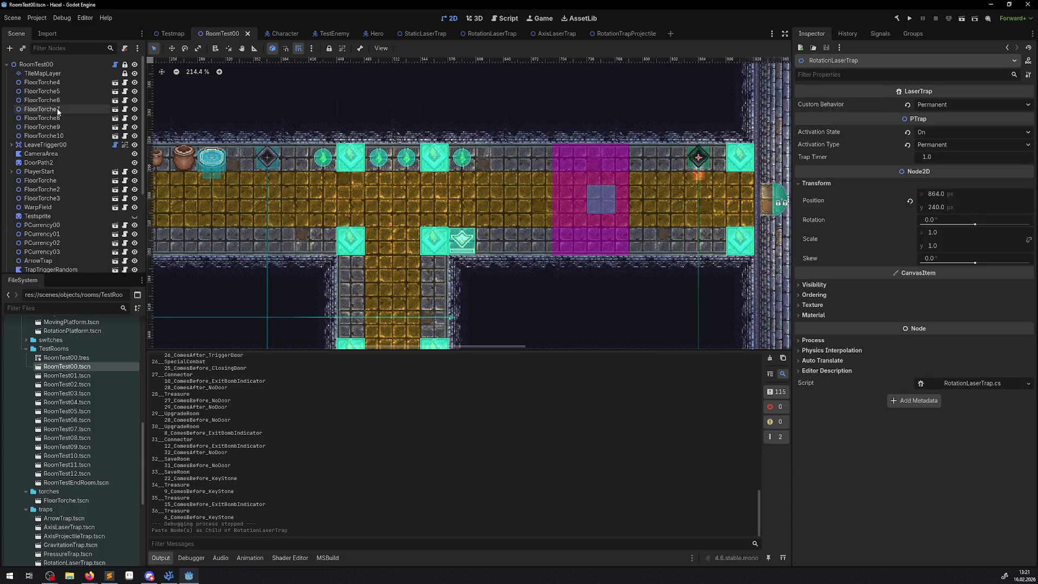
click(909, 18)
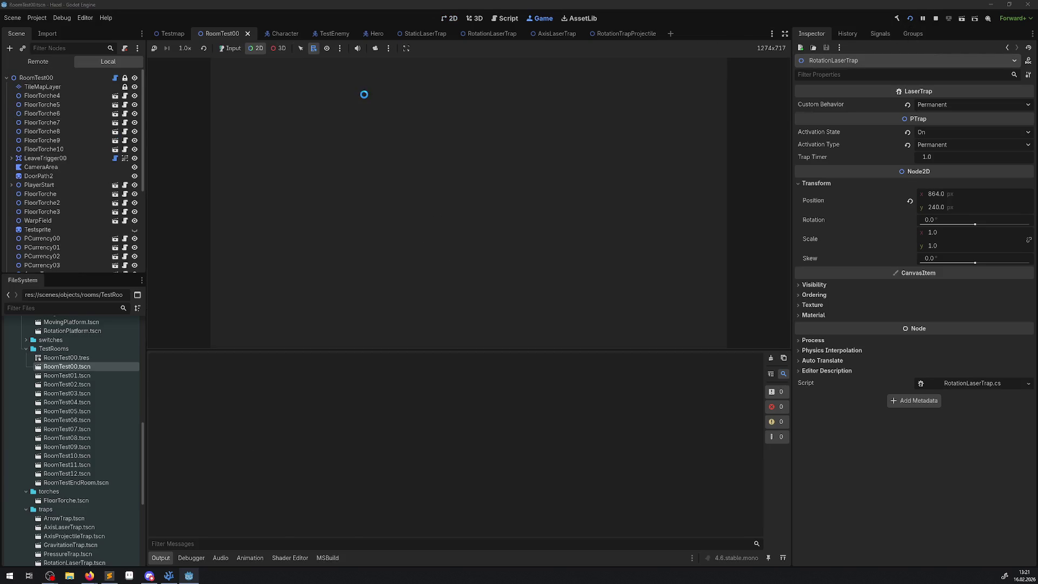
In the Remote tree, expand GameModeNode > IngameManager > FloorManager > Floor_0 > room and select TileMapLayer.
click(43, 63)
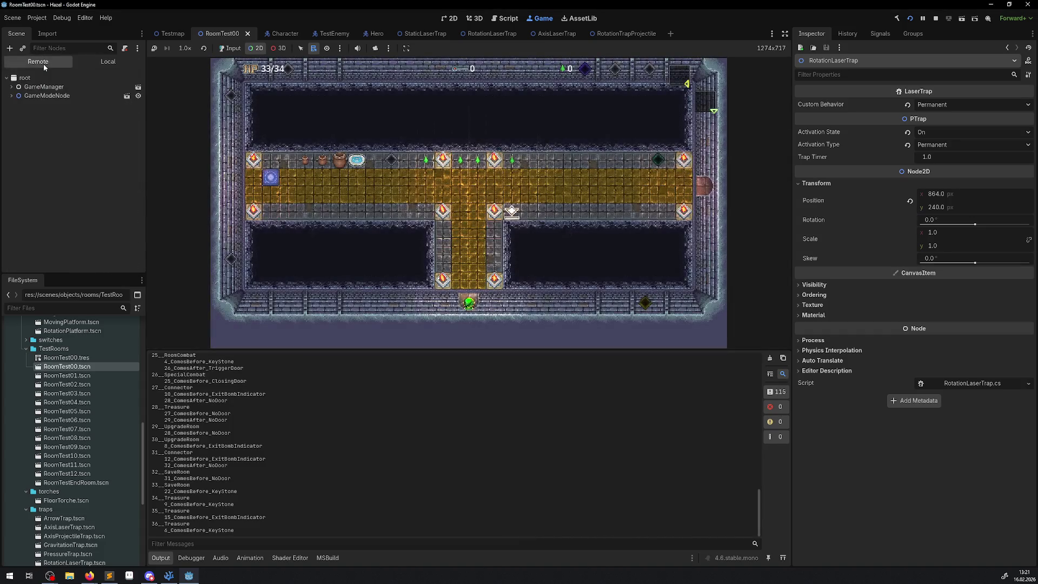
click(11, 96)
click(16, 104)
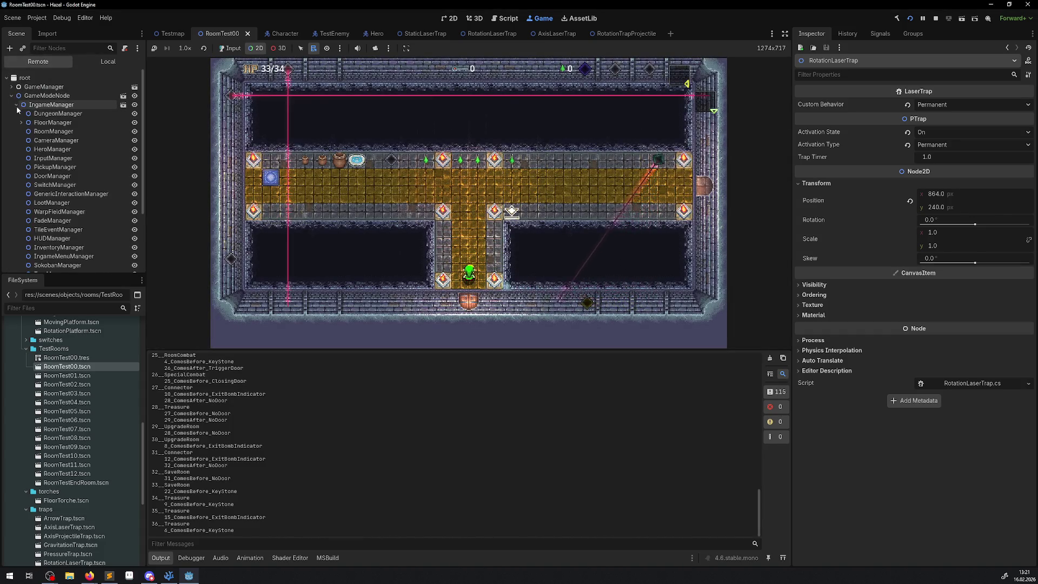
click(21, 123)
click(25, 131)
click(31, 140)
click(62, 149)
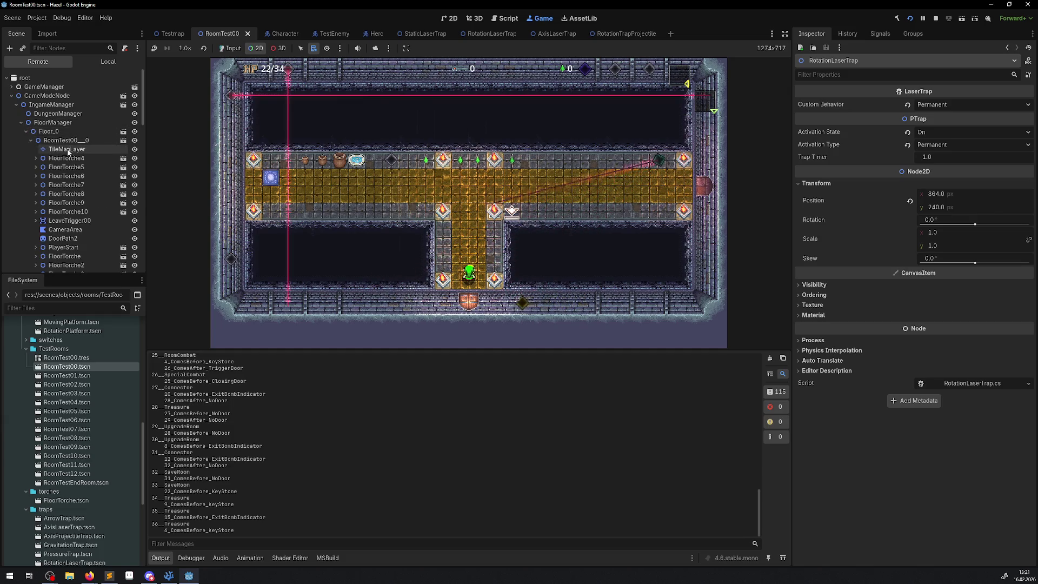
Browse the live TileMapLayer's Inspector properties, opening and dismissing the node picker.
scroll(949, 297, down, 5)
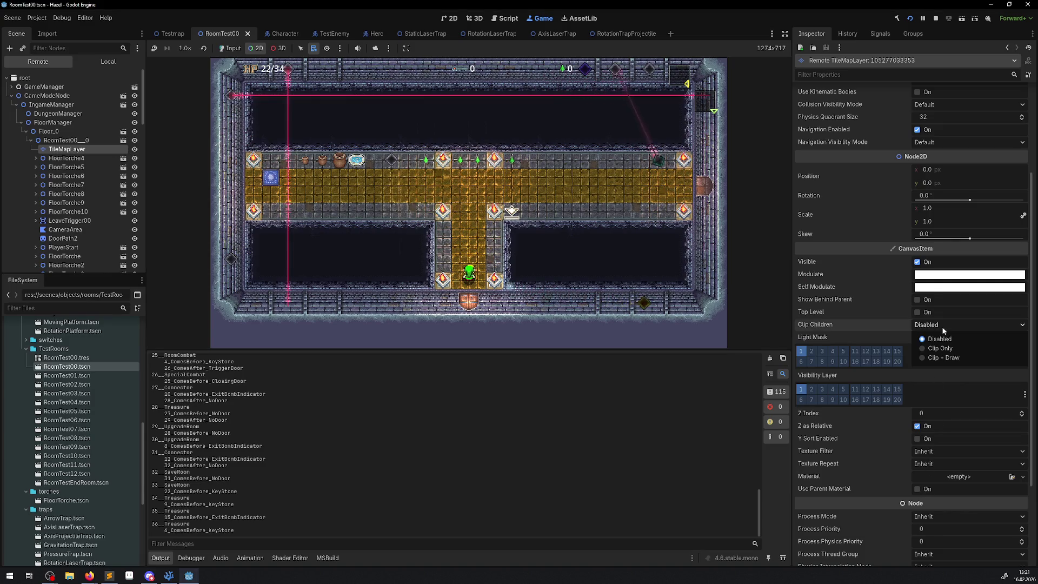
scroll(930, 217, up, 5)
click(939, 112)
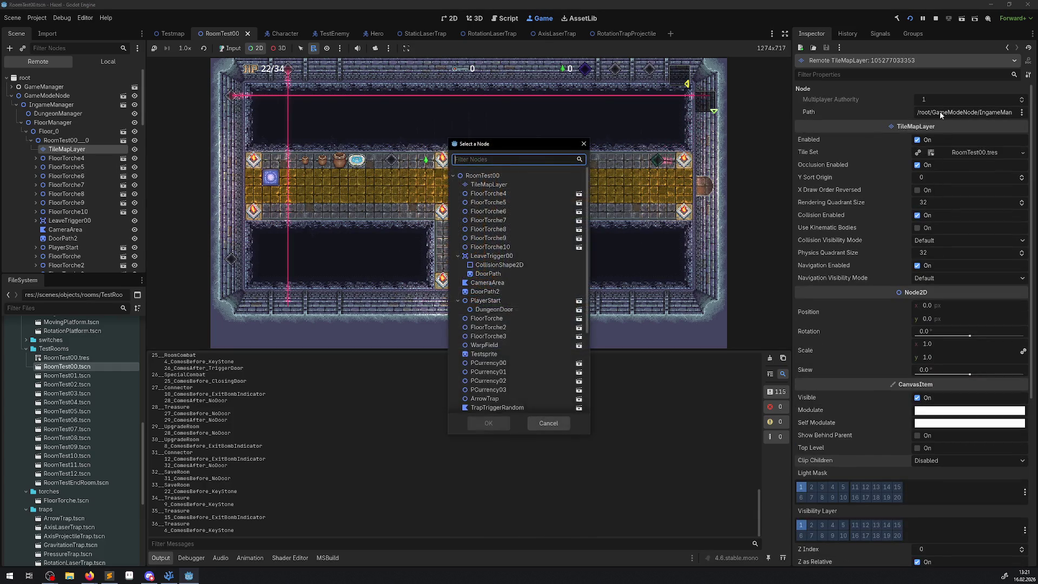
click(584, 143)
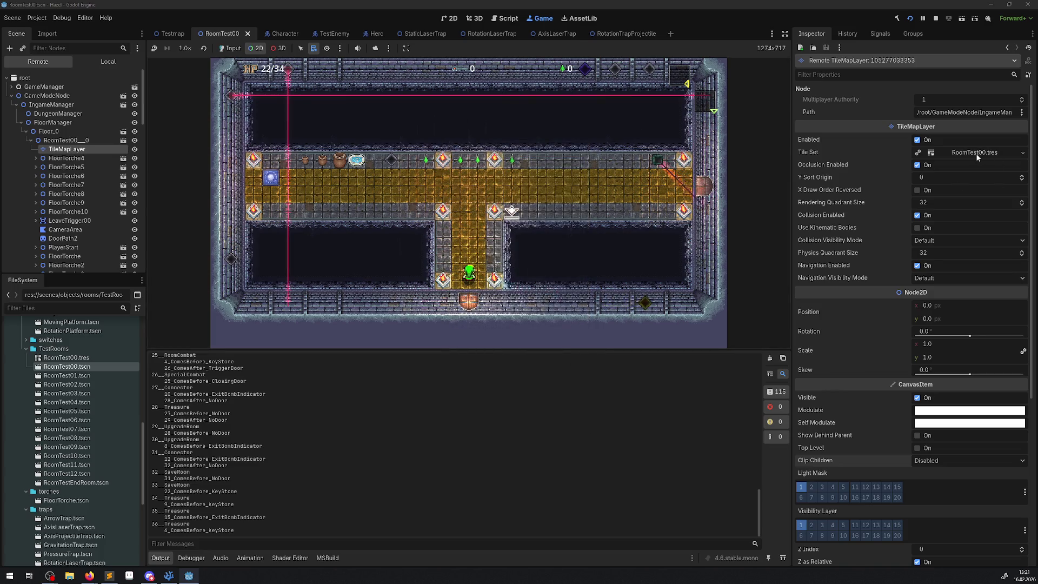
Open the Tile Set resource and set Navigation Visibility Mode to Force Show.
click(968, 153)
scroll(945, 286, down, 10)
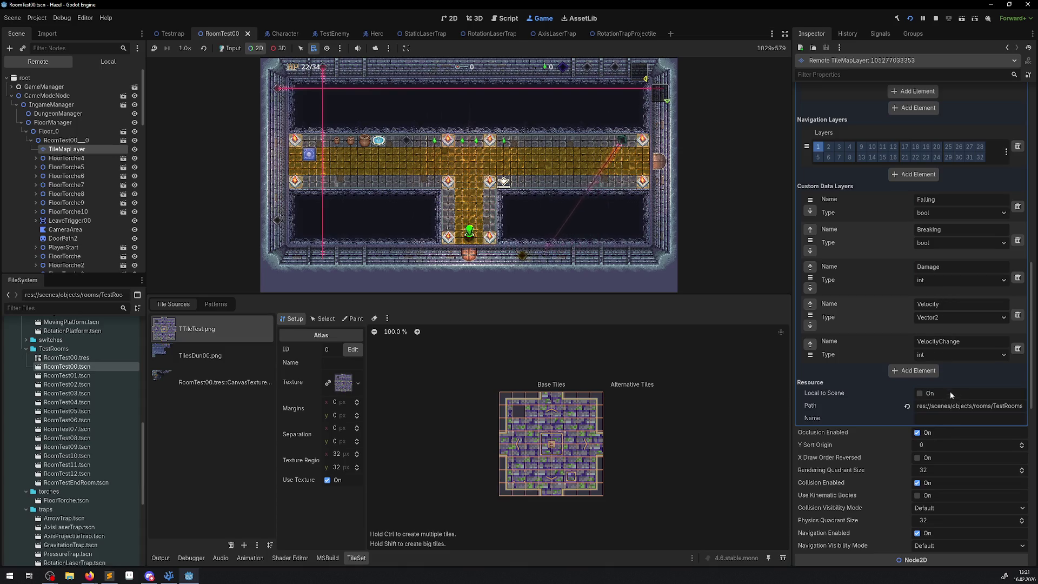
scroll(936, 371, up, 4)
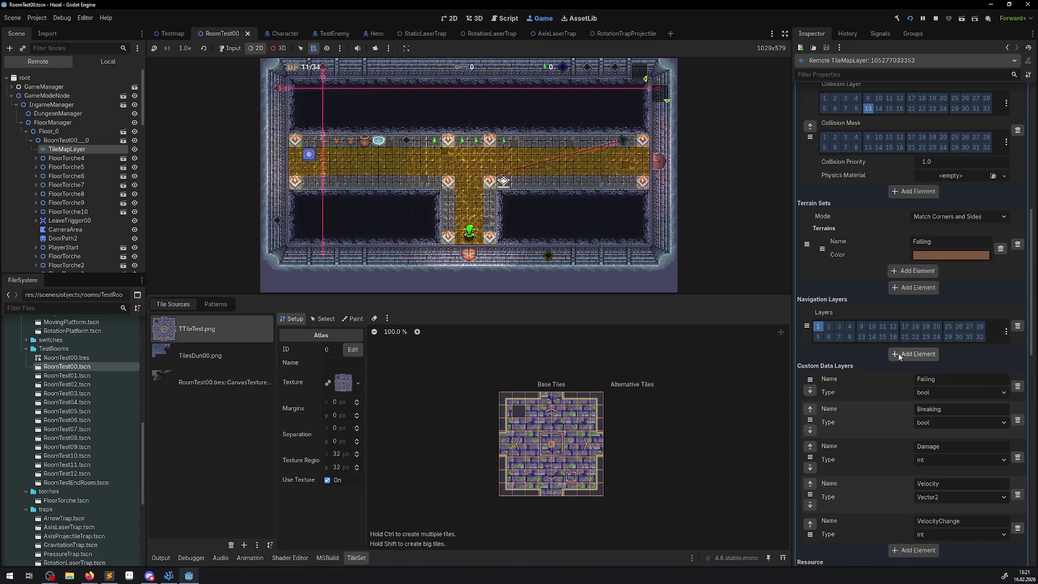
scroll(926, 281, up, 5)
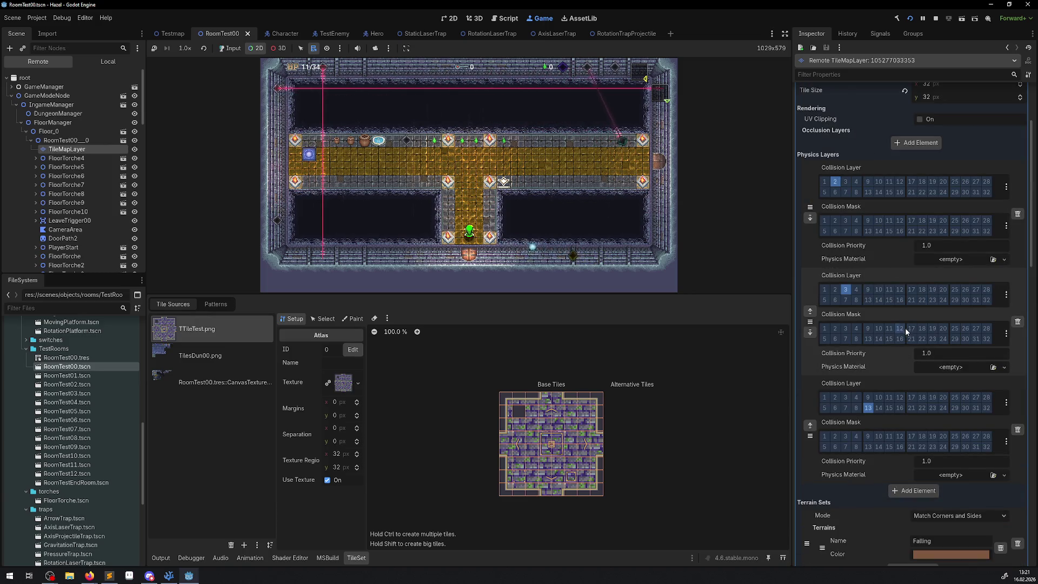
scroll(907, 324, down, 10)
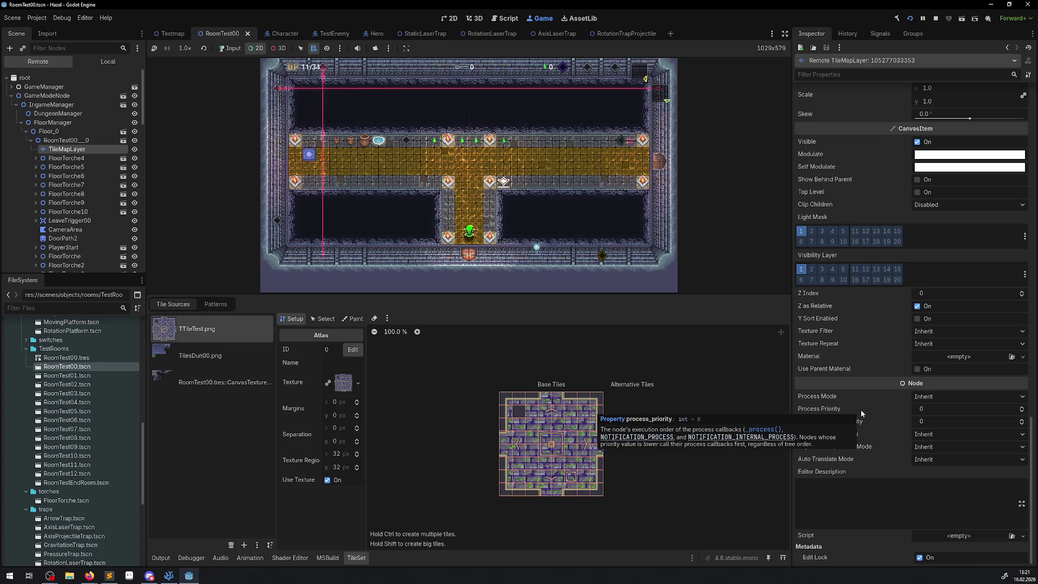
scroll(860, 410, up, 3)
scroll(861, 404, up, 1)
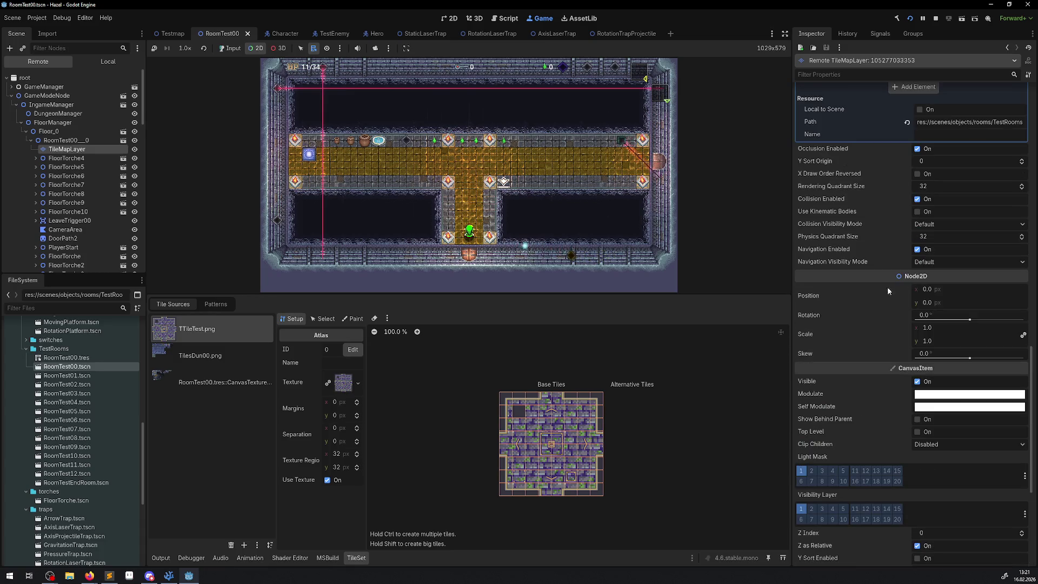
click(926, 262)
click(942, 285)
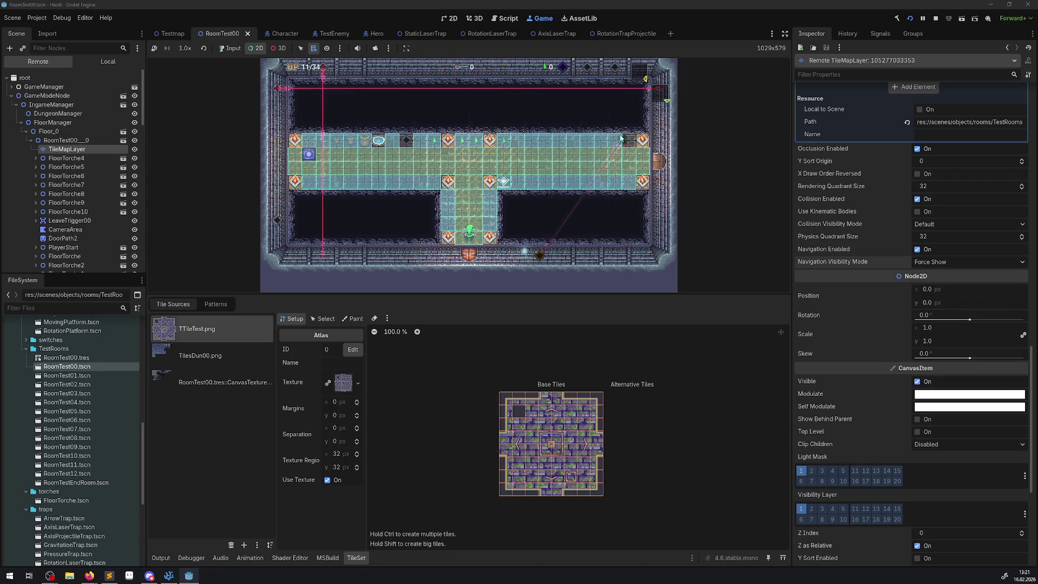
Enable game input, walk the player up-left then right along the corridor, and stop the run.
right_click(633, 171)
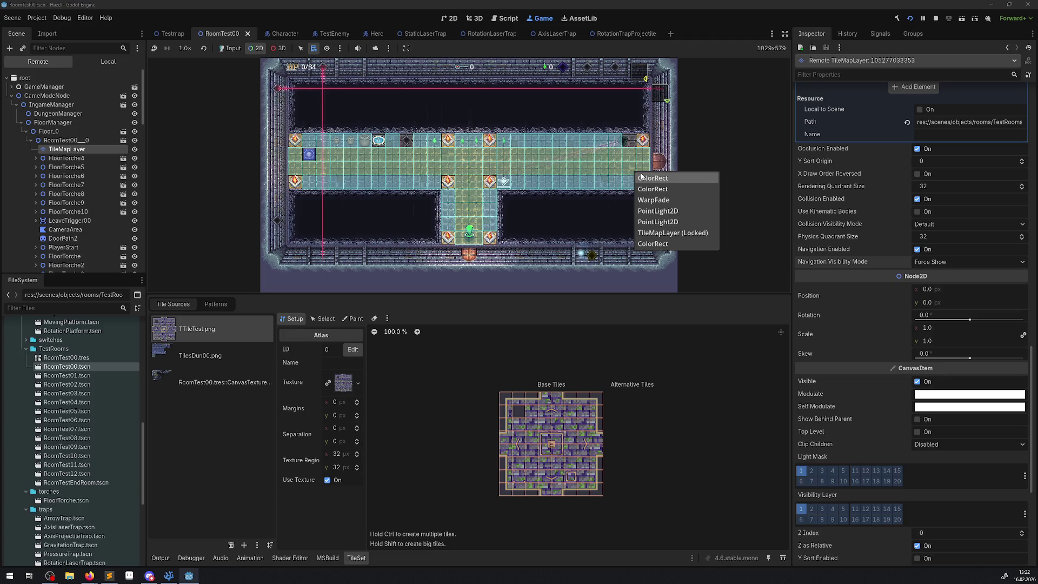
click(230, 49)
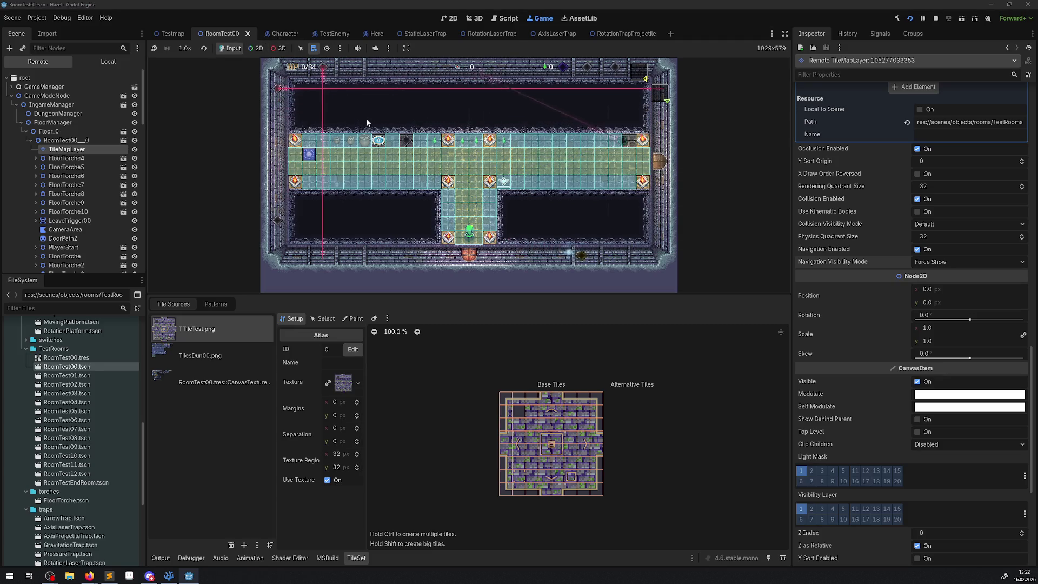
key(Up)
key(Left)
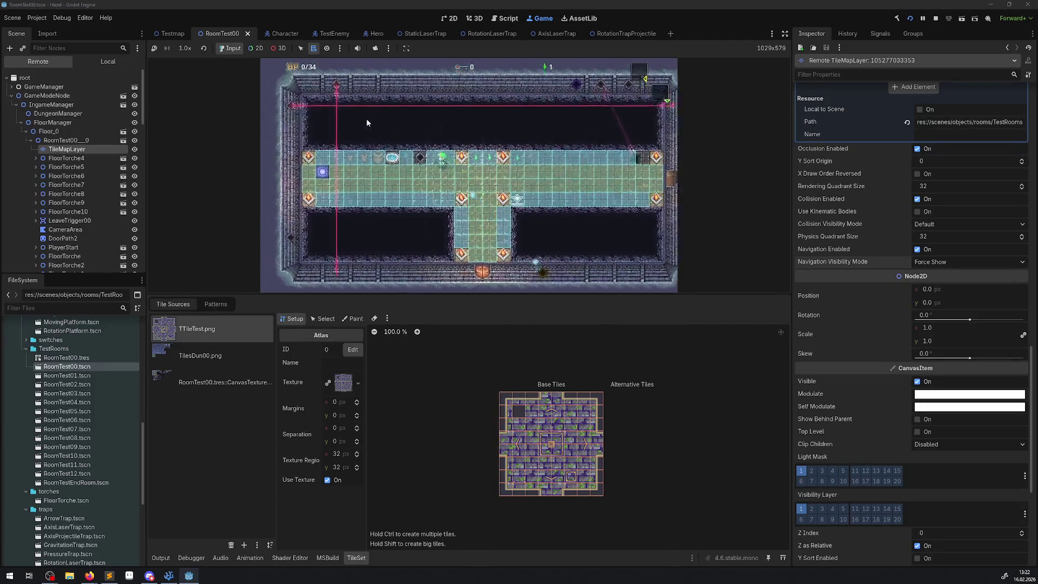
key(Right)
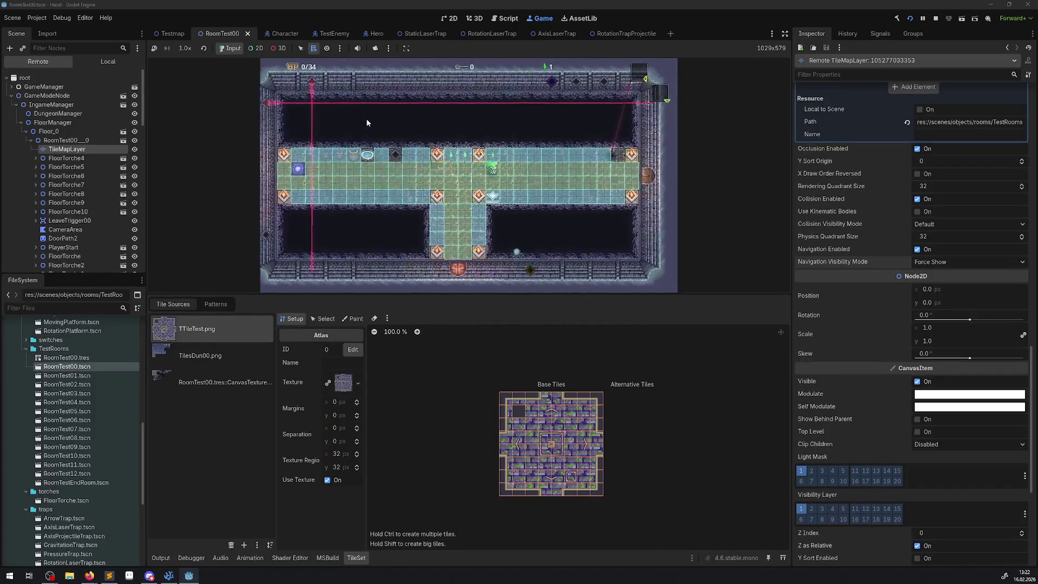
key(Right)
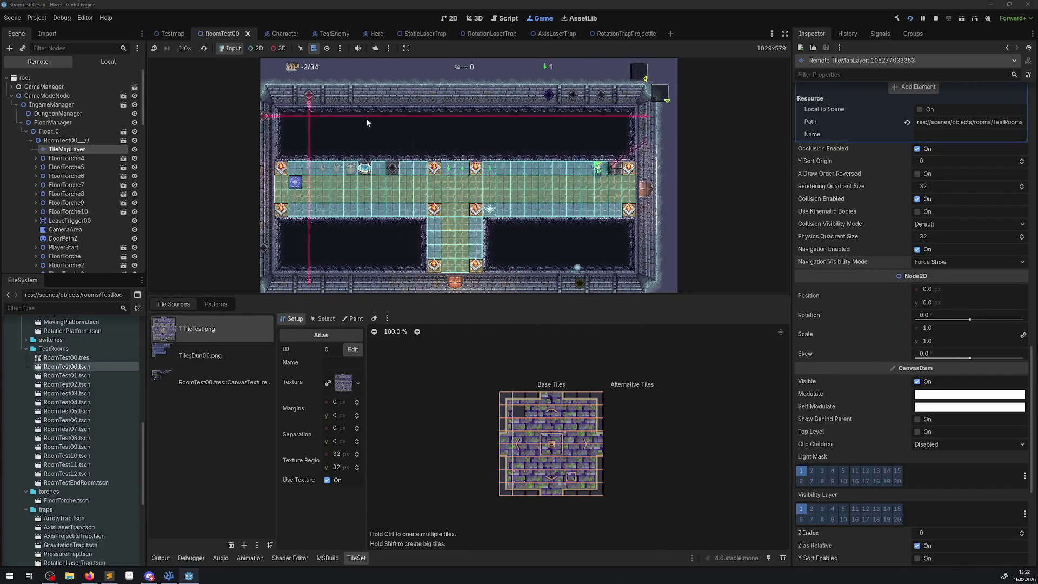
click(936, 18)
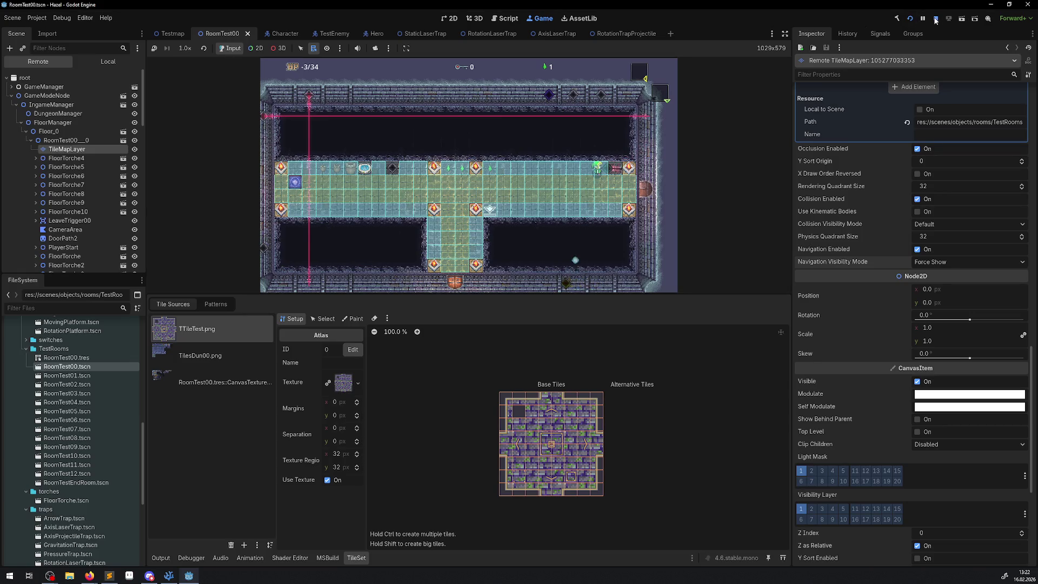
scroll(673, 154, up, 4)
Drag RotationLaserTrap to x 816, saving RoomTest00 after each move, and rerun the game.
mouse_move(703, 158)
mouse_down()
mouse_move(729, 160)
mouse_move(631, 199)
mouse_move(636, 189)
mouse_up()
key(ctrl+s)
key(ctrl+s)
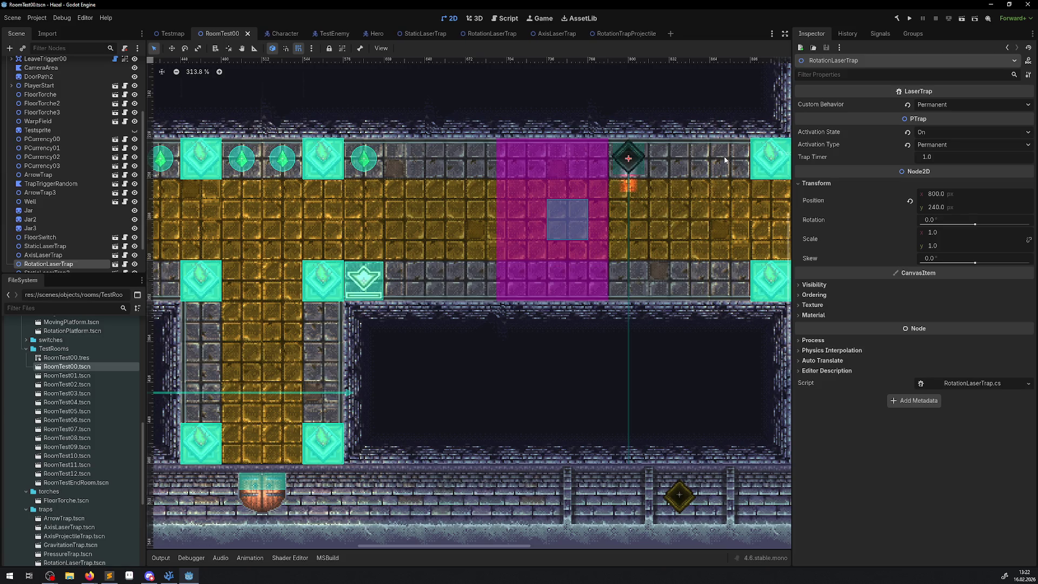
mouse_move(628, 158)
mouse_down()
mouse_move(728, 153)
mouse_move(648, 160)
mouse_up()
key(ctrl+s)
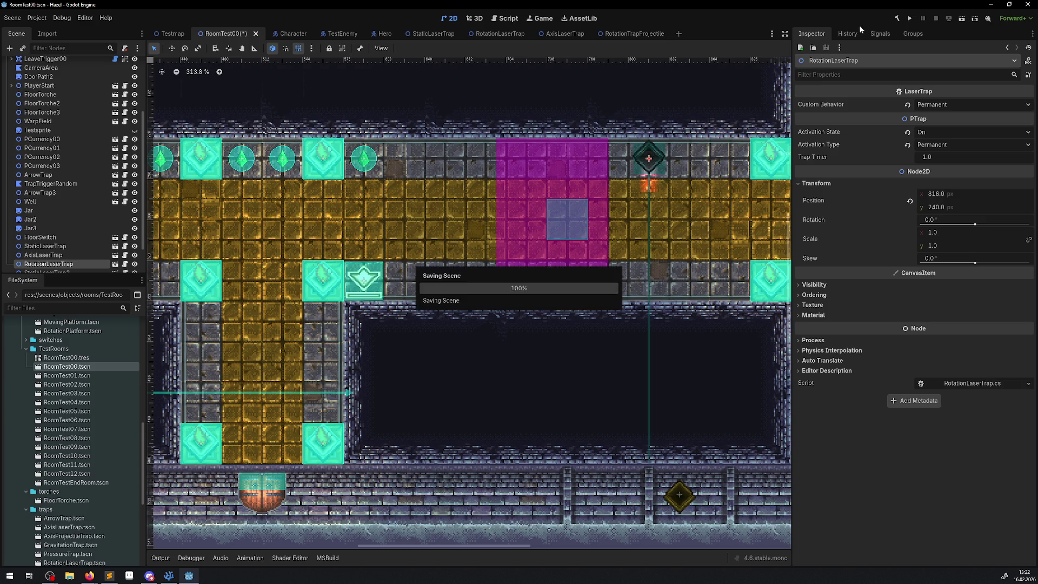
click(903, 22)
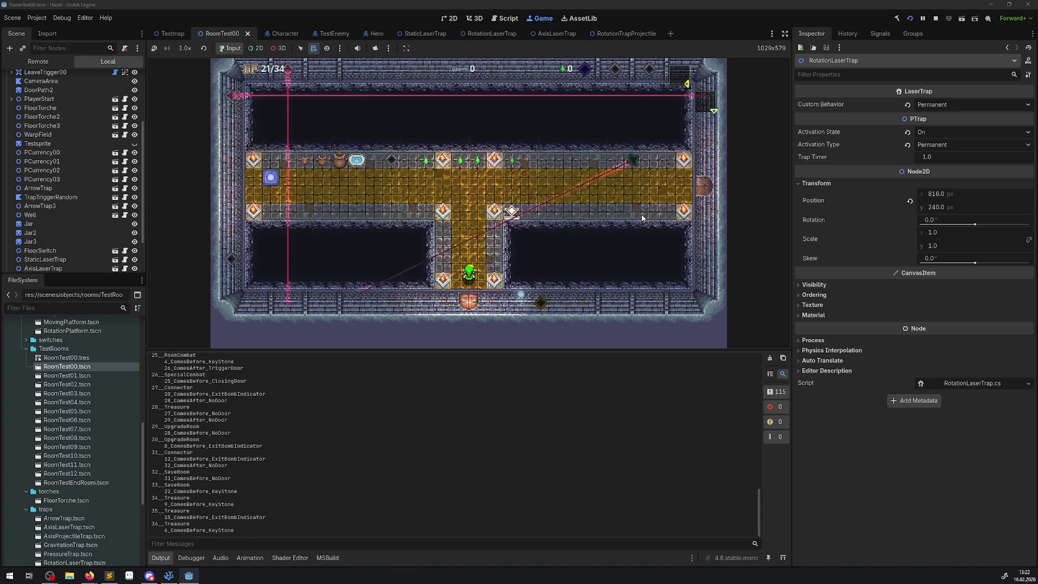
Stop the running game, switch windows briefly, and launch the project again.
click(937, 19)
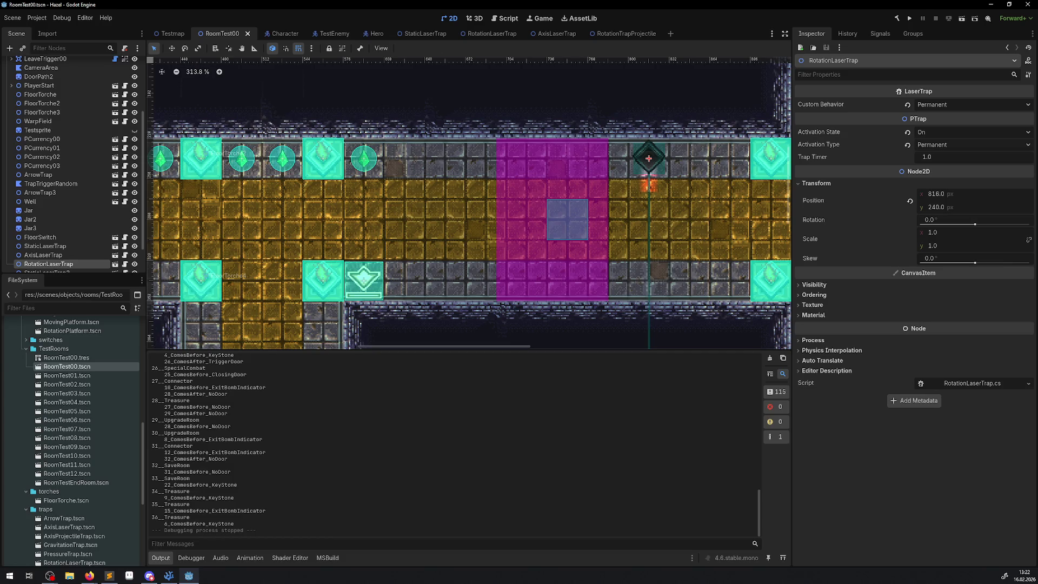
key(alt+Tab)
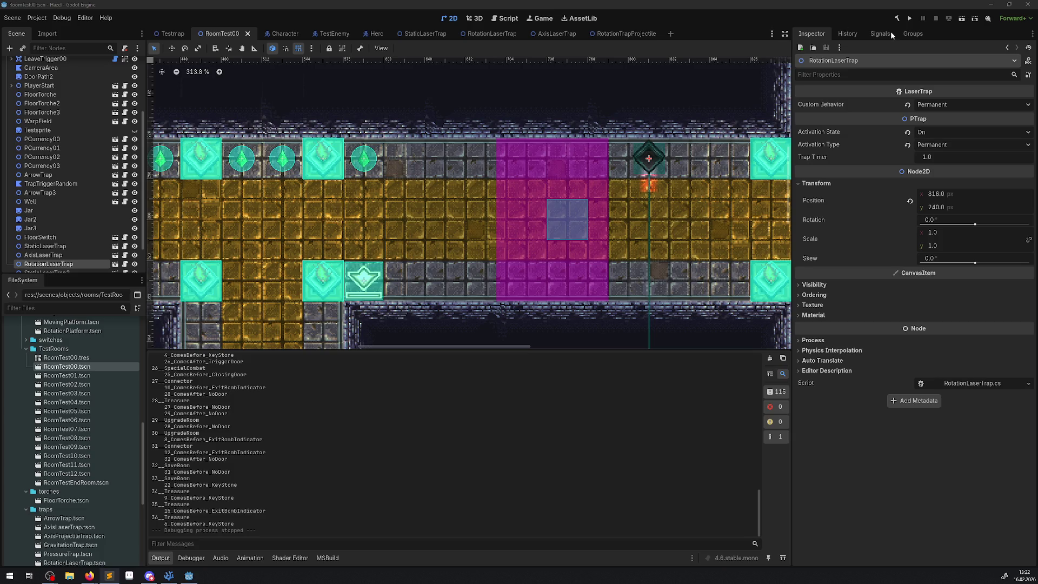
click(911, 19)
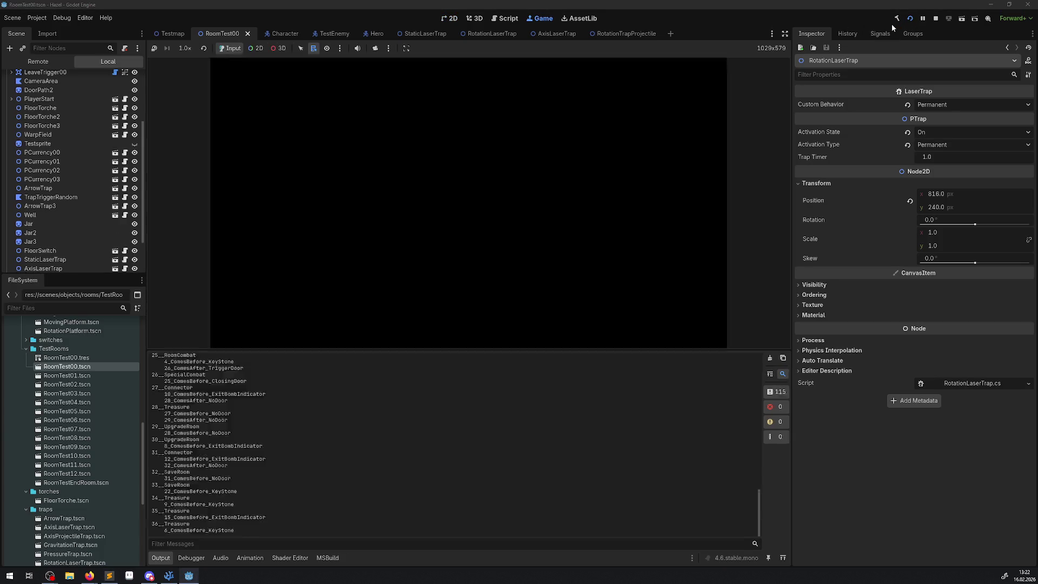
Walk the hero past the laser, through the yellow-floored room and out the left-wall door.
key(Right)
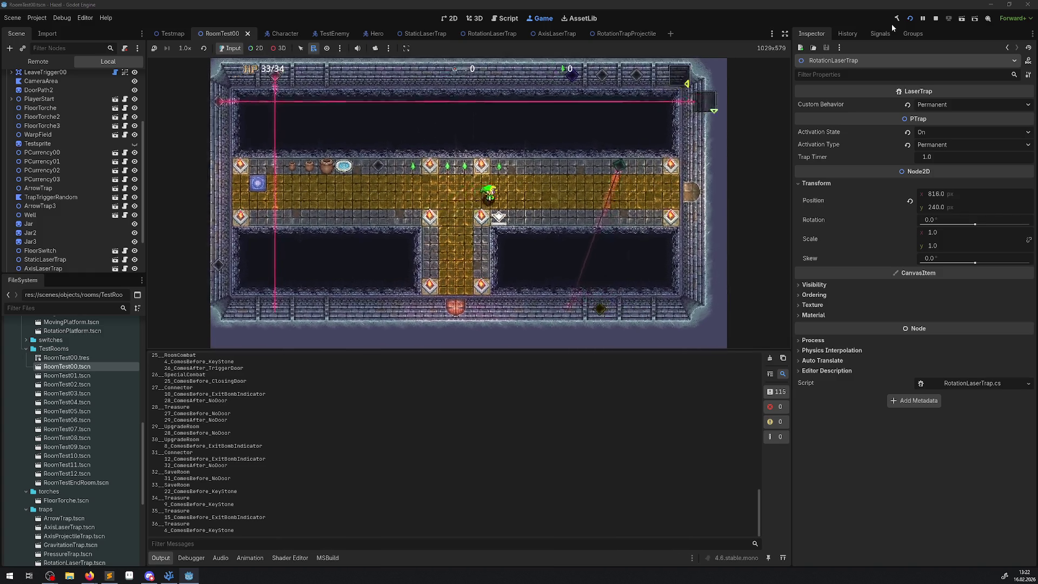
key(Right)
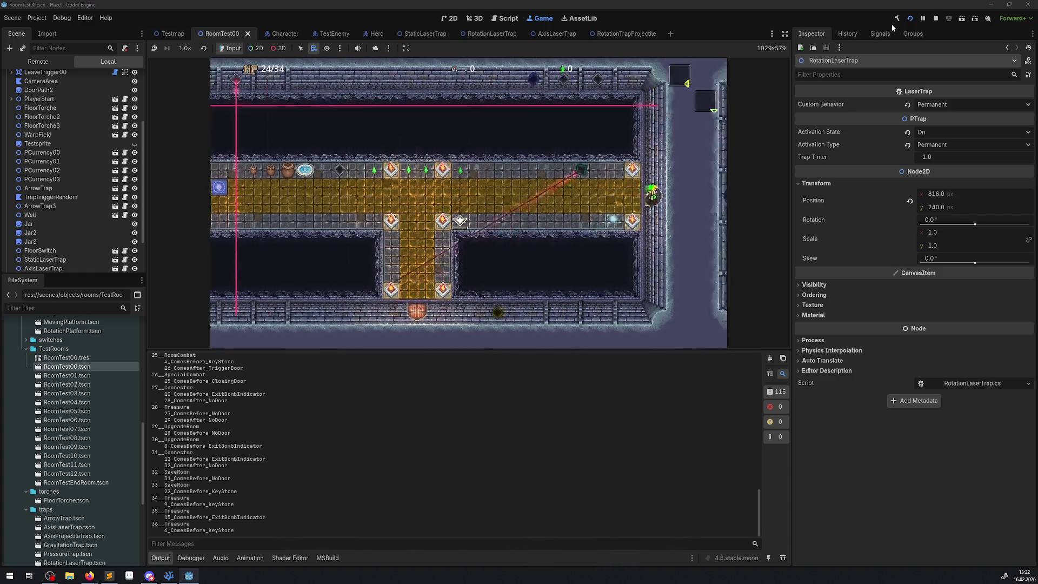
key(Down)
key(Right)
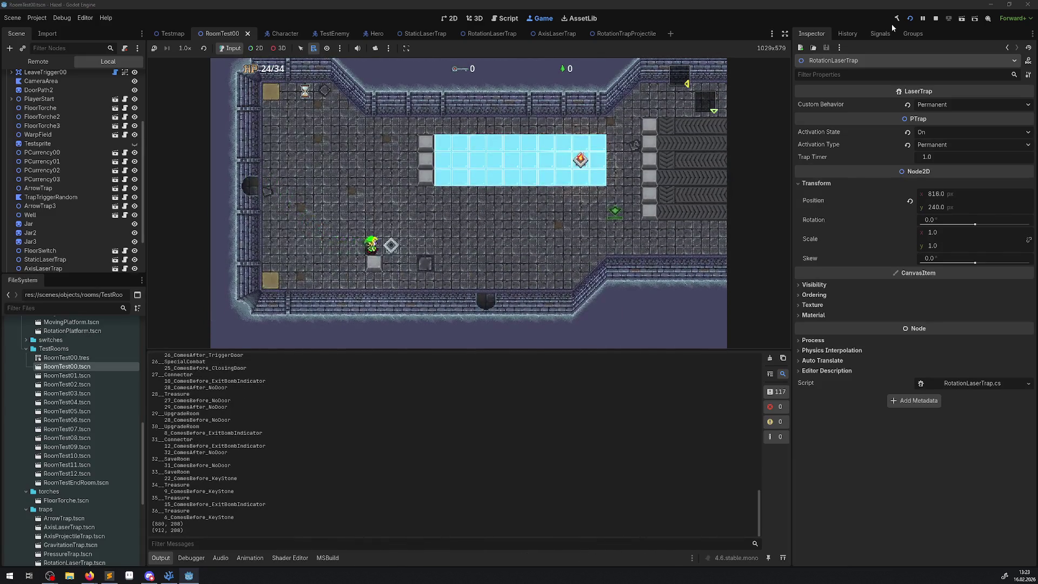
key(Down)
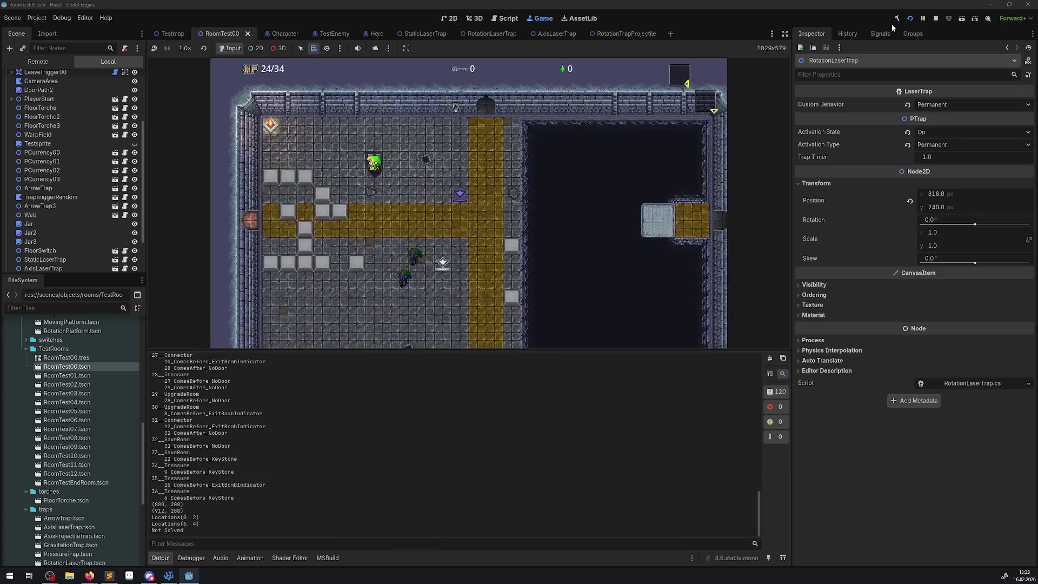
key(Up)
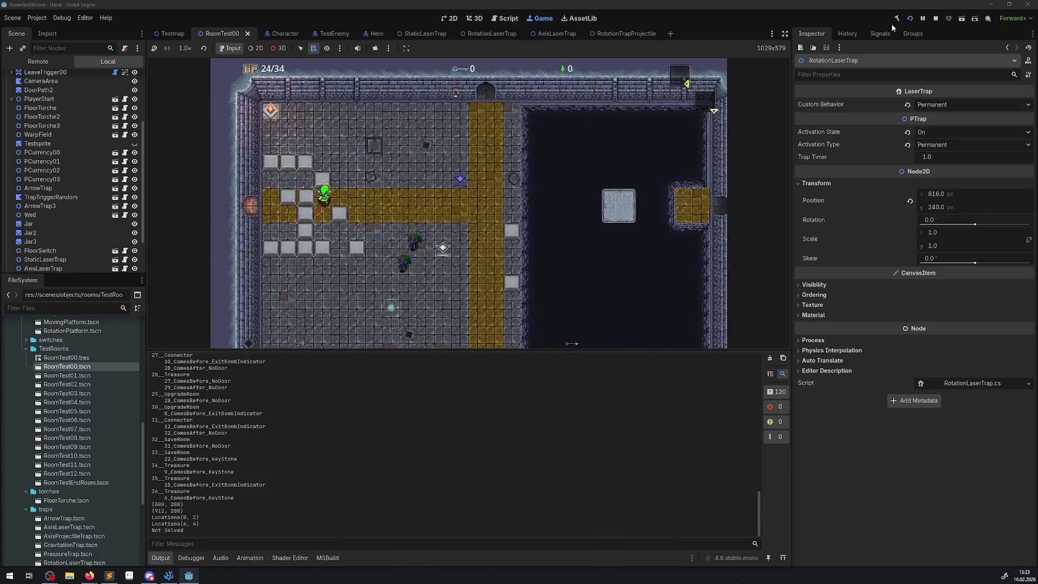
key(Right)
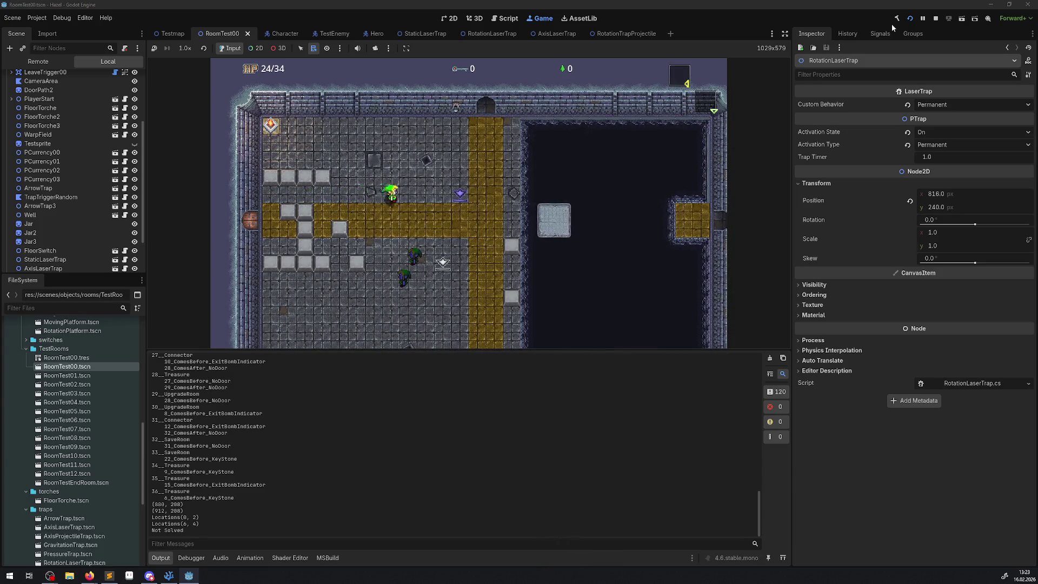
key(Up)
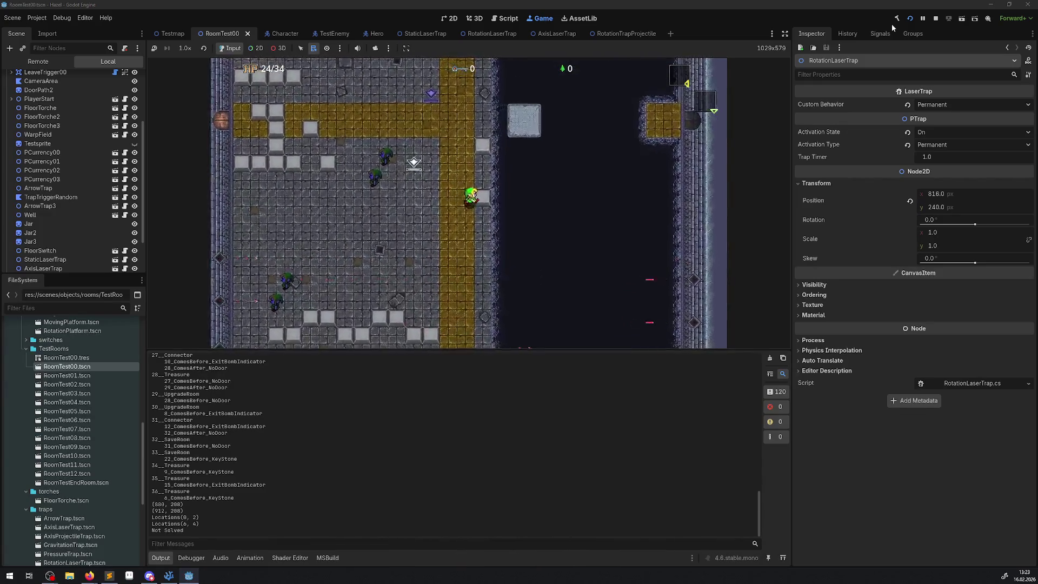
key(Left)
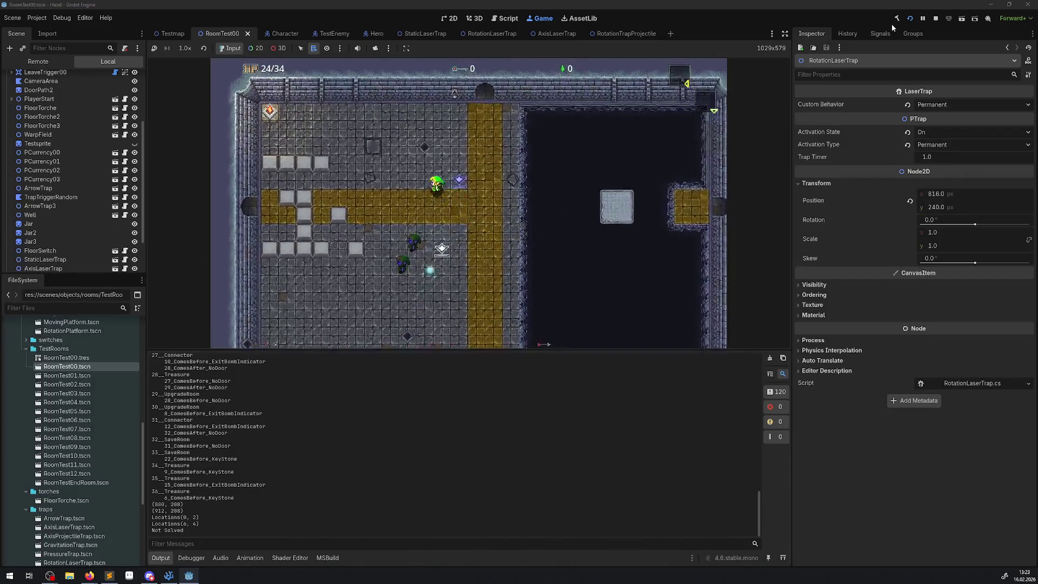
key(Up)
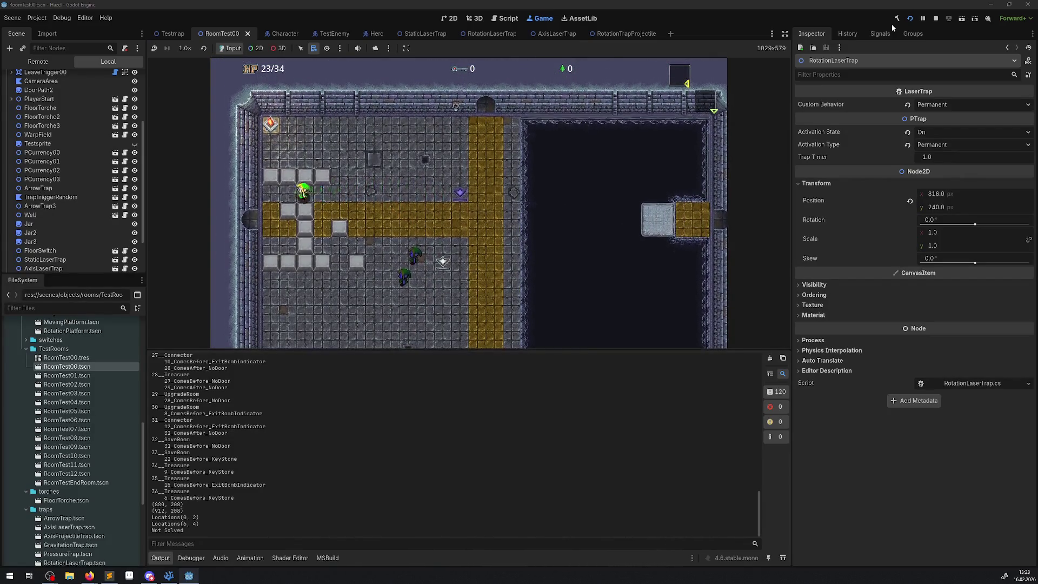
key(Left)
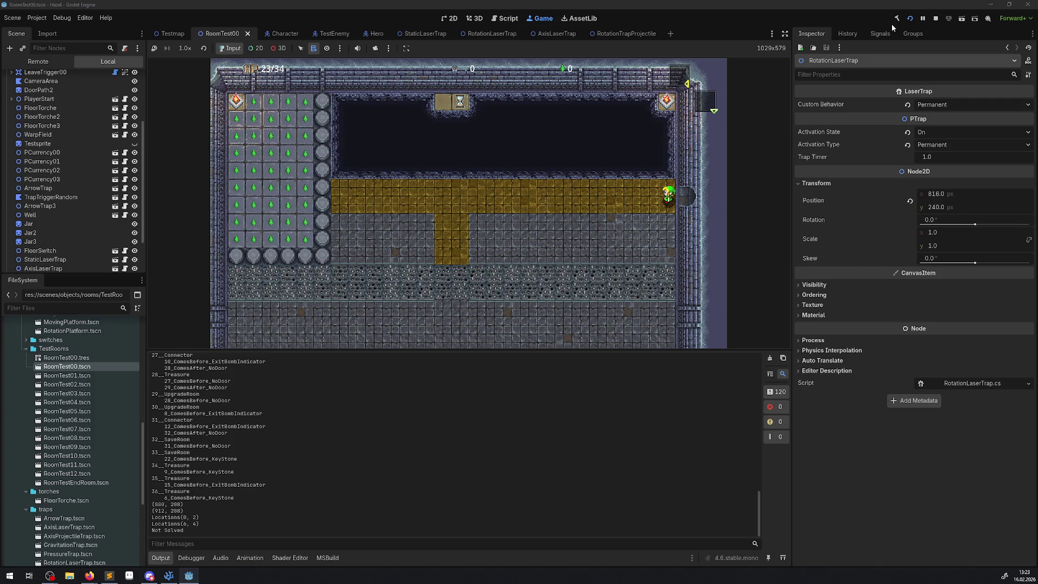
Walk the hero right, then down the yellow corridor into the large room below.
key(Right)
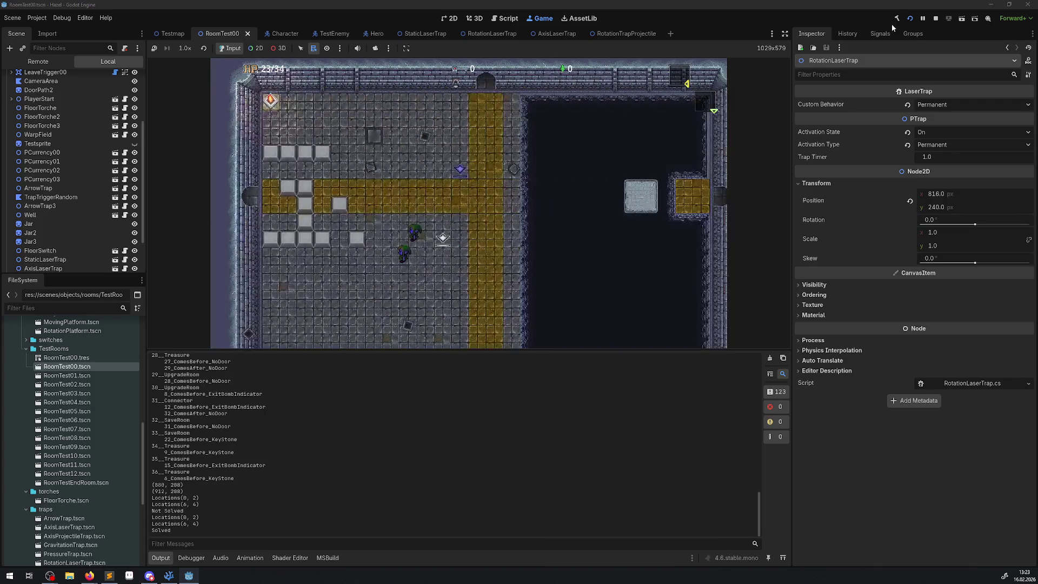
key(Right)
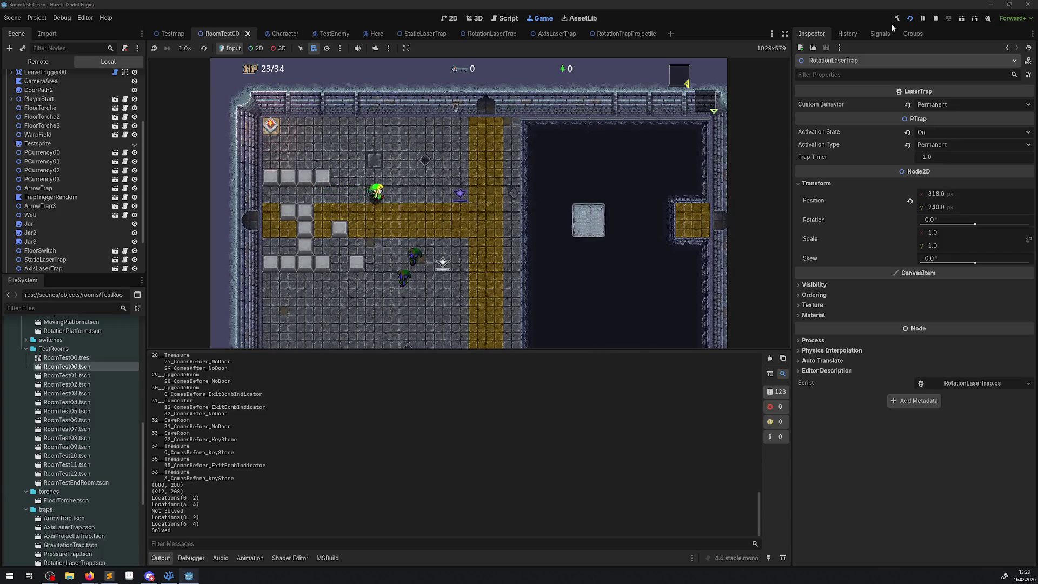
key(Left)
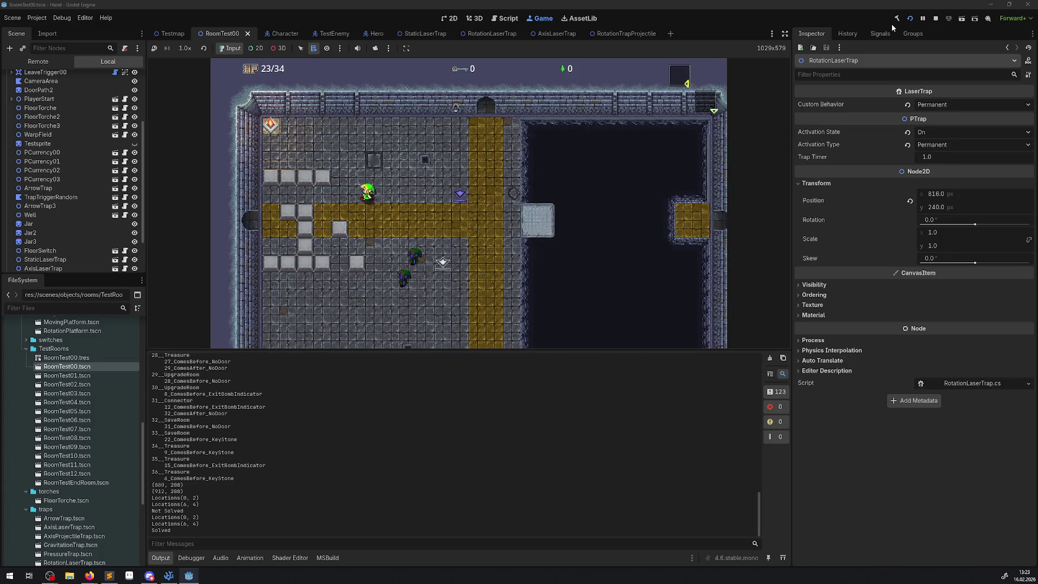
key(Down)
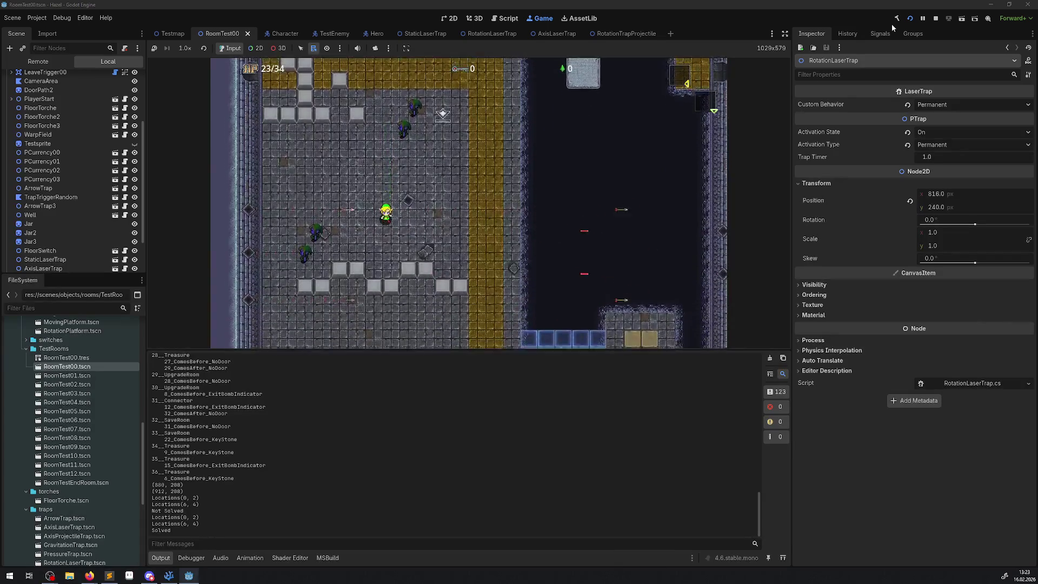
key(Down)
key(Right)
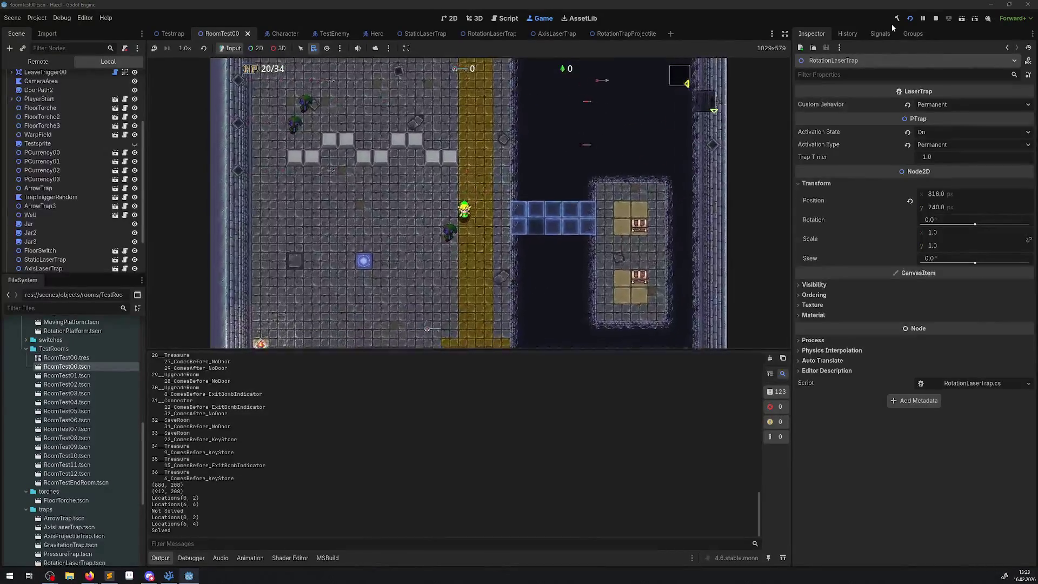
key(Down)
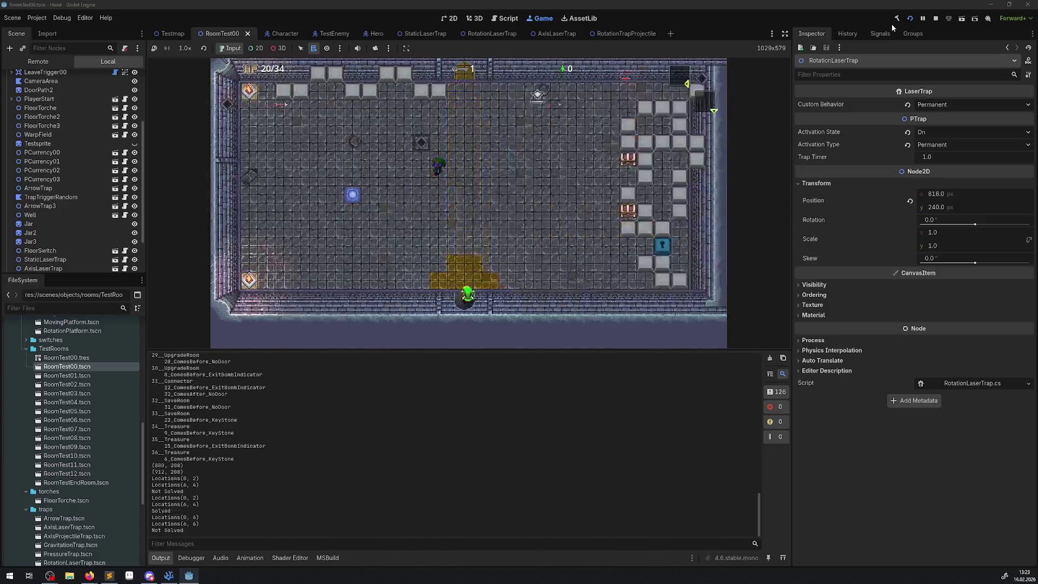
key(Up)
key(Up)
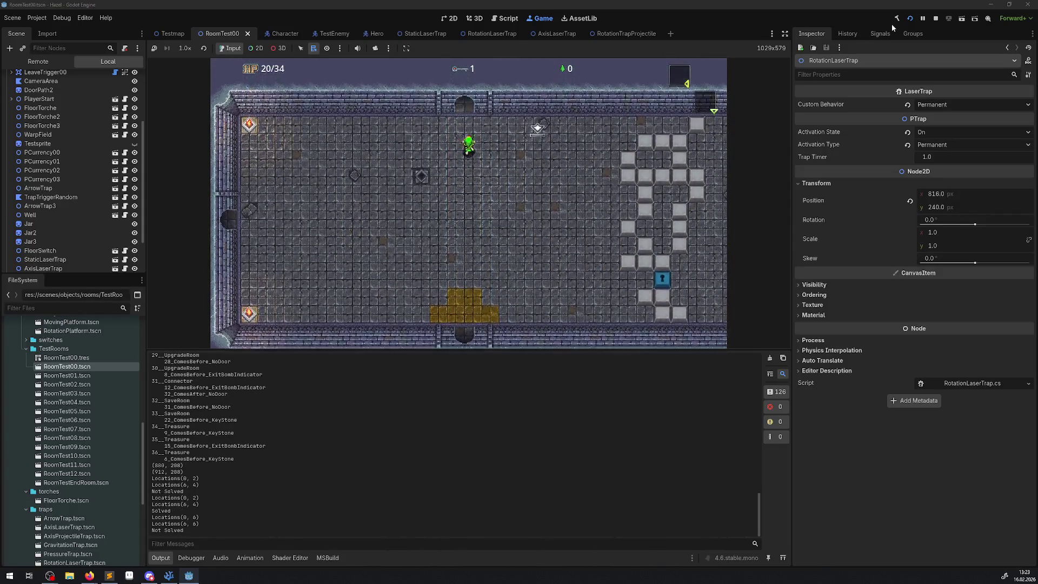
key(Down)
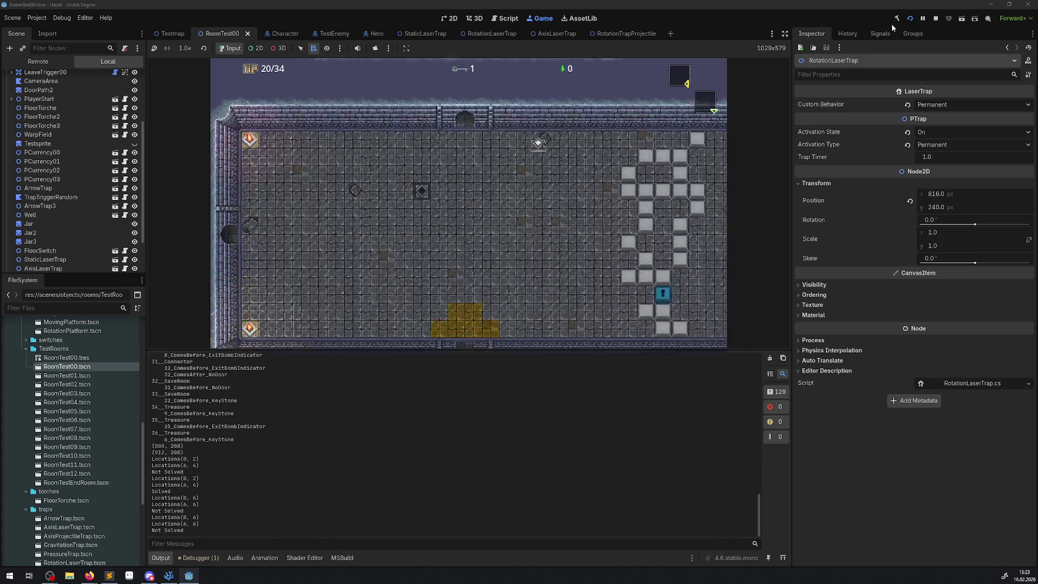
key(Down)
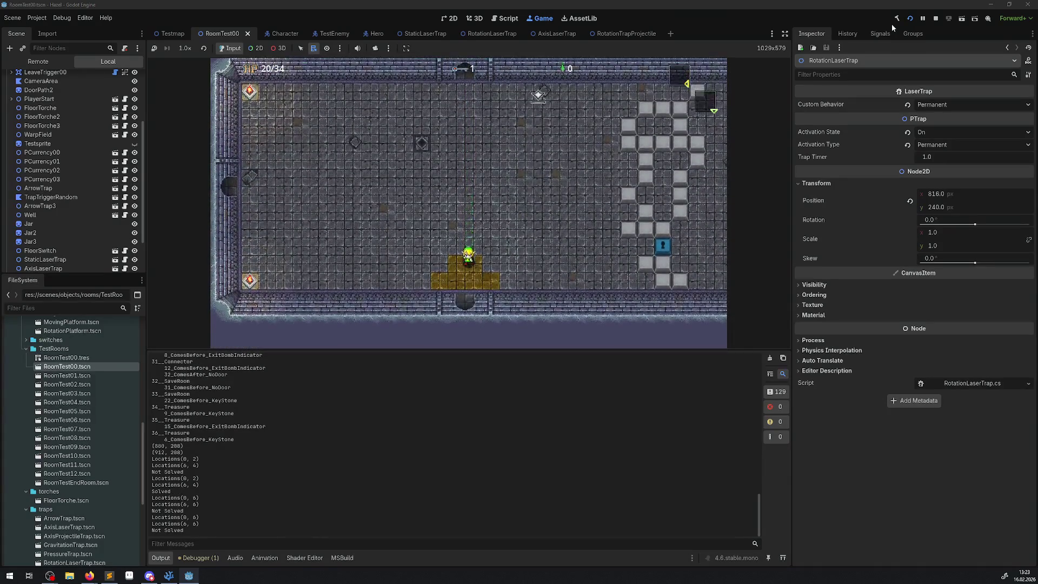
Walk the hero back up and west to the block room, then stop the run.
key(Up)
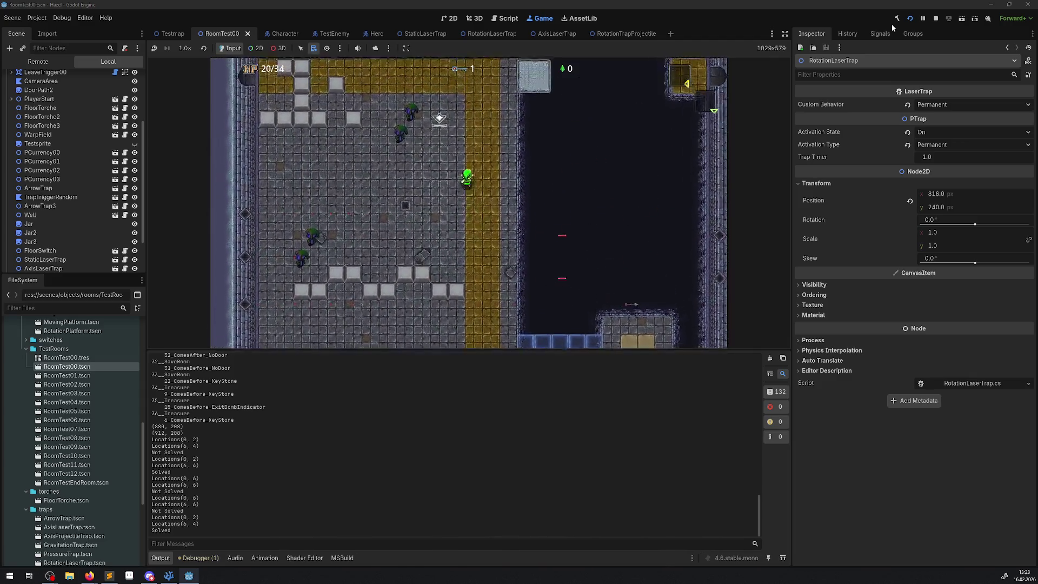
key(Left)
key(Left)
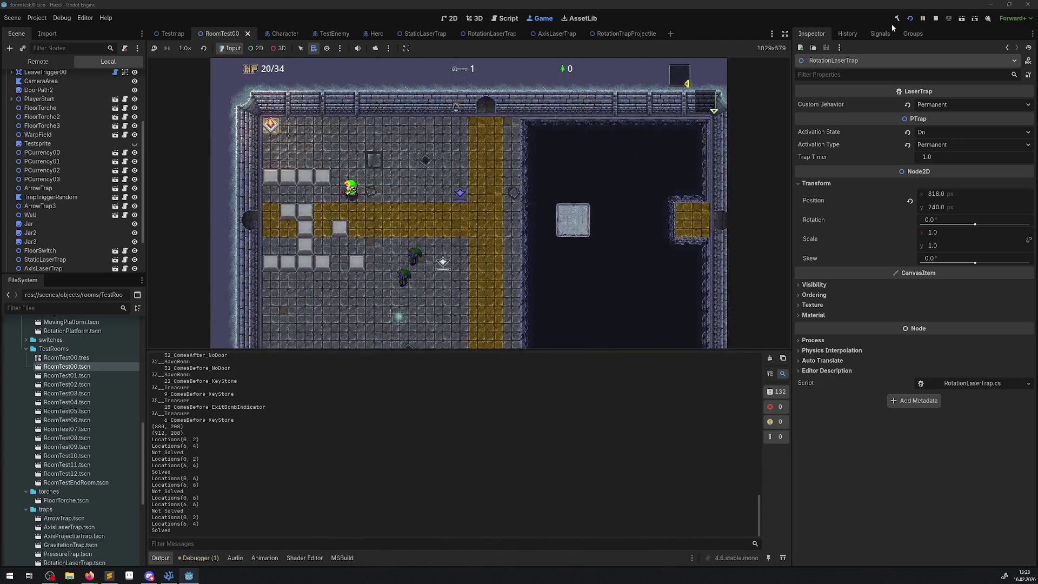
key(Left)
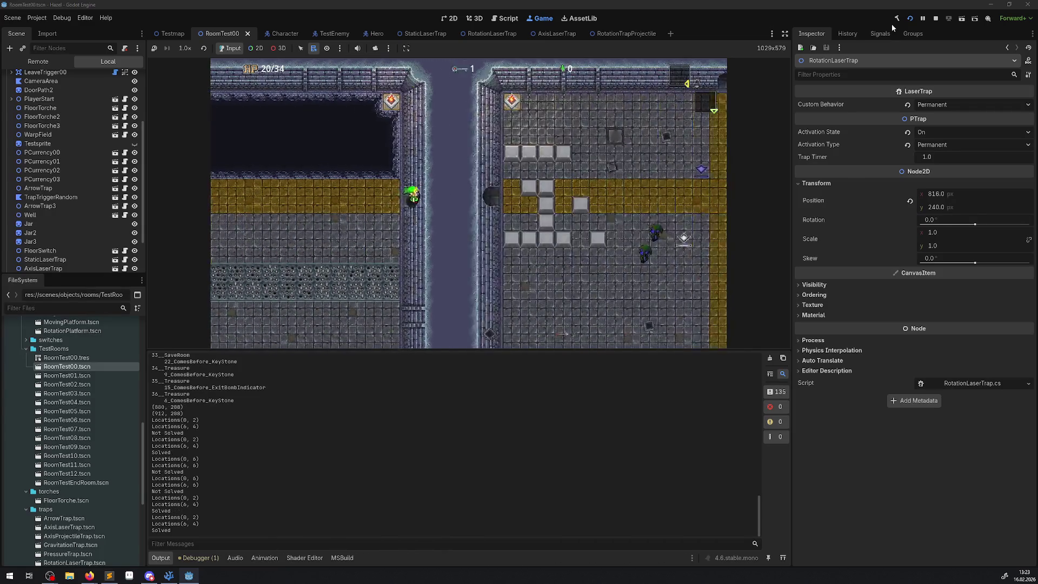
key(Right)
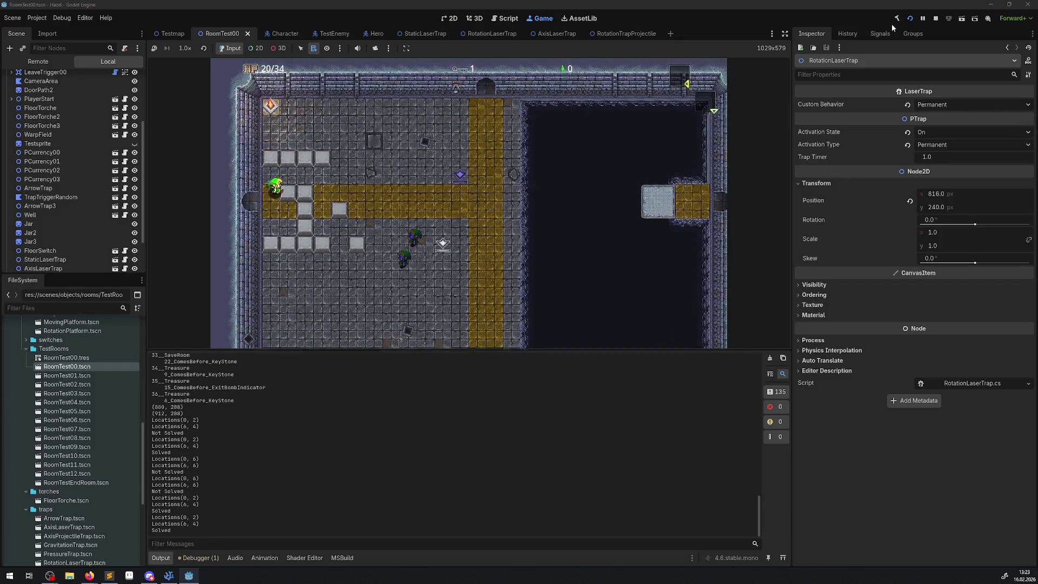
key(Right)
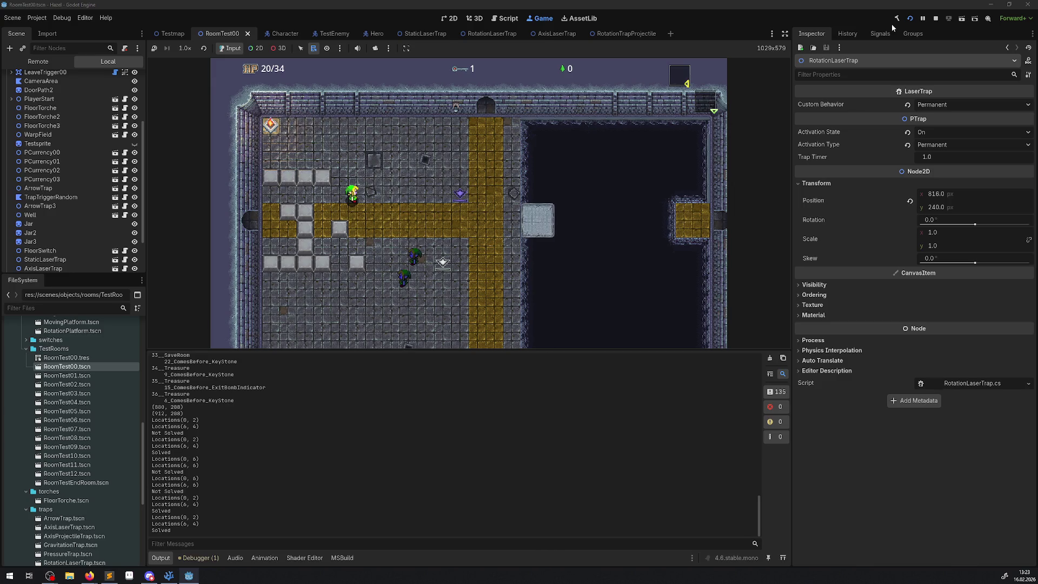
click(935, 18)
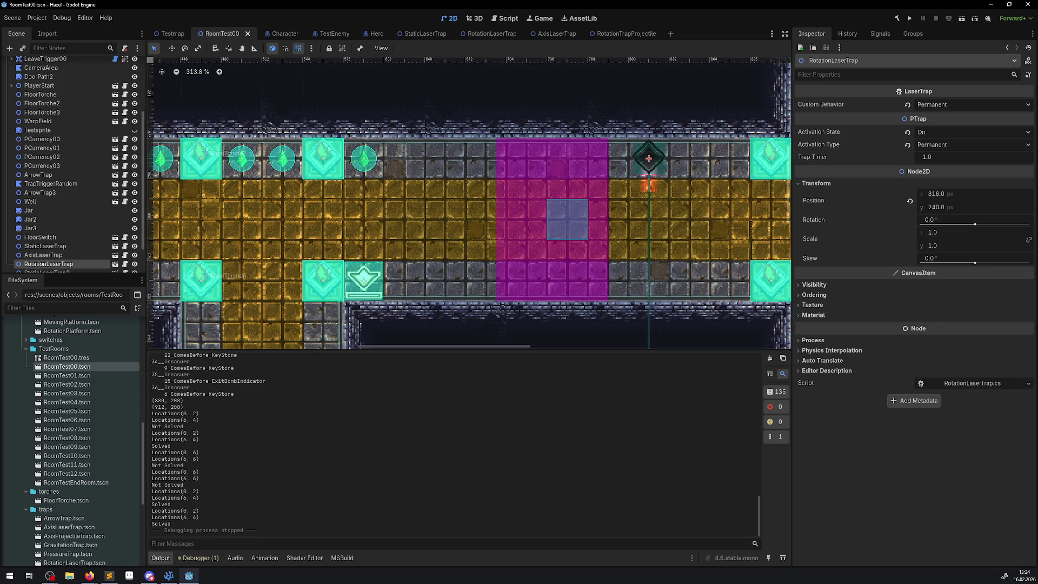
Switch away from Godot to another open application.
key(alt+Tab)
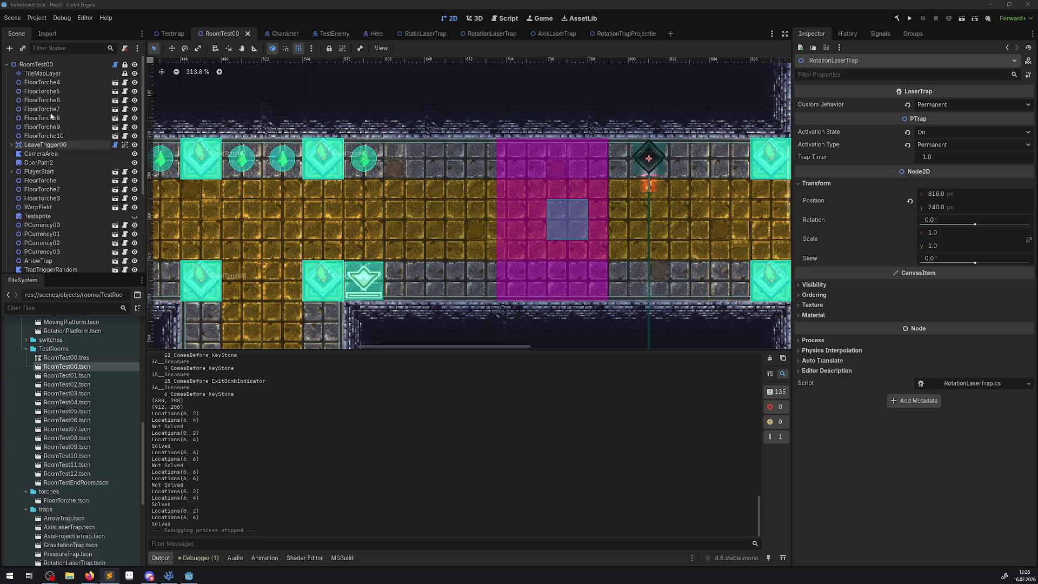
Select the RoomTest00 root node, then switch to the RotationLaserTrap.cs code.
scroll(70, 162, up, 5)
click(36, 64)
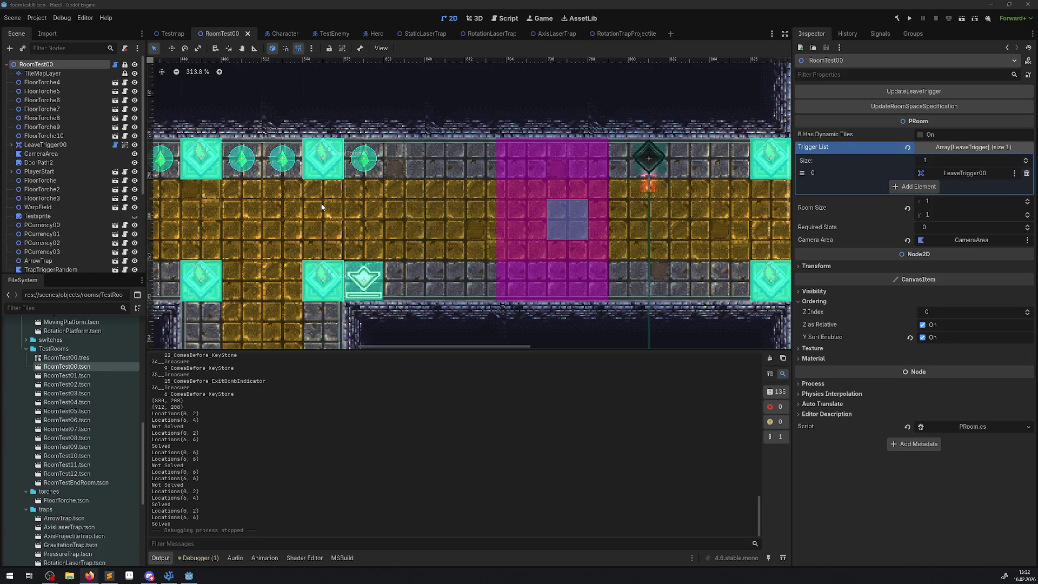
key(alt+Tab)
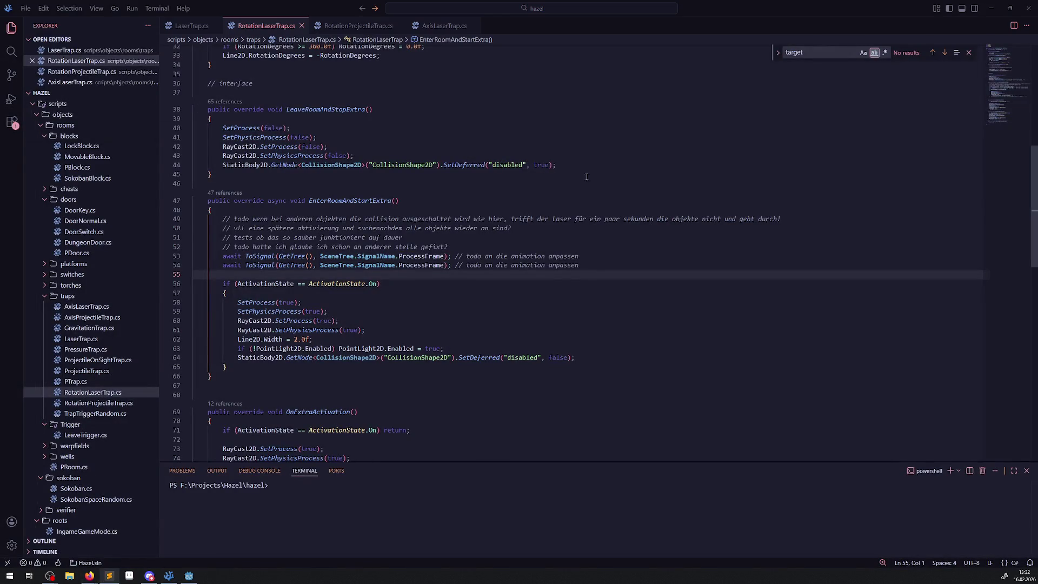
Inspect the ProcessFrame await lines 53-54 in RotationLaserTrap.cs.
drag(411, 256, 511, 256)
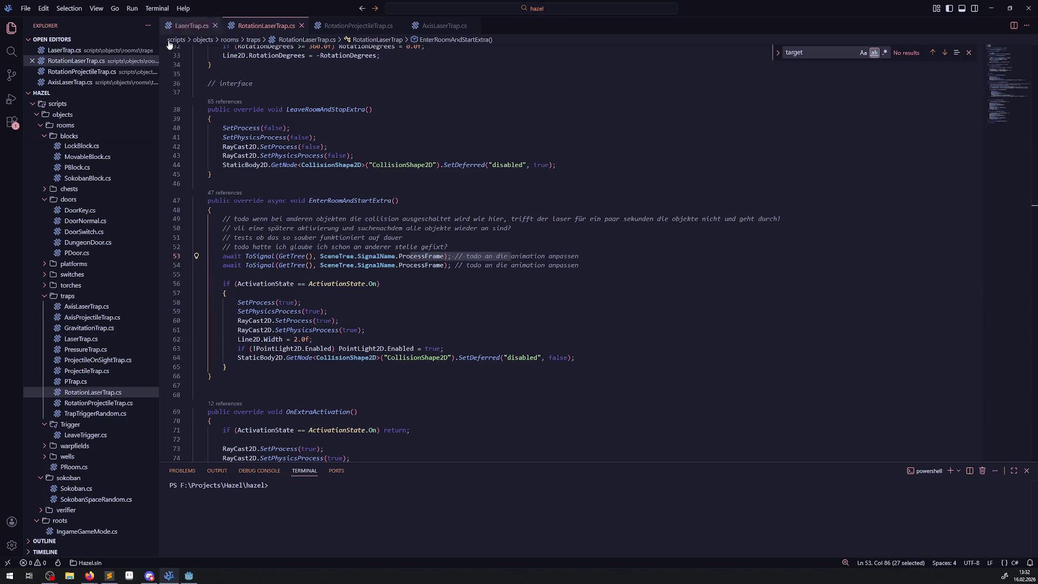
click(193, 274)
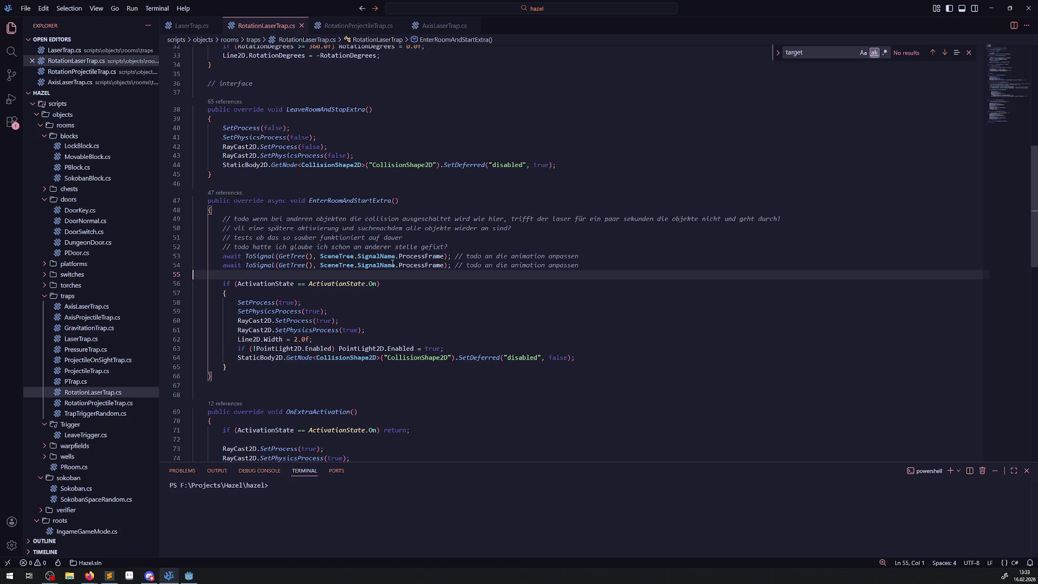
click(420, 265)
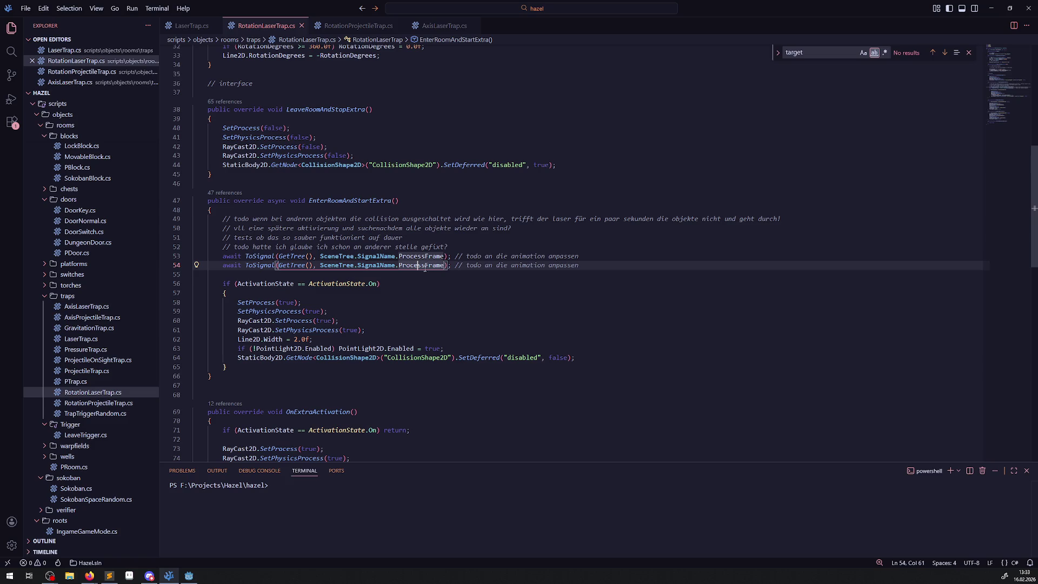
click(422, 254)
click(424, 265)
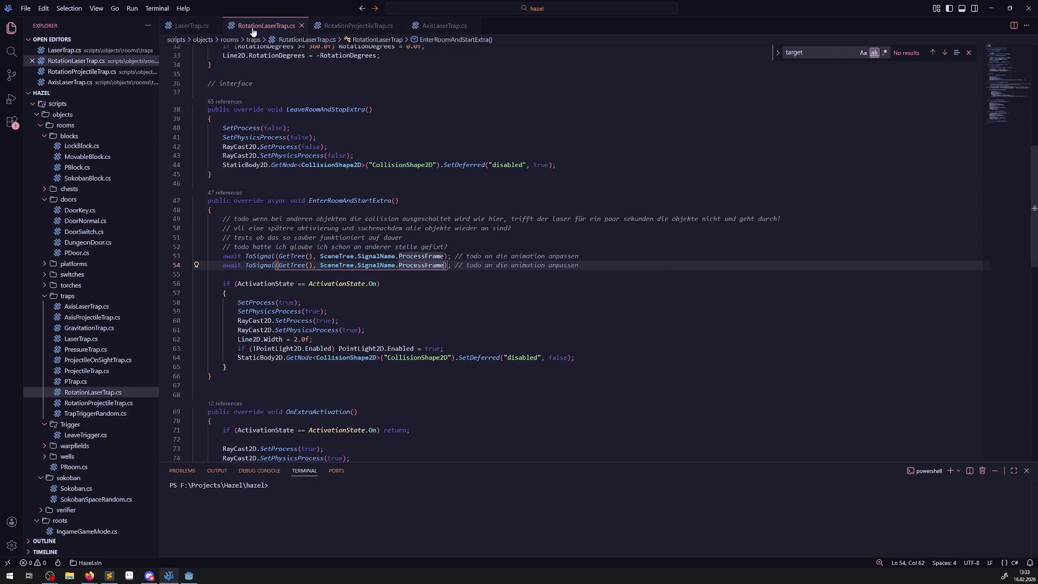
Comment out both await ToSignal lines in LaserTrap.cs's EnterRoomAndStartExtra with //.
click(199, 27)
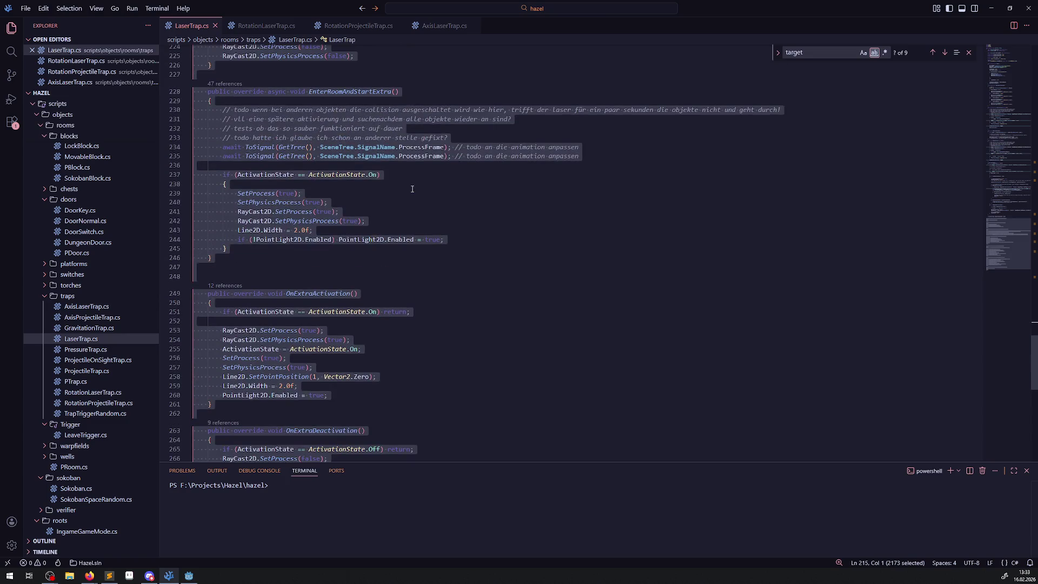
click(218, 148)
text(//)
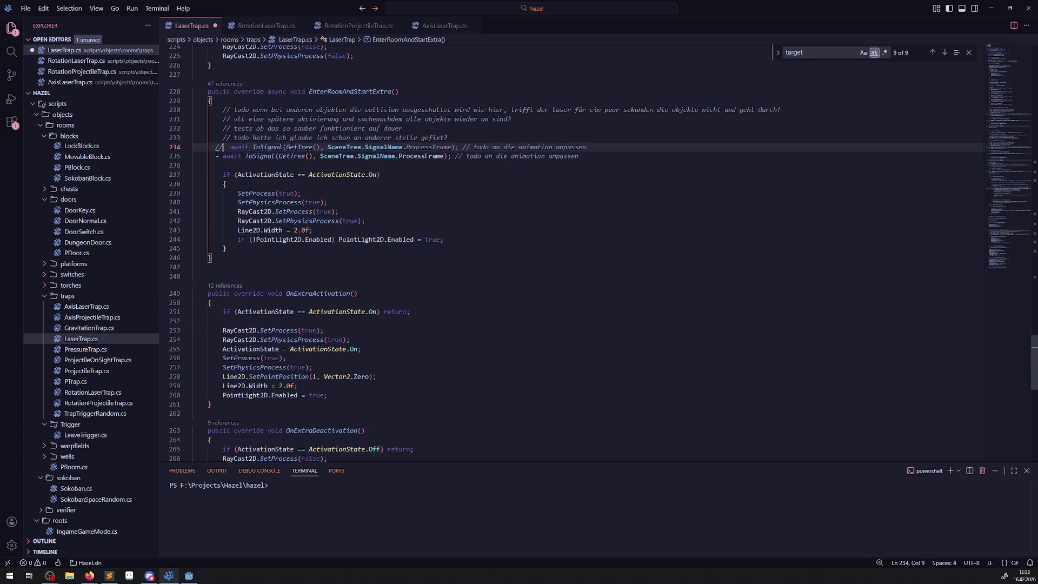
click(217, 156)
text(//)
Comment out both await lines in RotationLaserTrap.cs, save it, and return to Godot.
click(265, 26)
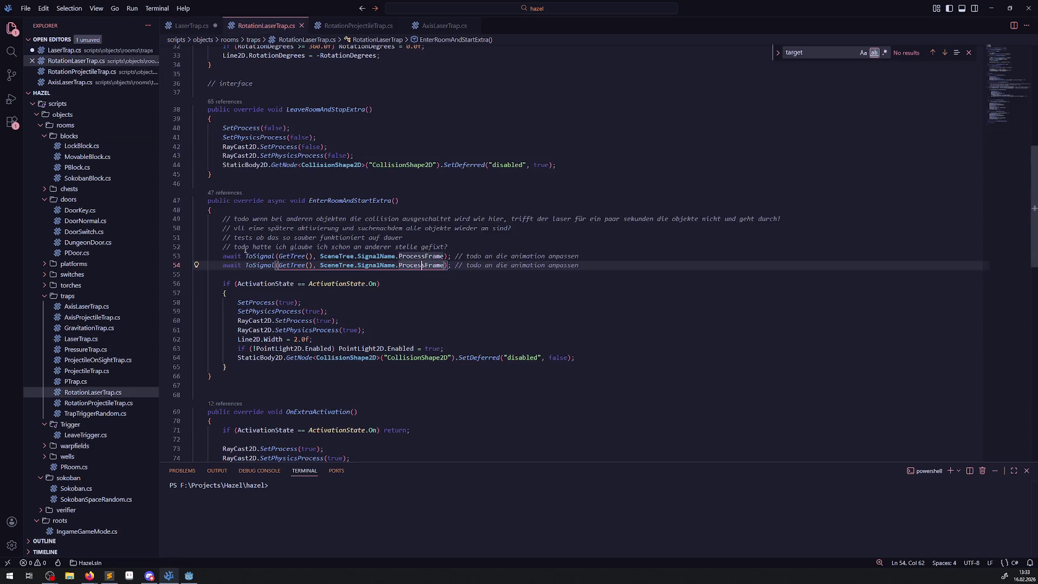
click(219, 256)
text(//)
click(219, 264)
text(//)
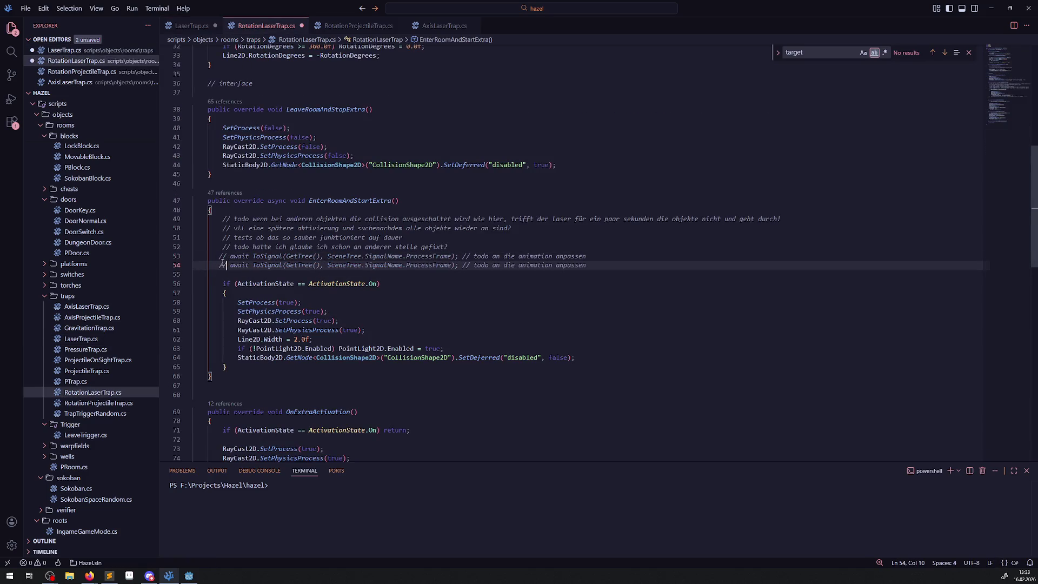
key(ctrl+s)
click(189, 575)
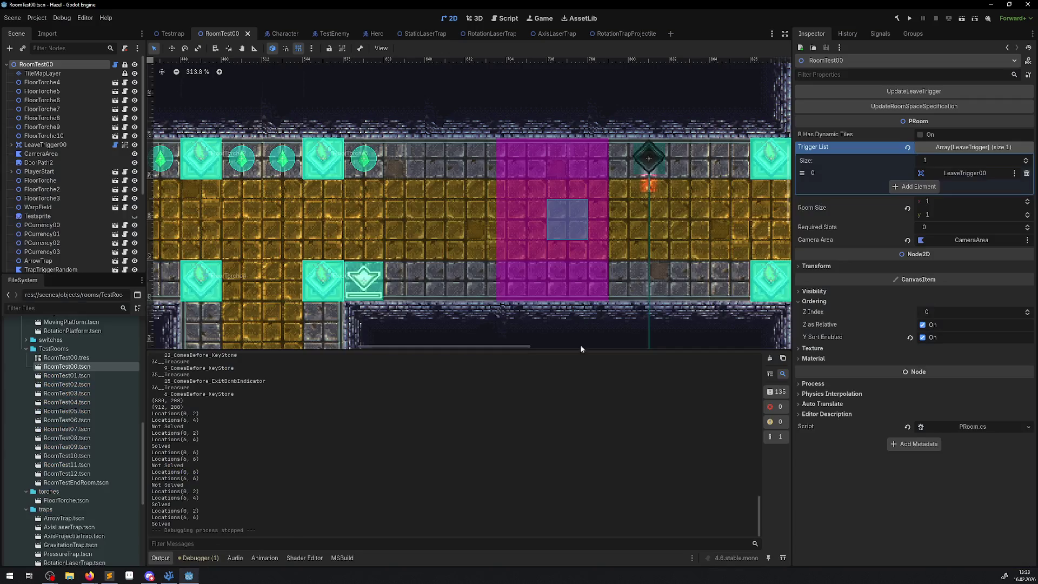
Run the game and walk the player up through the laser hall and out the east door.
click(910, 18)
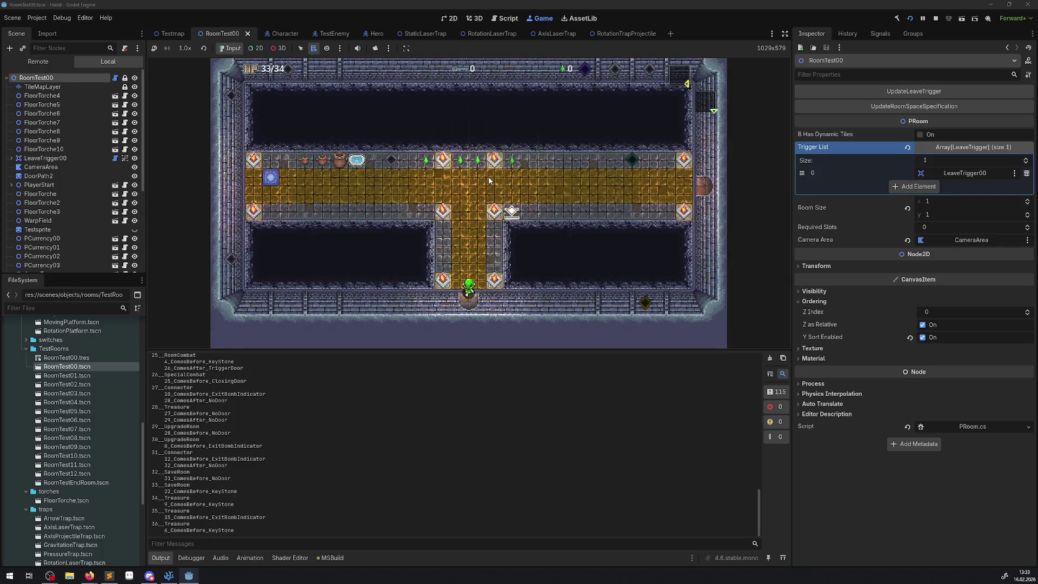
key(Up)
key(Right)
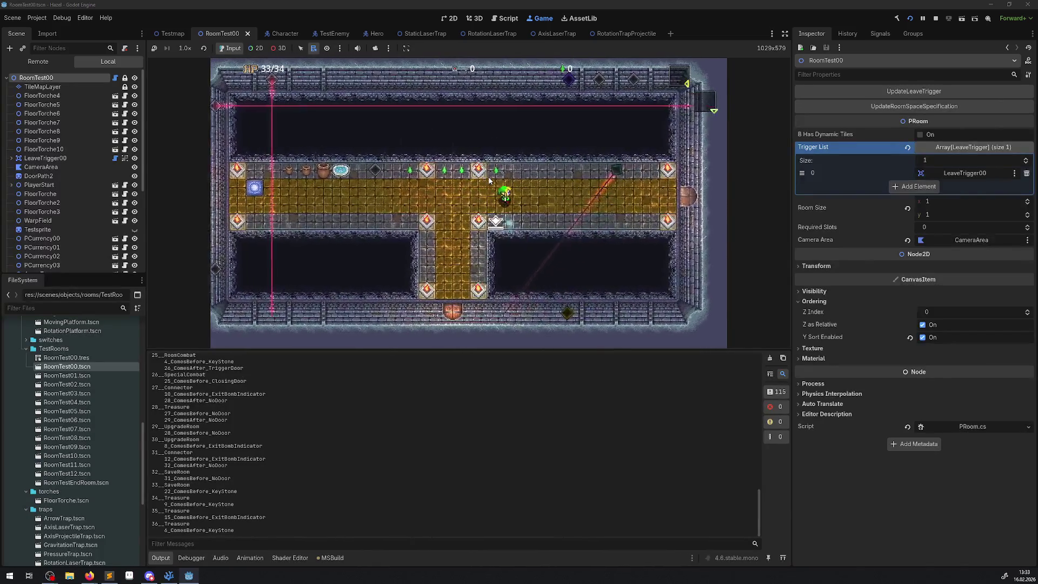
key(Left)
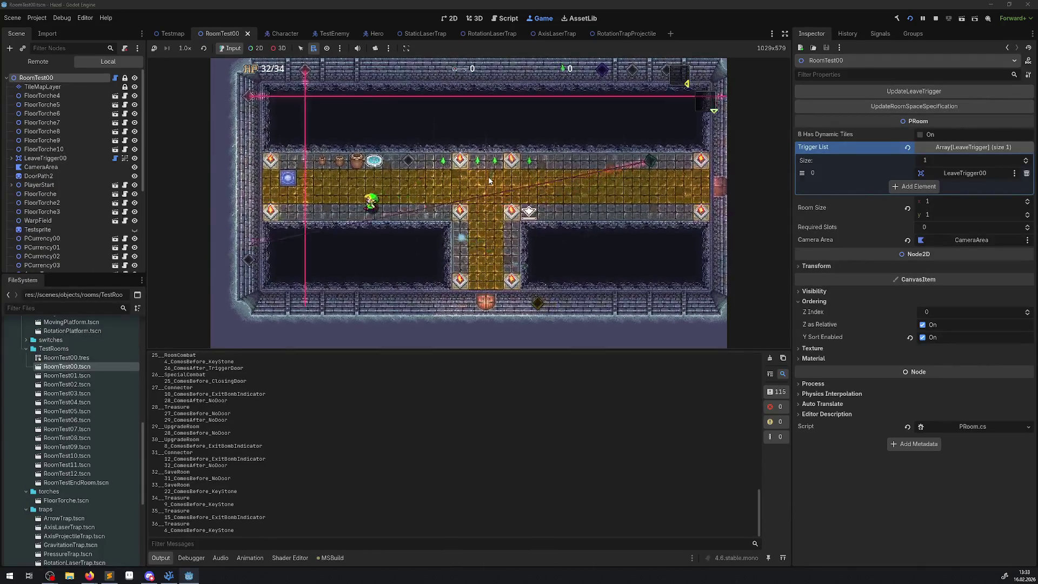
key(Right)
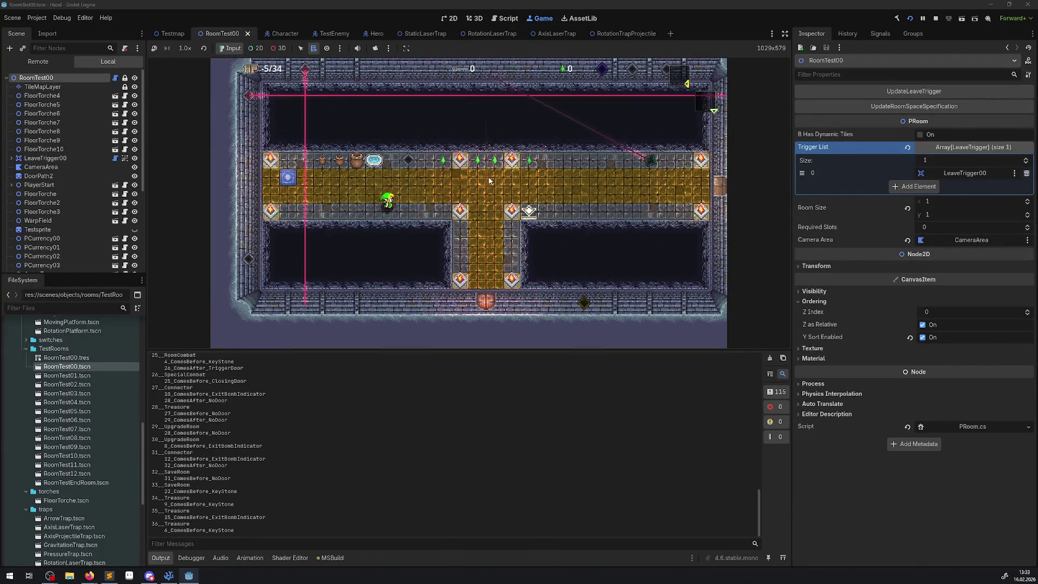
key(Right)
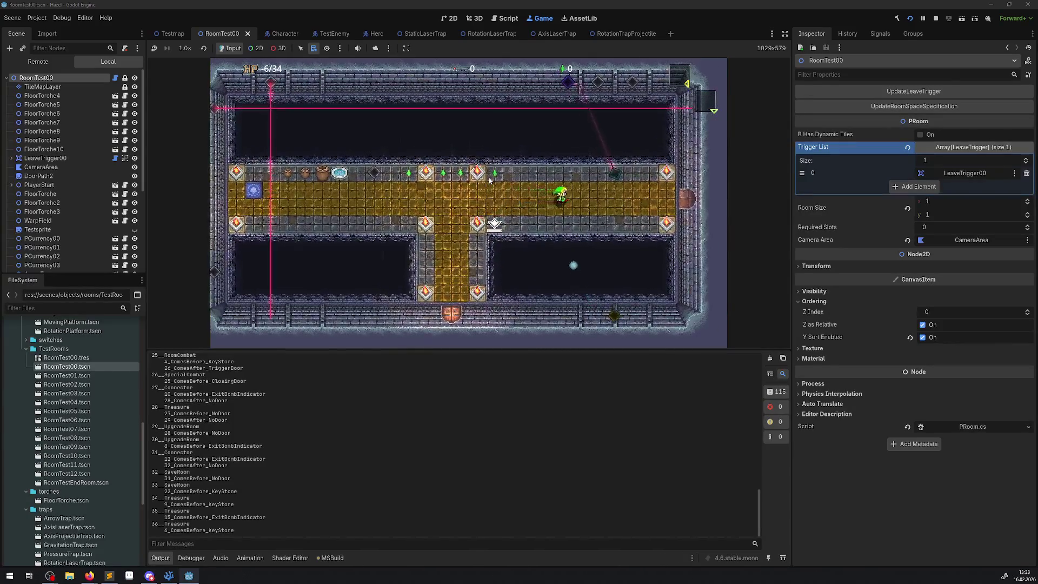
key(Right)
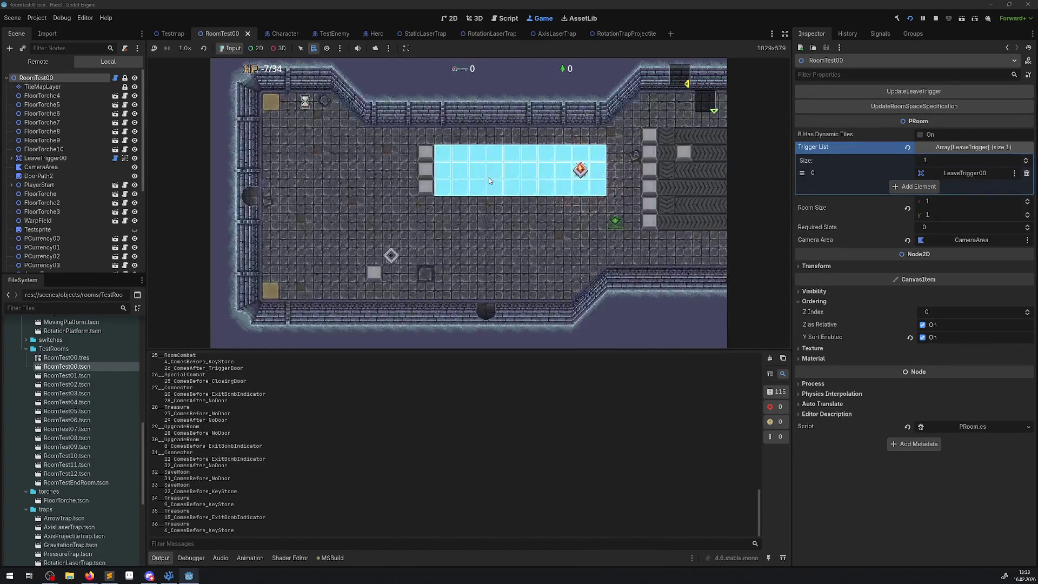
Walk the player back and forth between the ice room and the laser hall, then return to VS Code.
key(Left)
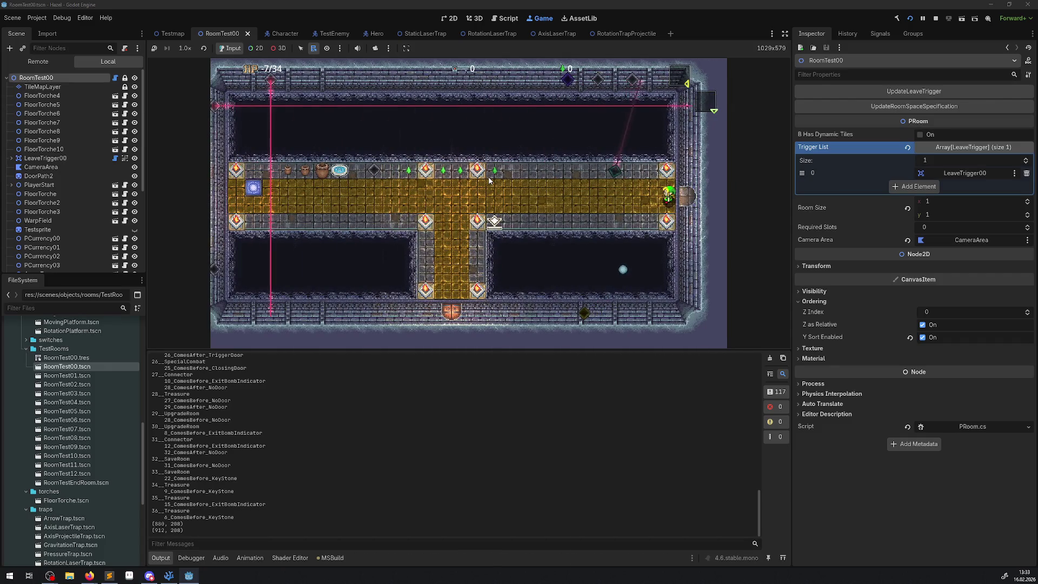
key(Right)
key(Left)
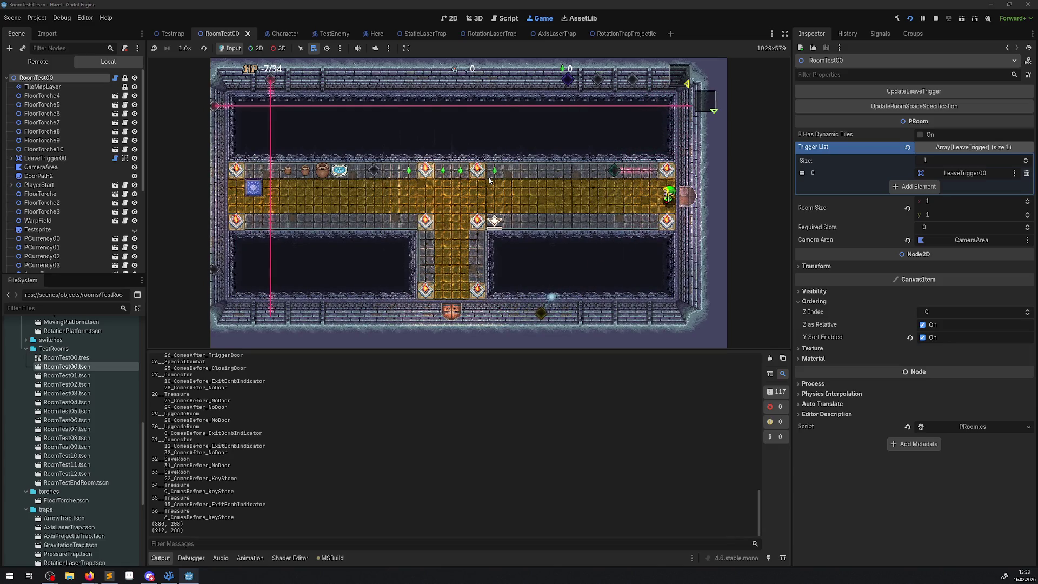
key(Right)
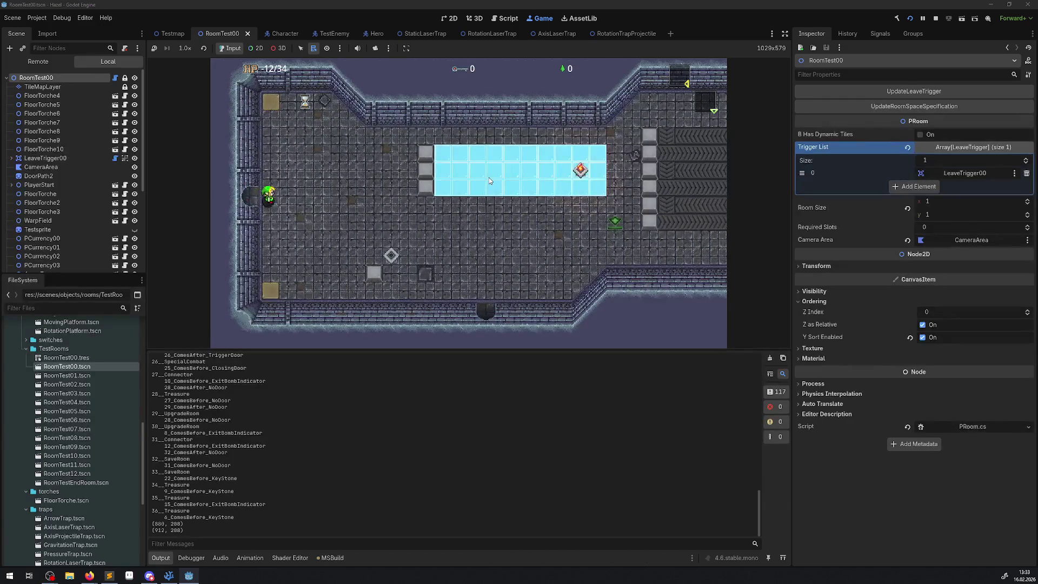
key(Left)
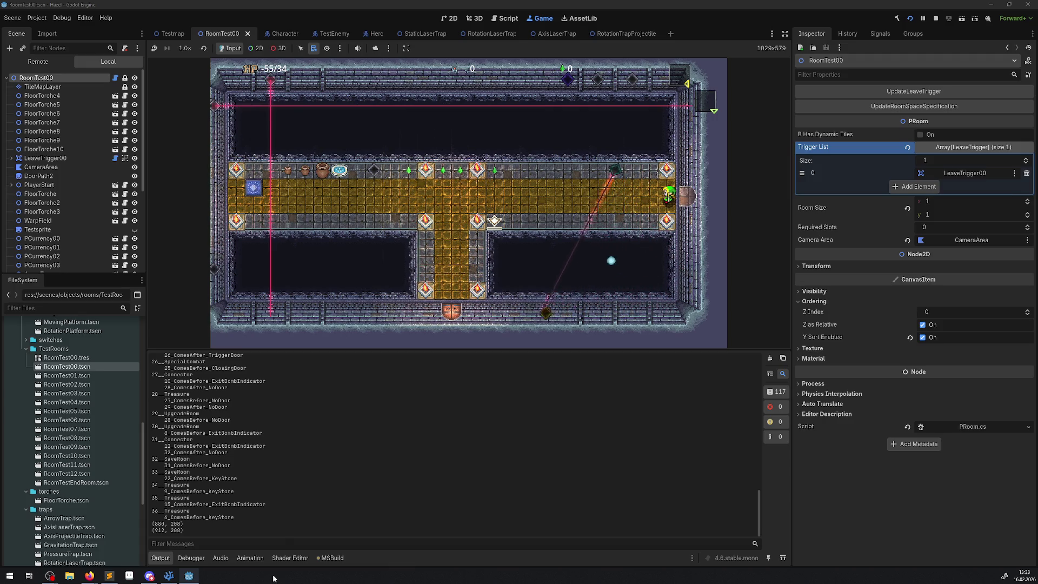
click(171, 578)
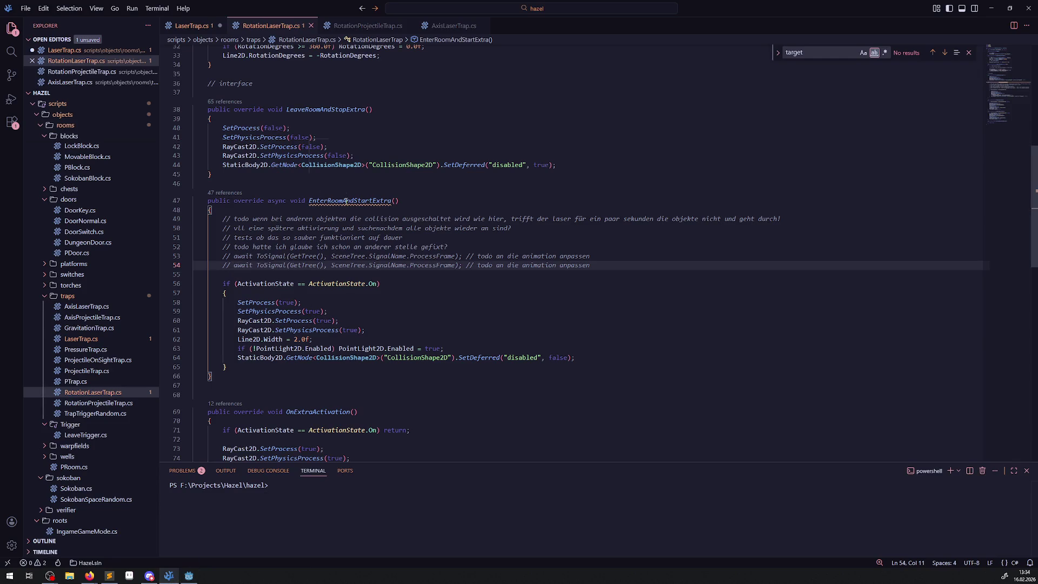
scroll(399, 384, down, 3)
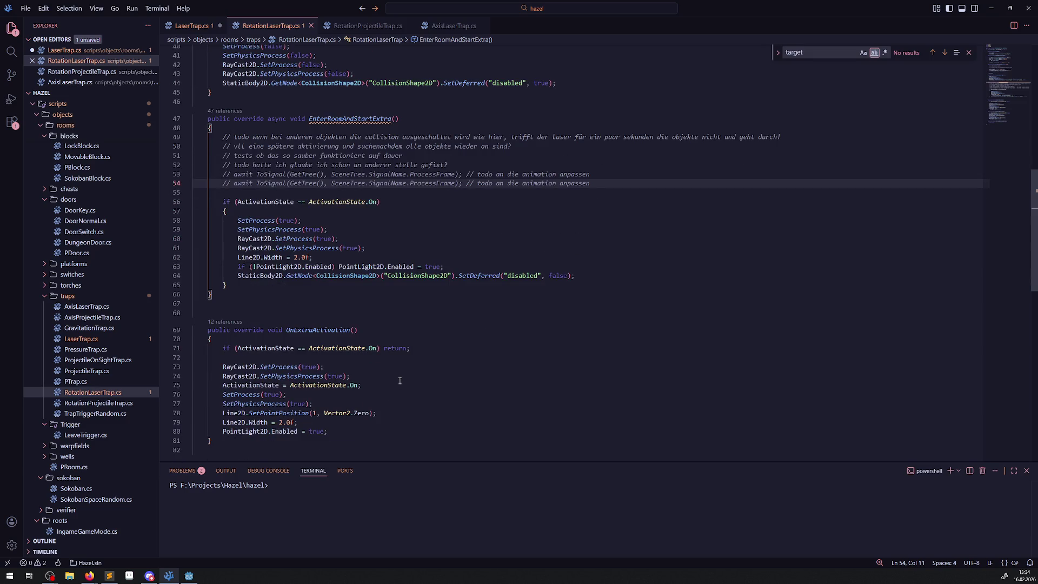
scroll(400, 381, up, 2)
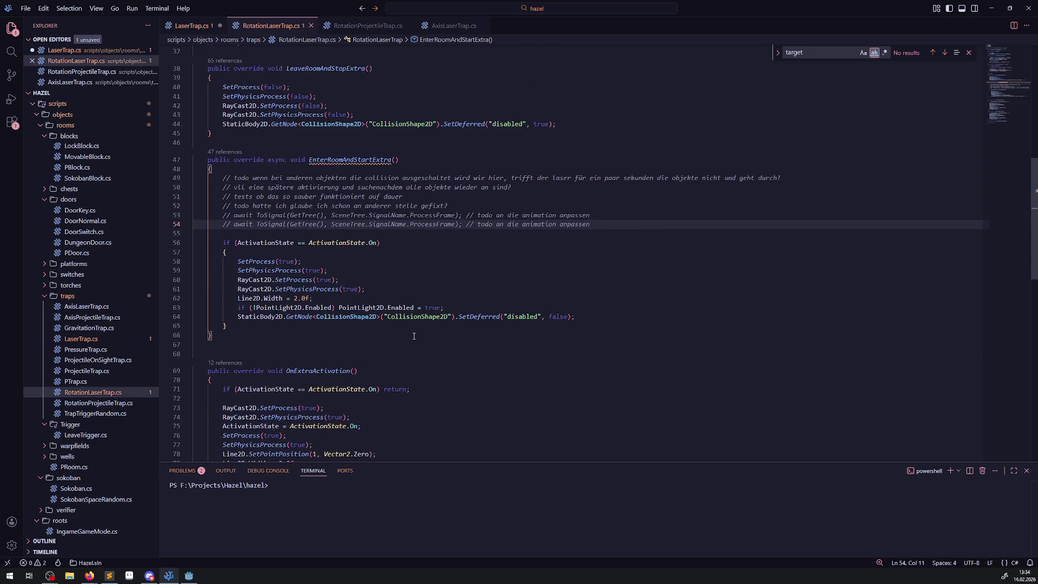
mouse_move(362, 289)
click(290, 254)
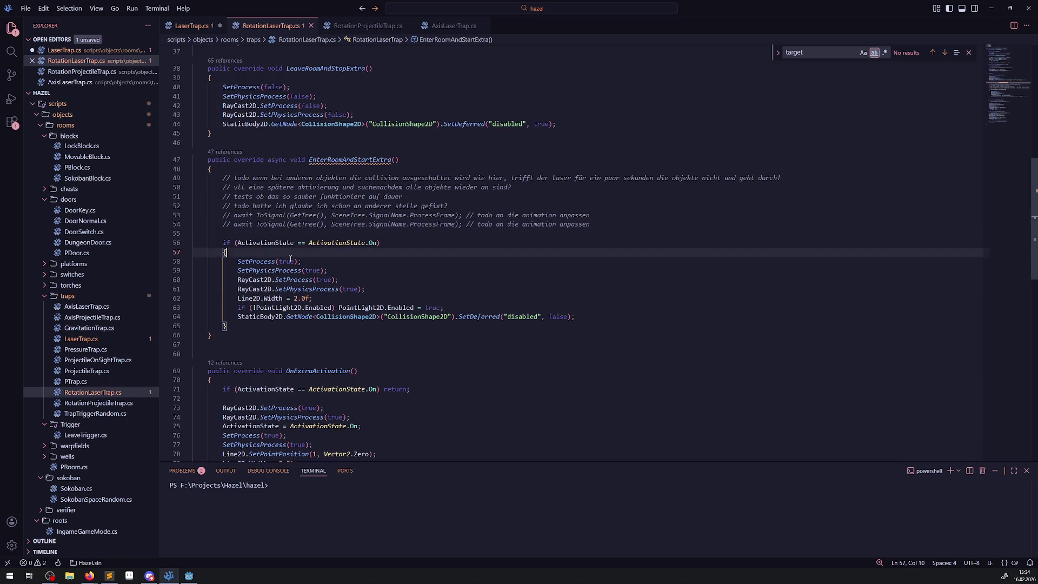
mouse_move(290, 259)
mouse_down()
mouse_move(427, 307)
mouse_move(620, 318)
mouse_up()
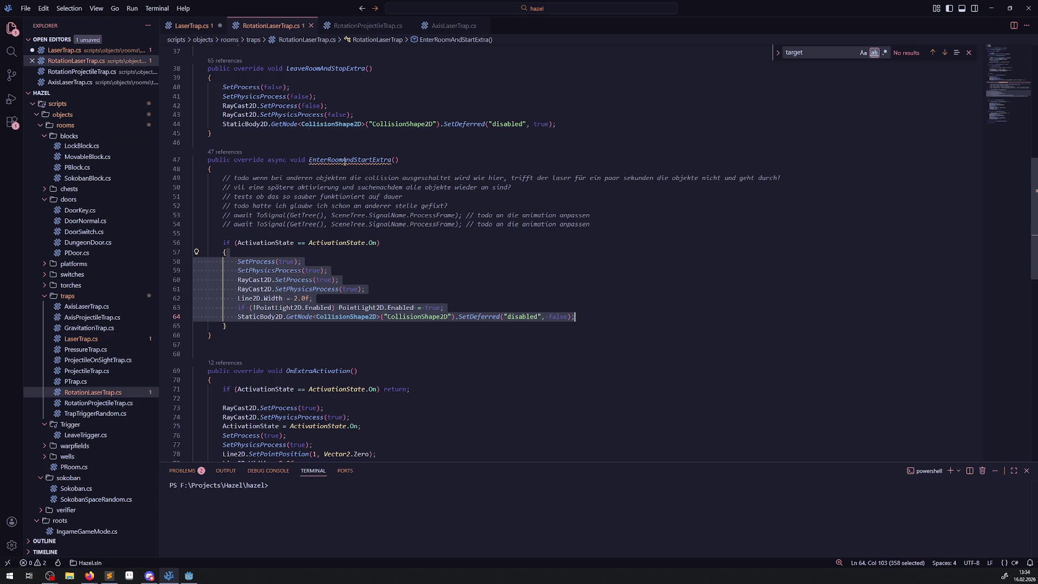
mouse_move(345, 162)
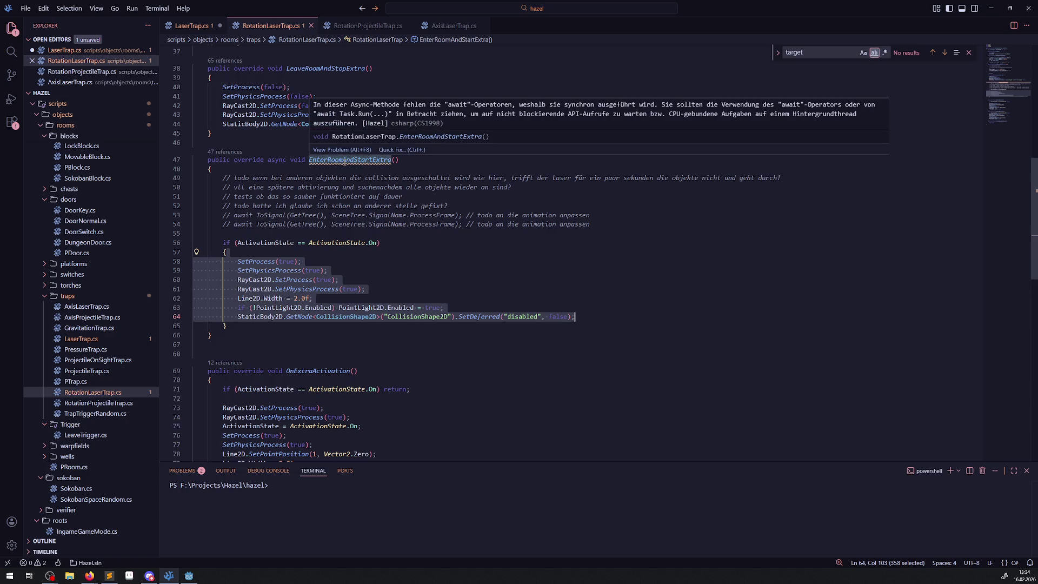
click(341, 280)
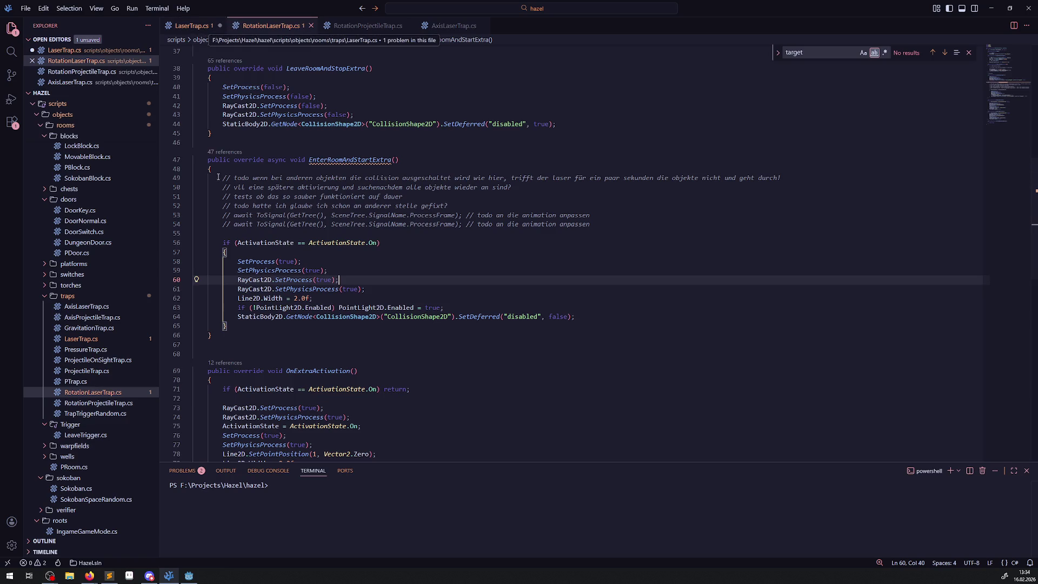
mouse_move(191, 577)
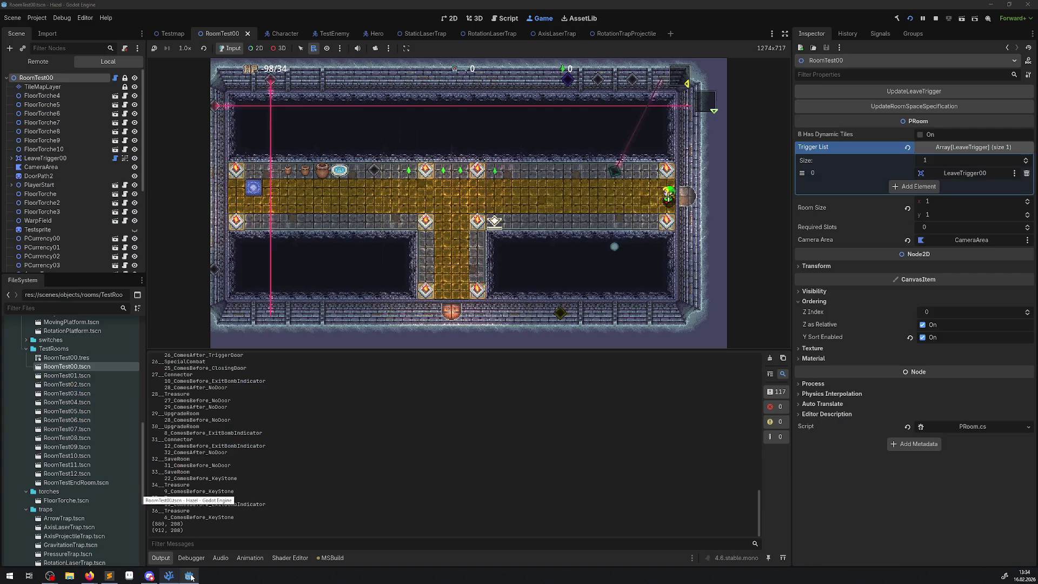
Stop the game, drag StaticLaserTrap down to (72, 288), and run RoomTest00 again.
click(189, 532)
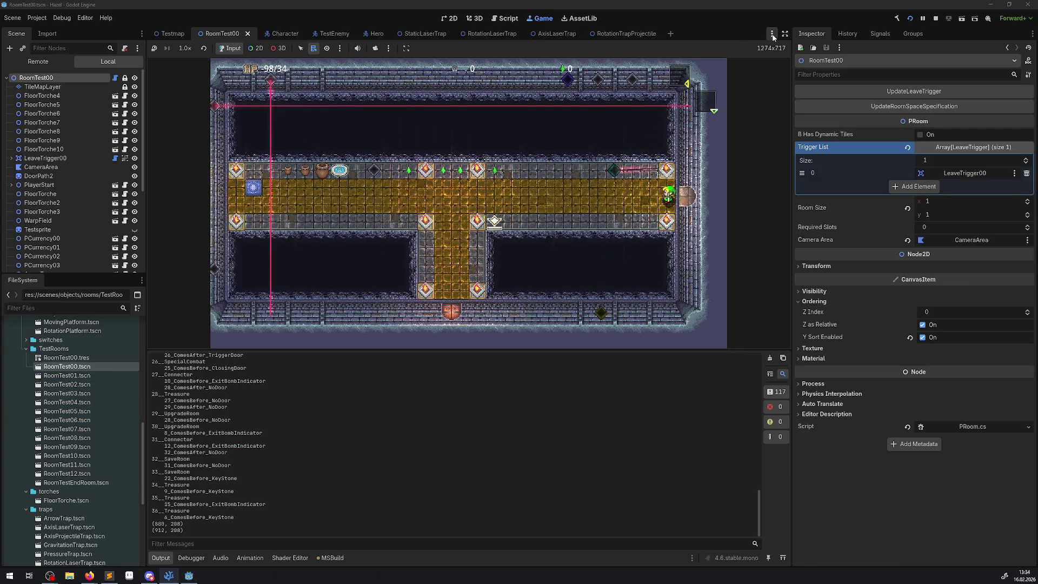
key(F8)
scroll(340, 204, down, 6)
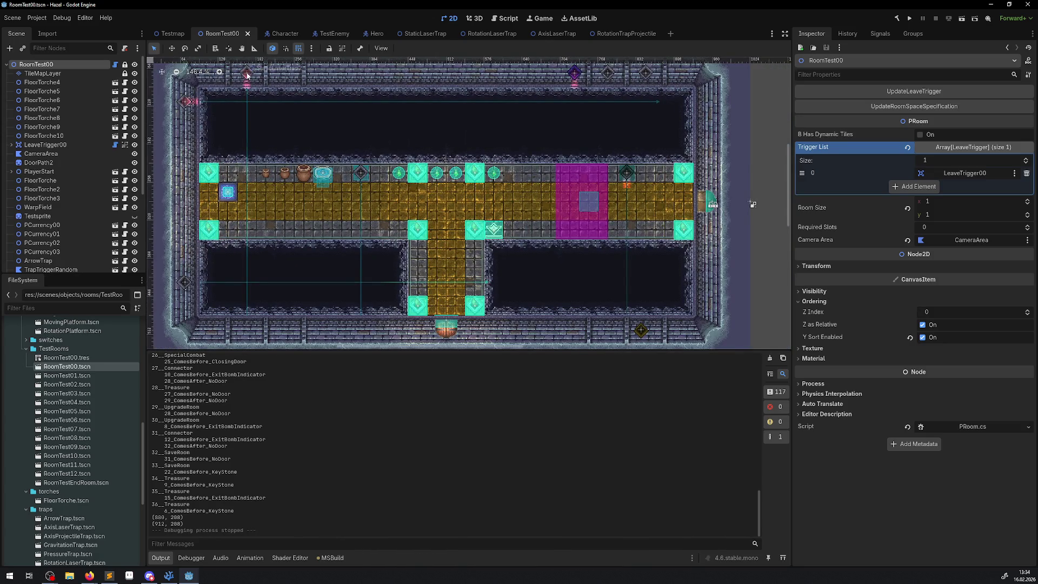
mouse_move(186, 100)
mouse_down()
mouse_move(182, 212)
mouse_move(182, 201)
mouse_up()
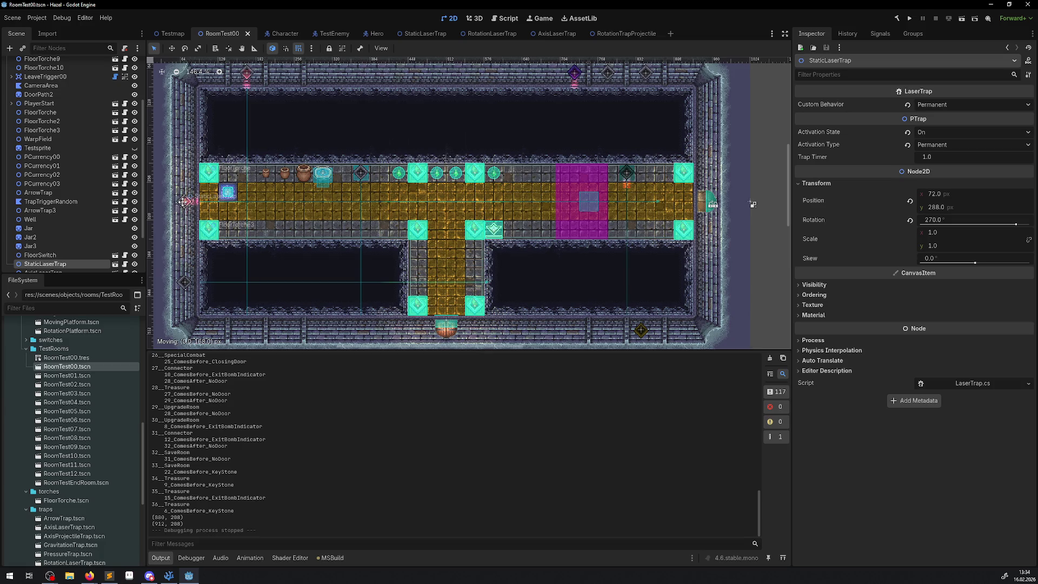
drag(183, 202, 183, 204)
click(909, 18)
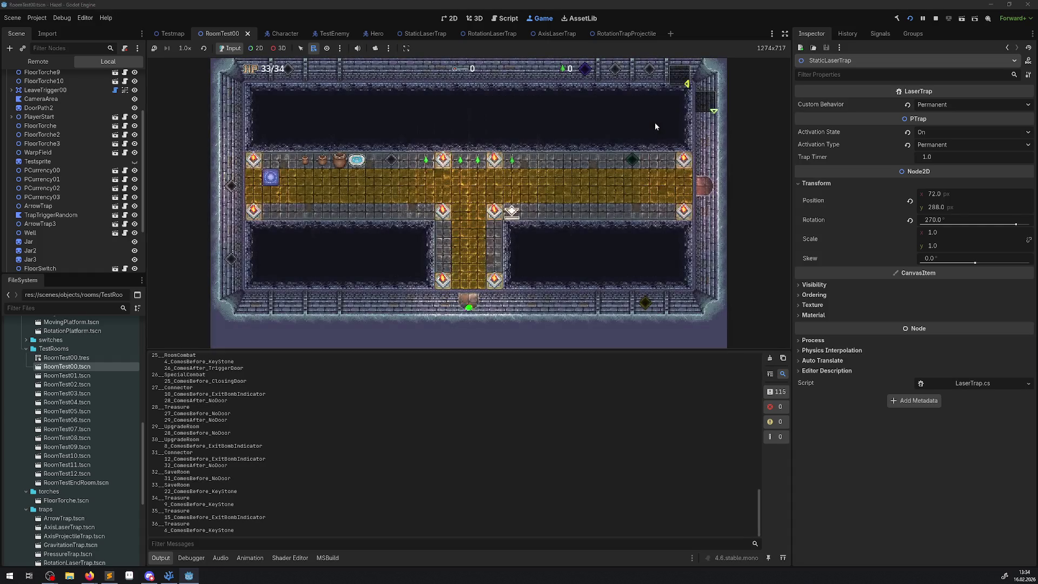
Walk the player between the laser hall and the ice room several times, then stop the game with F8.
key(Up)
key(Right)
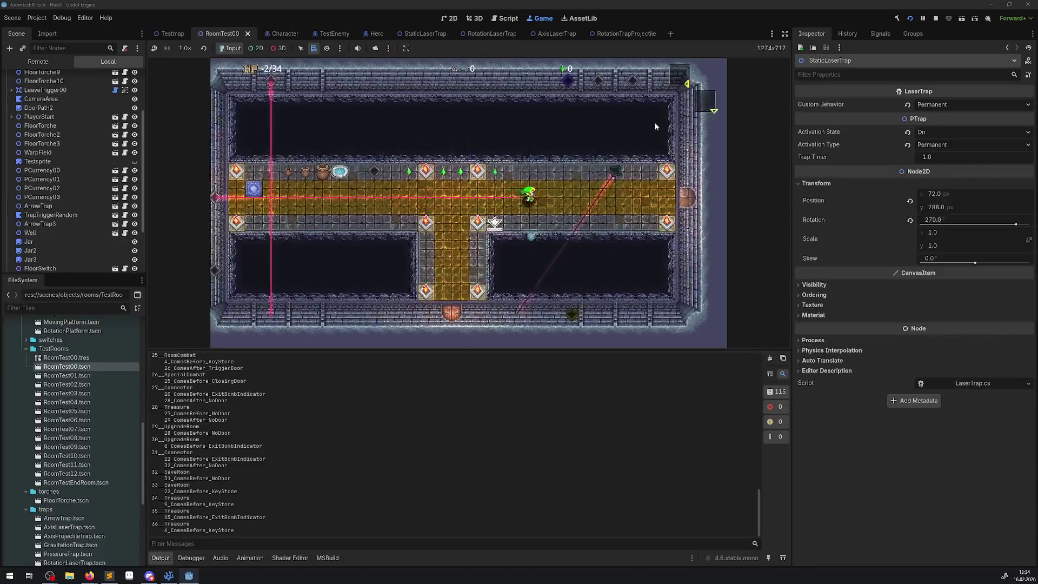
key(Right)
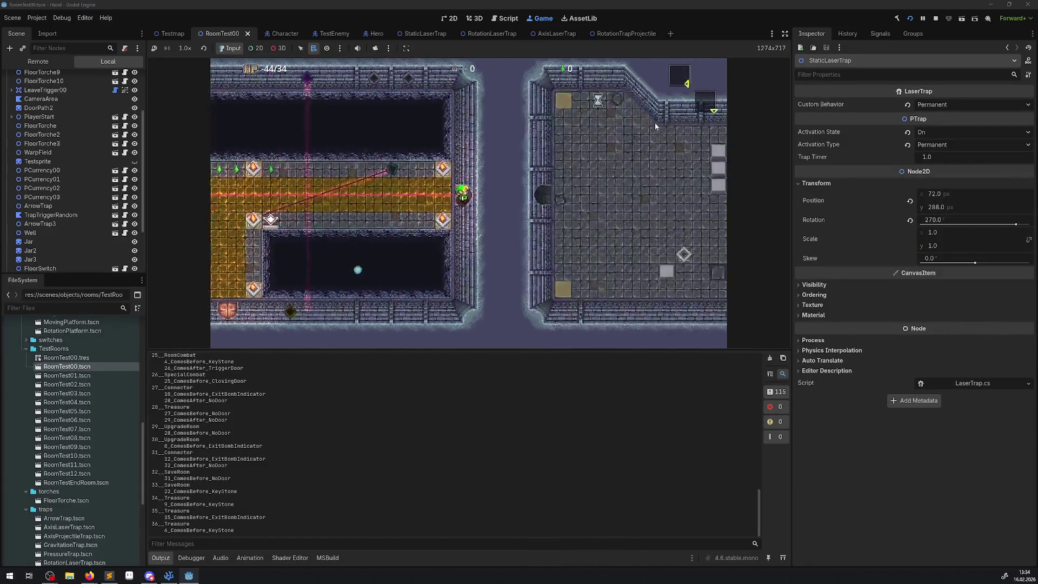
key(Left)
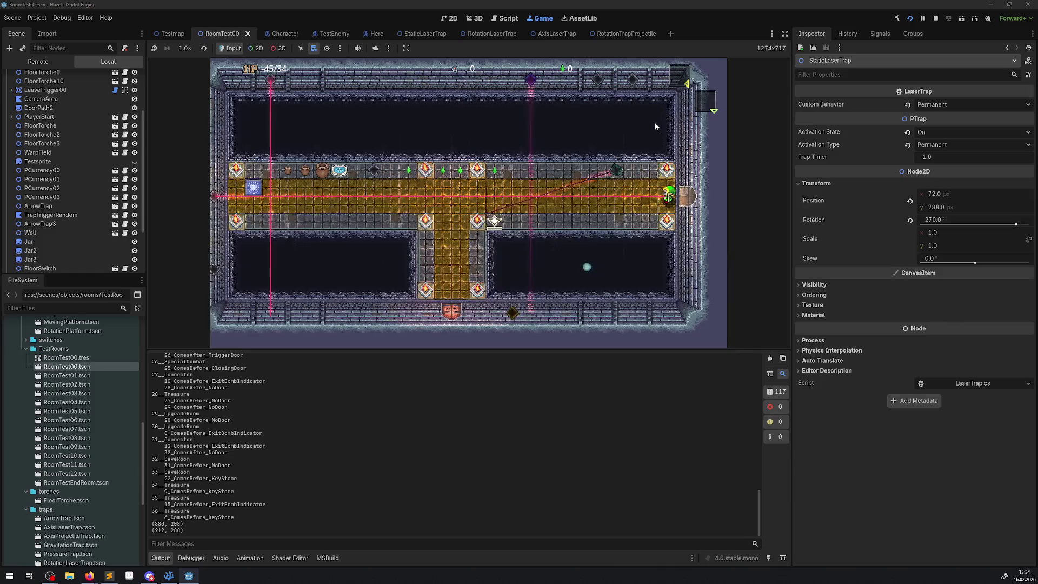
key(Right)
key(Left)
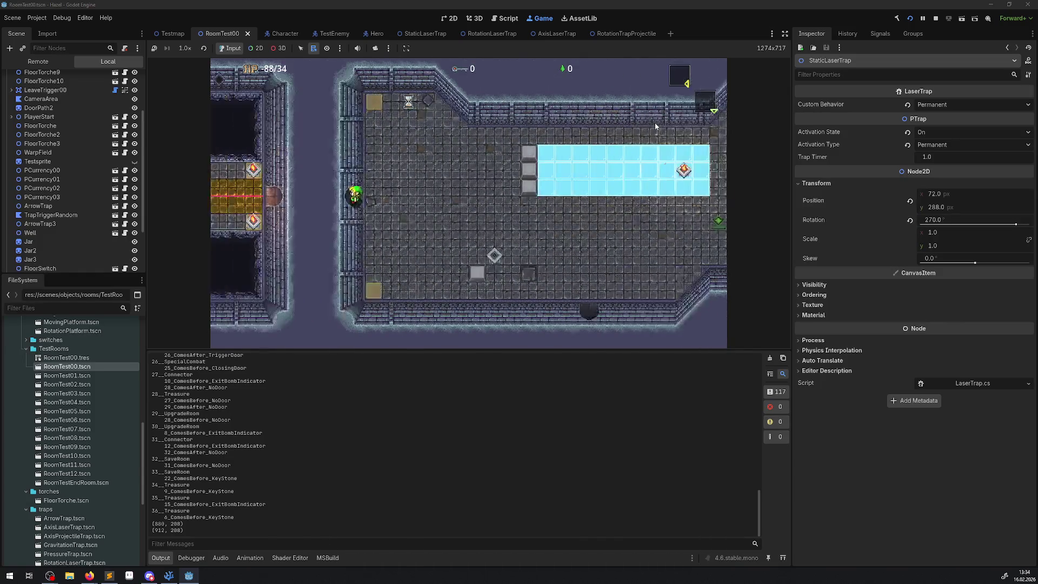
key(Right)
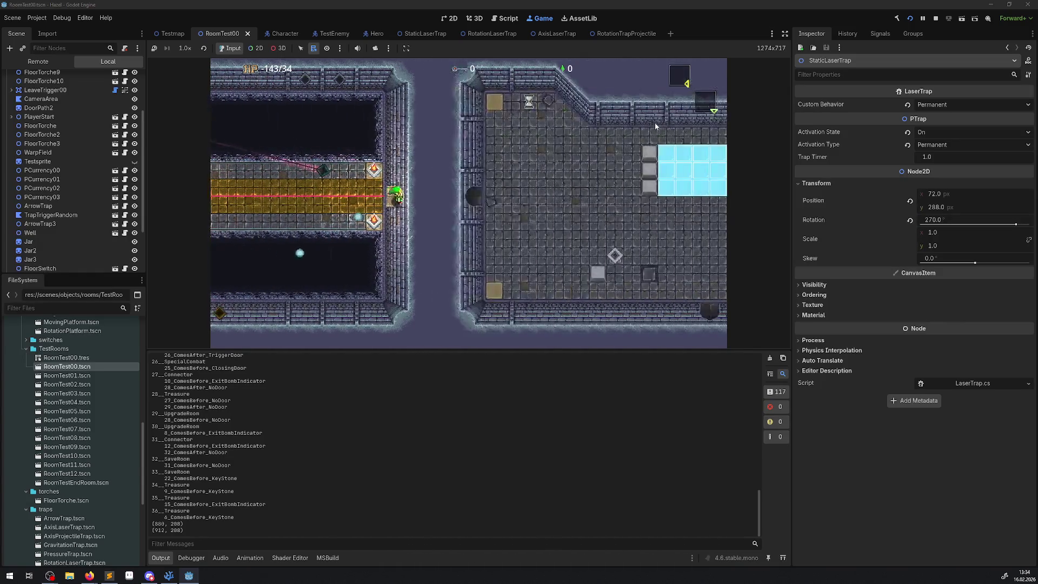
key(Left)
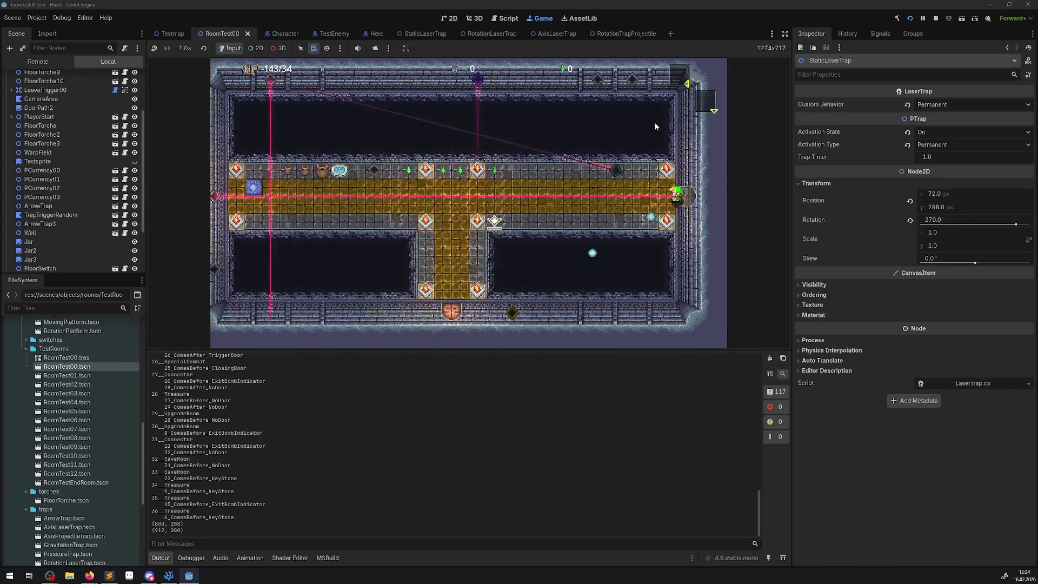
key(F8)
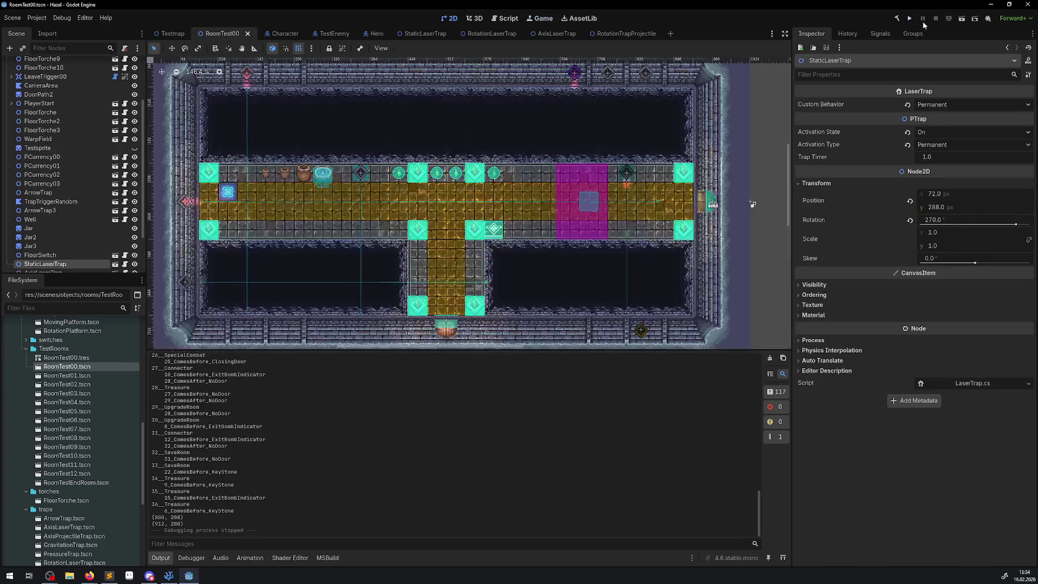
Drag StaticLaserTrap down to (72, 336) and launch RoomTest00.
mouse_move(190, 205)
mouse_down()
mouse_move(185, 229)
mouse_move(206, 233)
mouse_move(389, 229)
mouse_up()
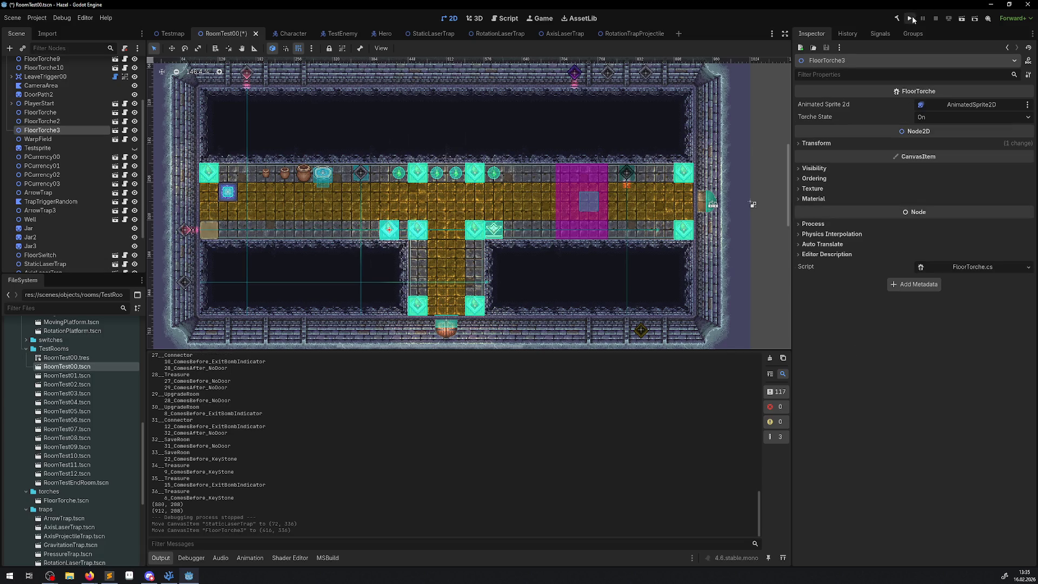
click(911, 19)
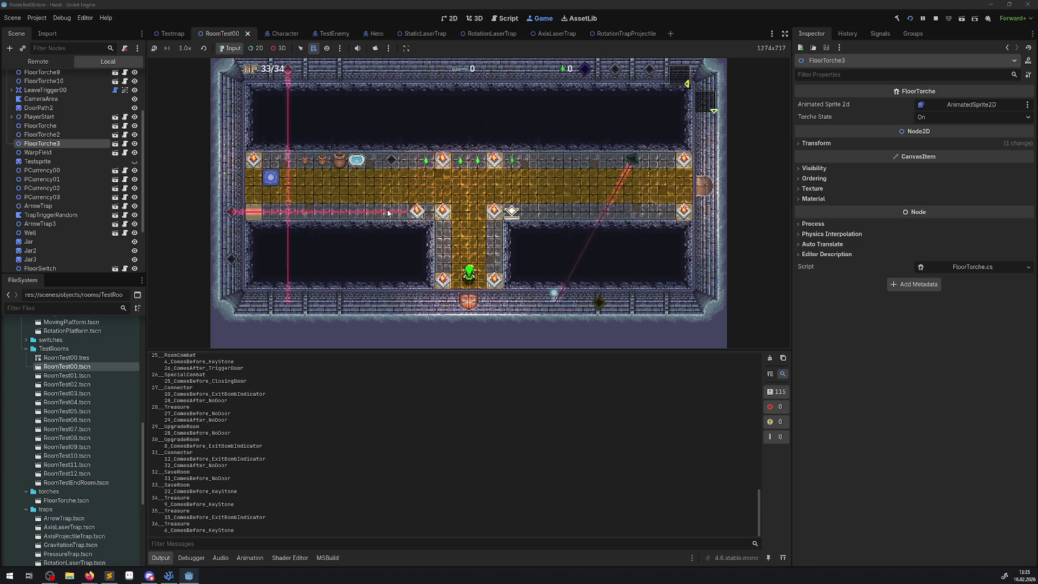
Walk the player between the golden-corridor room and the ice-floor room repeatedly, then stop the game.
key(Up)
key(Up)
key(Right)
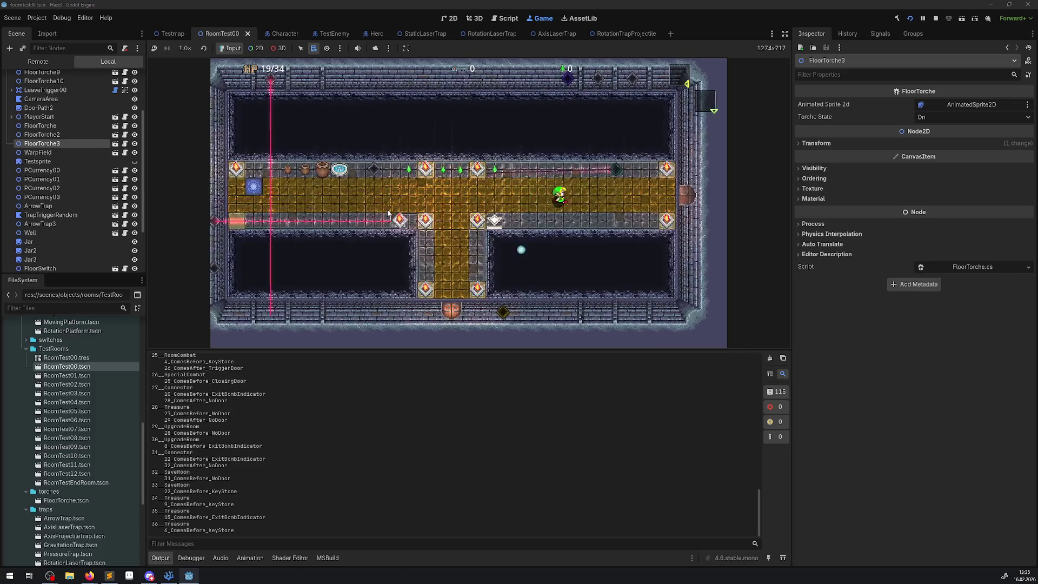
key(Right)
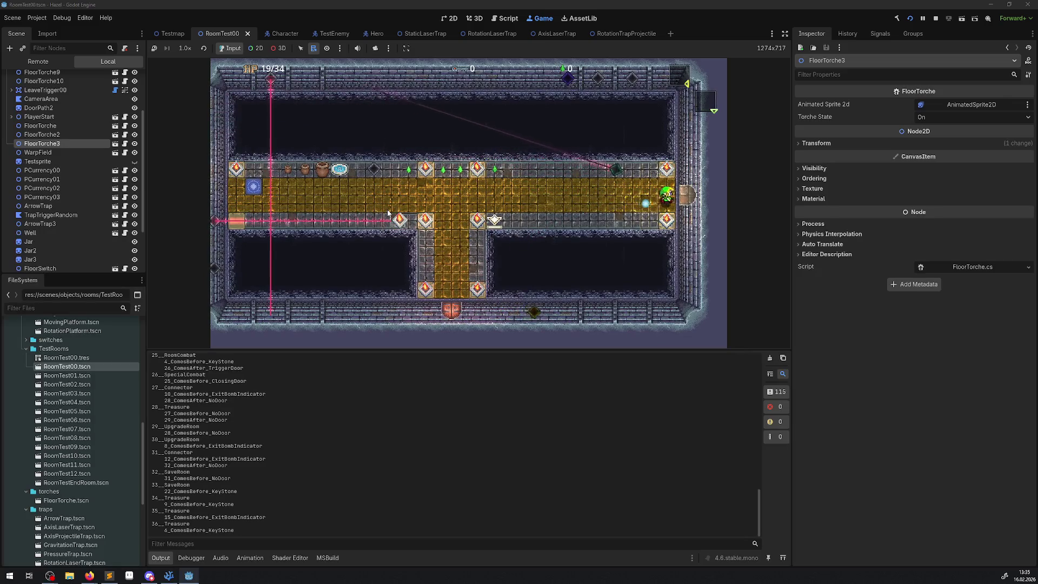
key(Left)
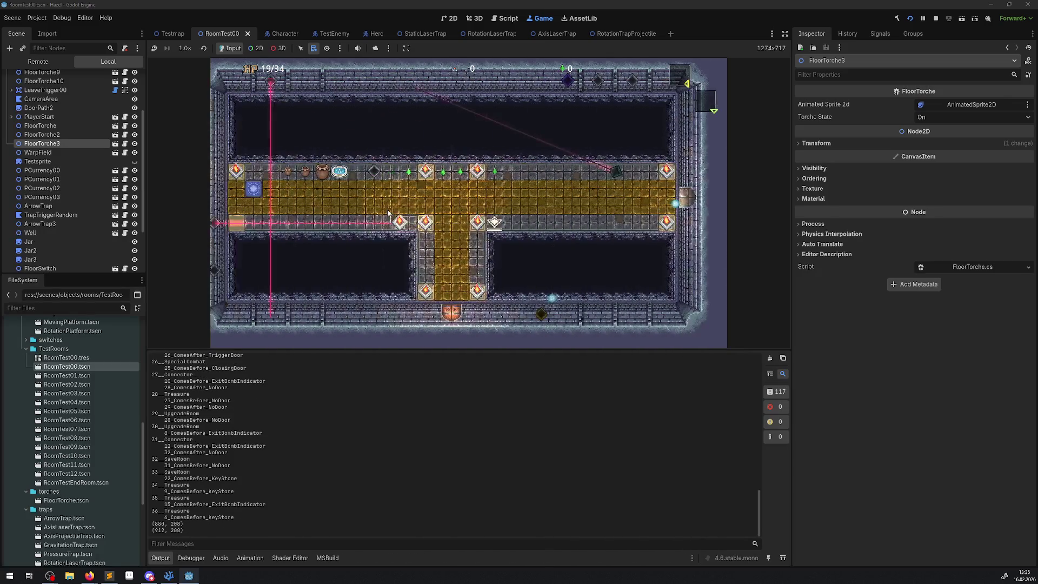
key(Right)
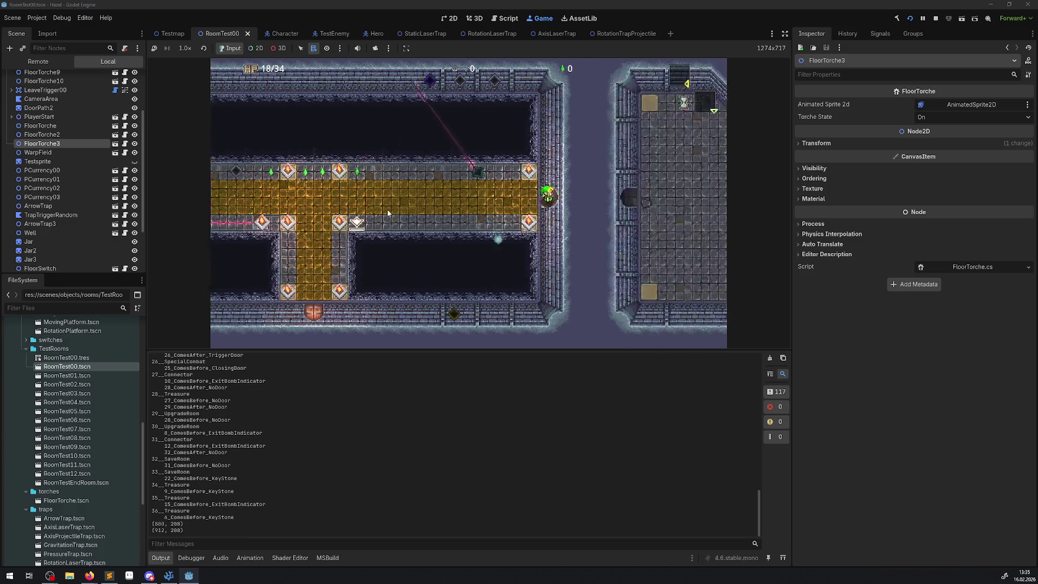
key(Left)
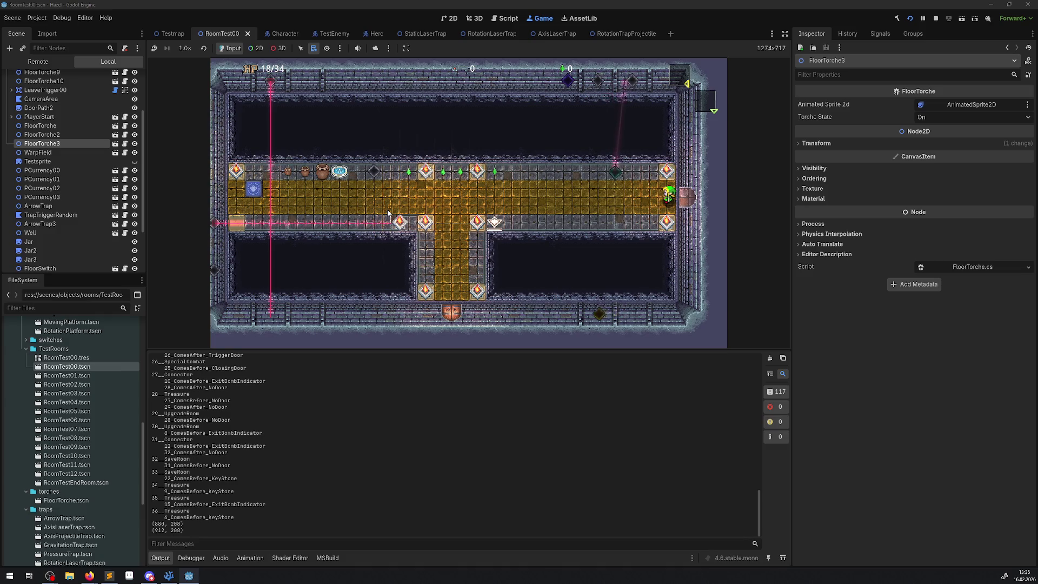
key(Right)
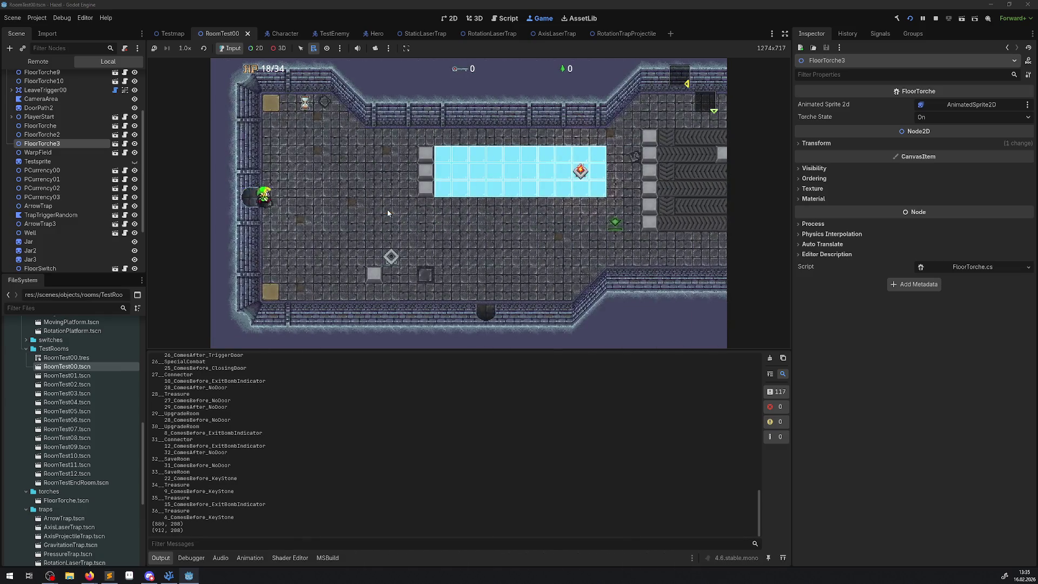
key(Left)
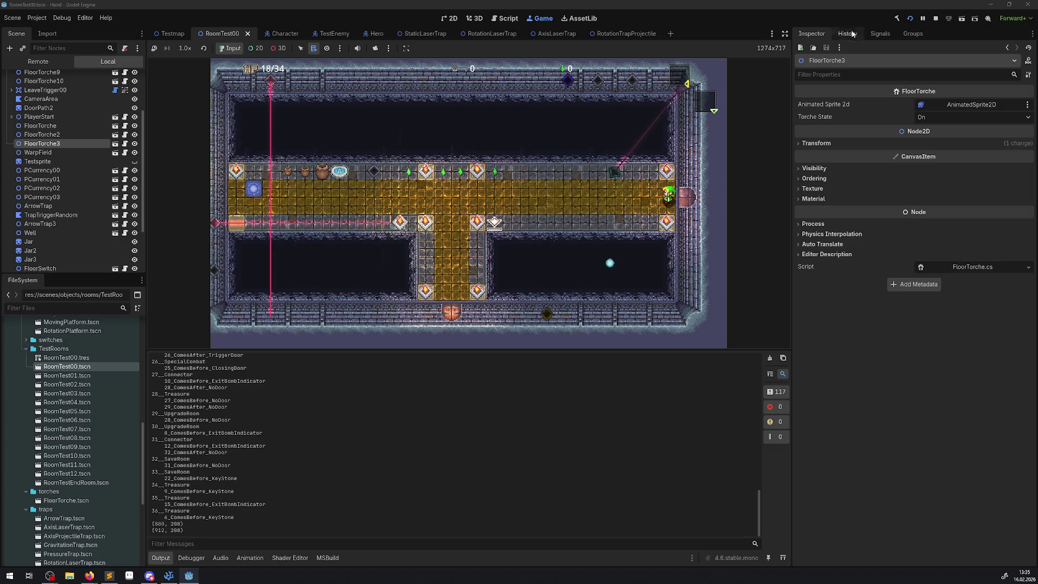
click(935, 21)
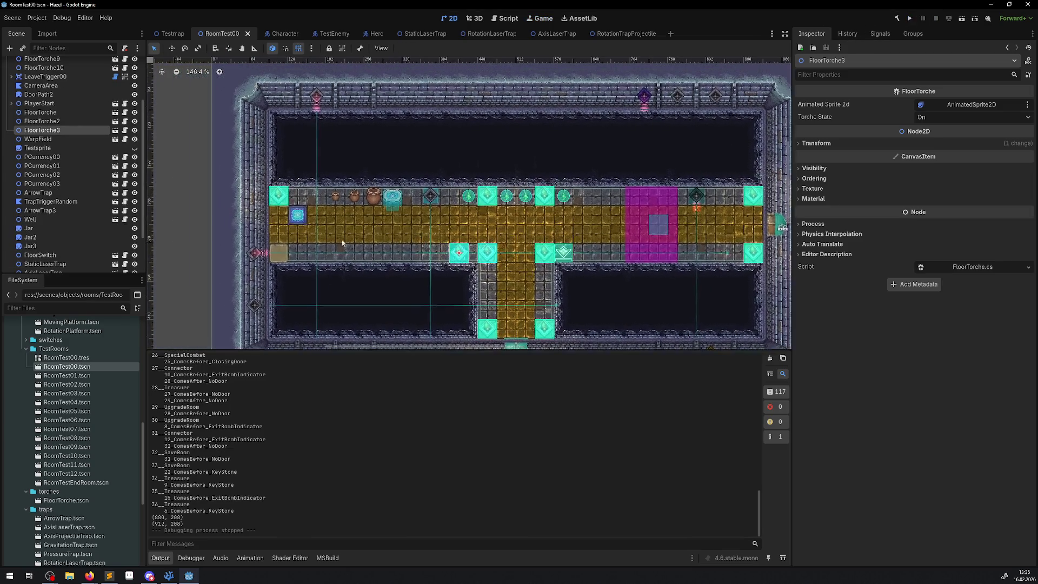
Raise StaticLaserTrap to (72, 152) above the golden corridor, then switch to VS Code.
drag(260, 254, 257, 146)
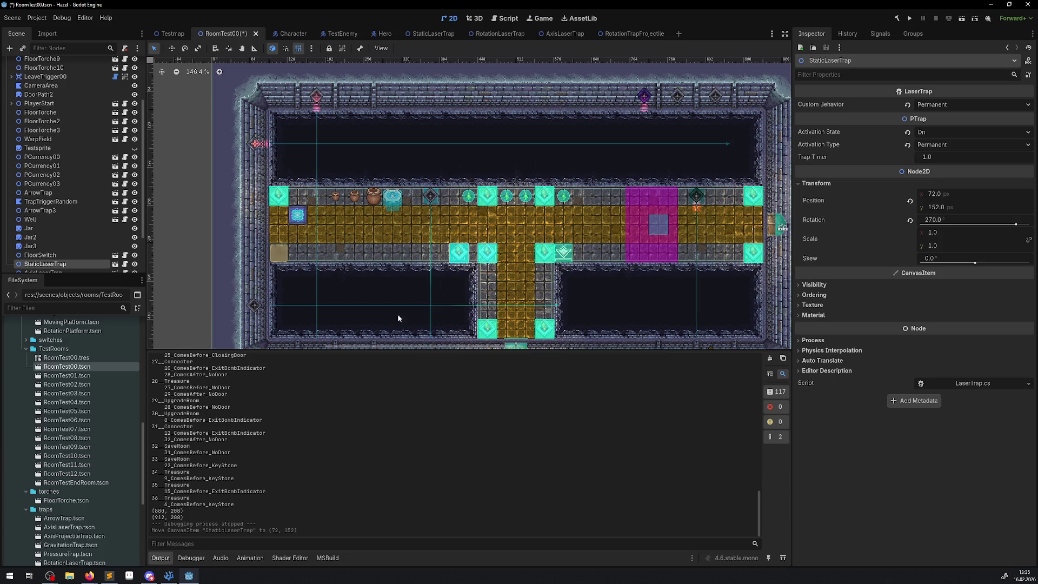
click(169, 576)
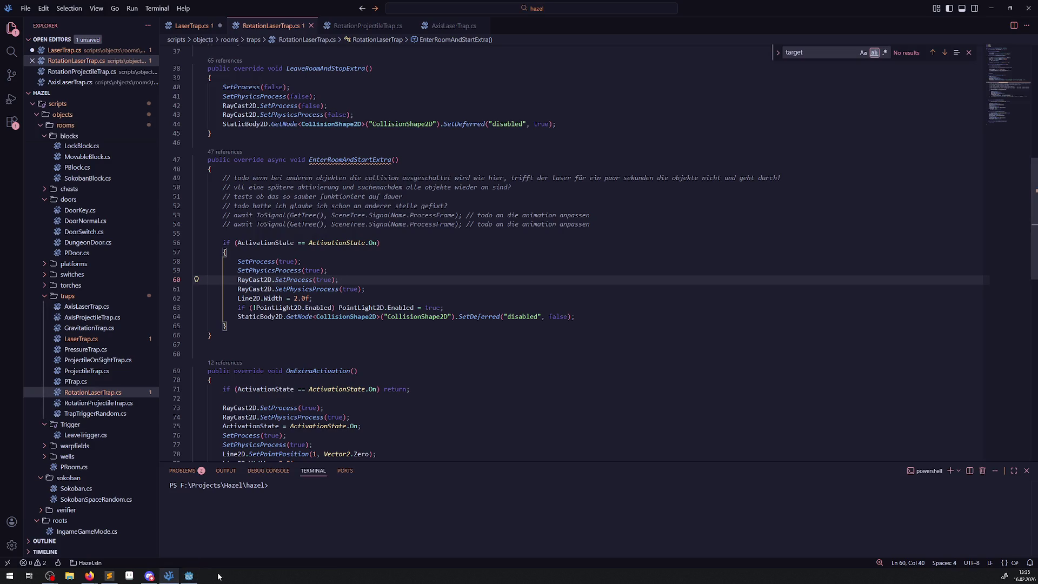
Save RotationLaserTrap.cs with EnterRoomAndStartExtra no longer async.
click(189, 576)
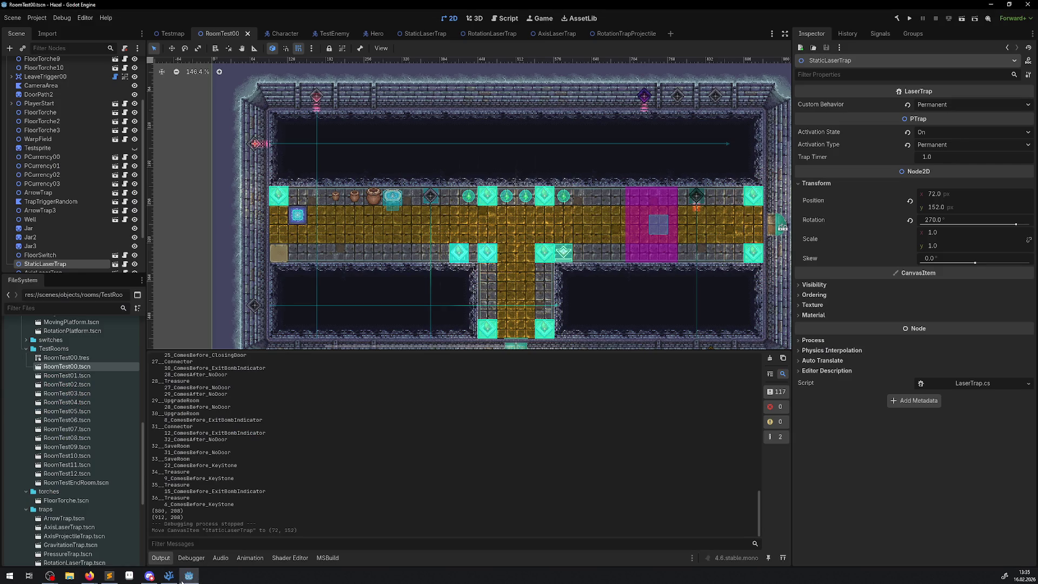
click(169, 576)
click(265, 160)
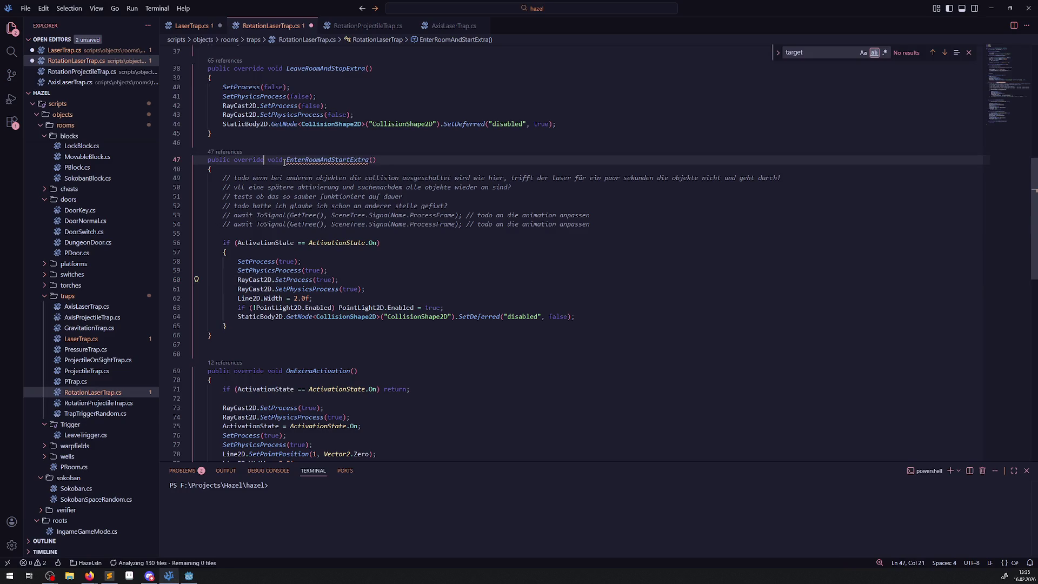
key(ctrl+s)
Remove 'async' from EnterRoomAndStartExtra in LaserTrap.cs, save it, and return to Godot.
click(197, 26)
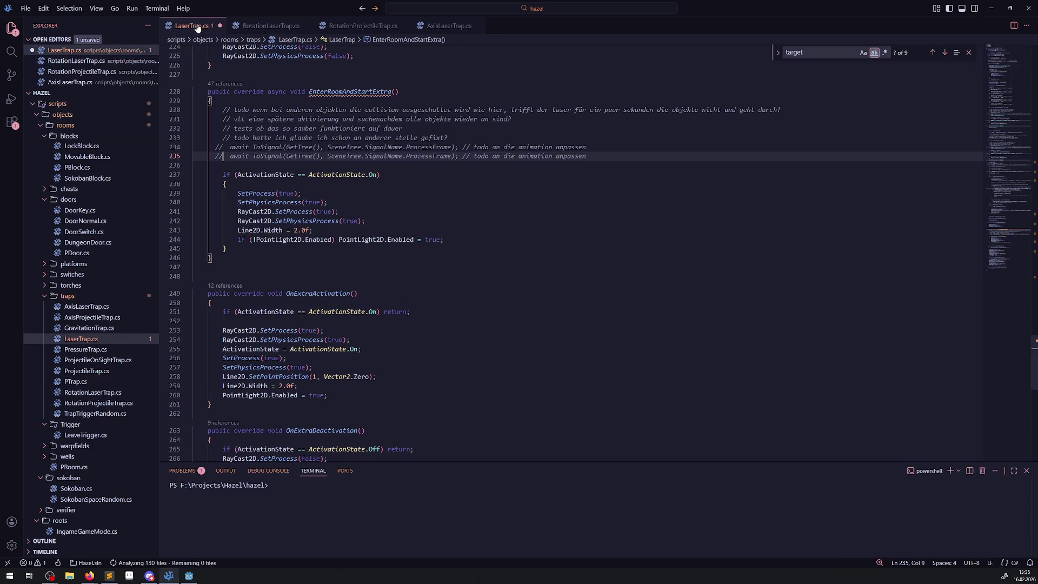
double_click(275, 92)
key(BackSpace)
key(BackSpace)
click(515, 236)
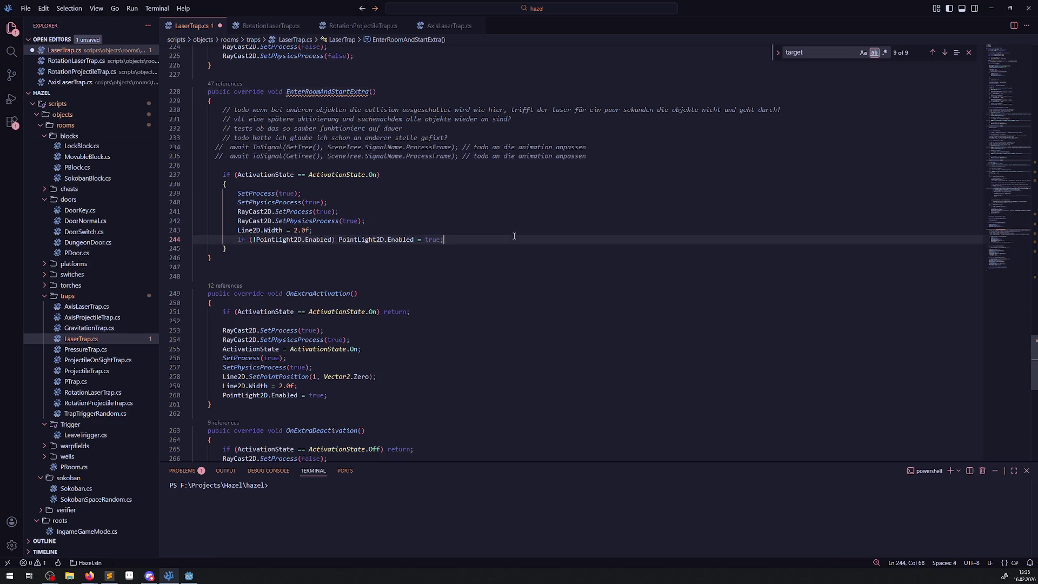
key(ctrl+s)
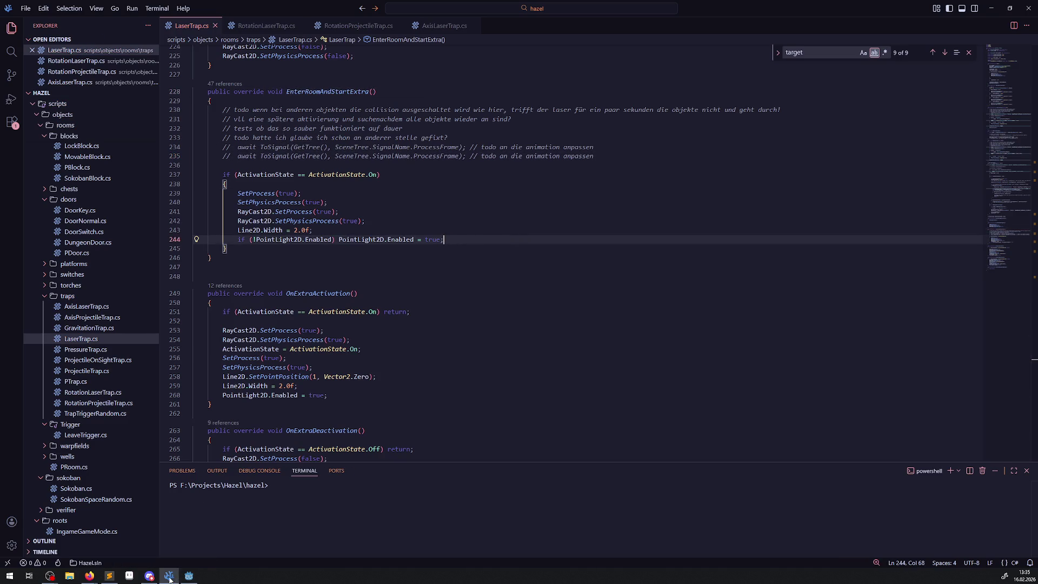
click(188, 575)
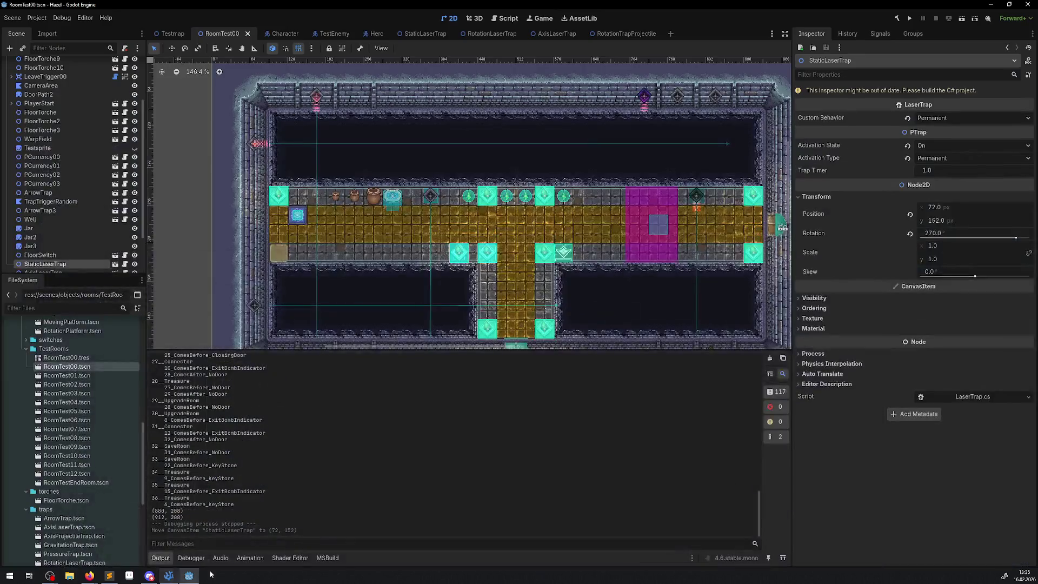
Rebuild the C# project, put FloorTorche3 at (176, 336) and StaticLaserTrap at (72, 336), then run.
click(898, 18)
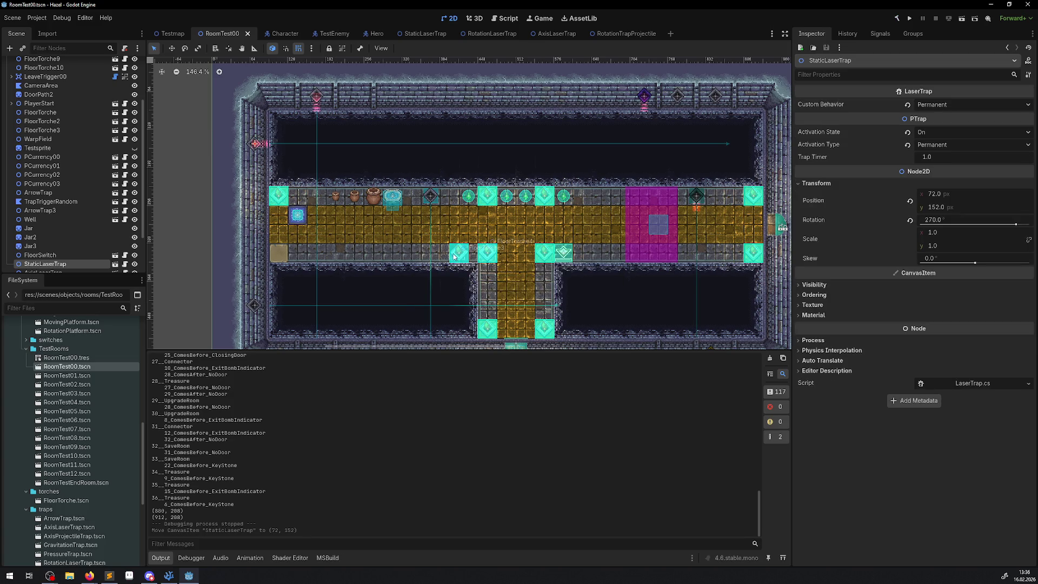
mouse_move(454, 256)
mouse_down()
mouse_move(295, 256)
mouse_move(312, 256)
mouse_up()
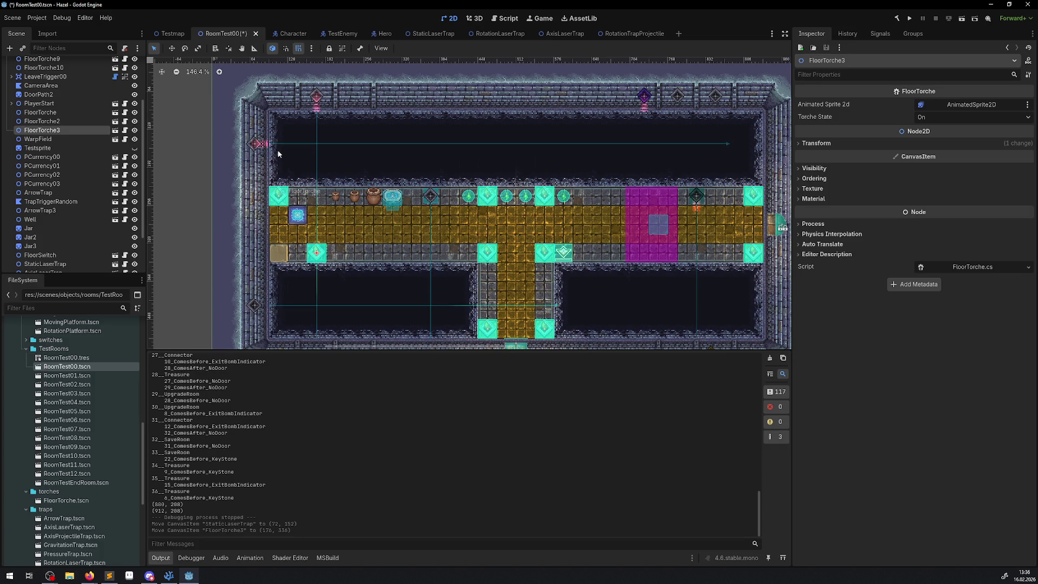
drag(252, 146, 258, 251)
click(908, 19)
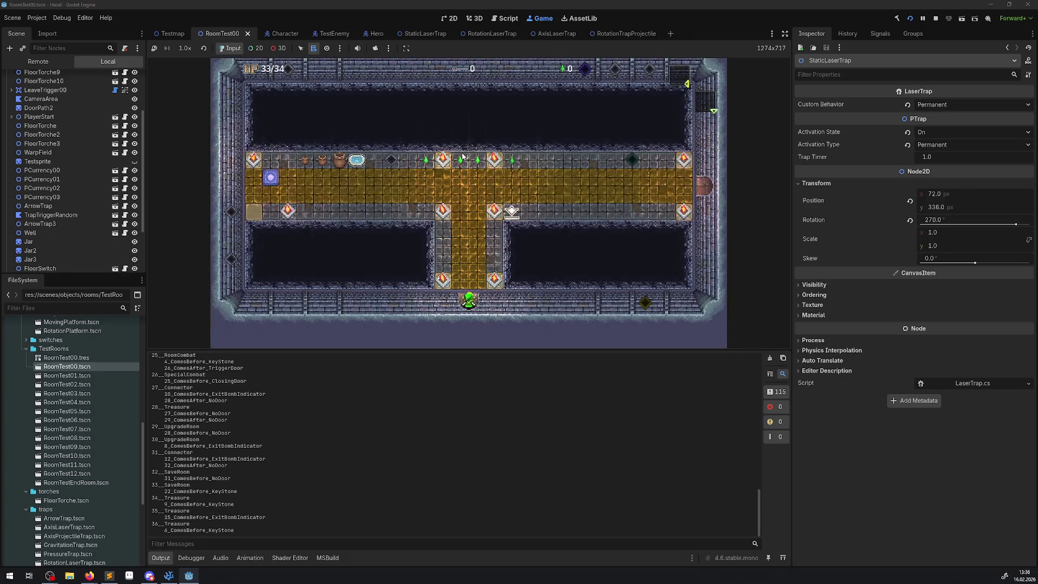
Walk the player up and along the corridor and back, stop the game, and return to LaserTrap.cs.
key(Up)
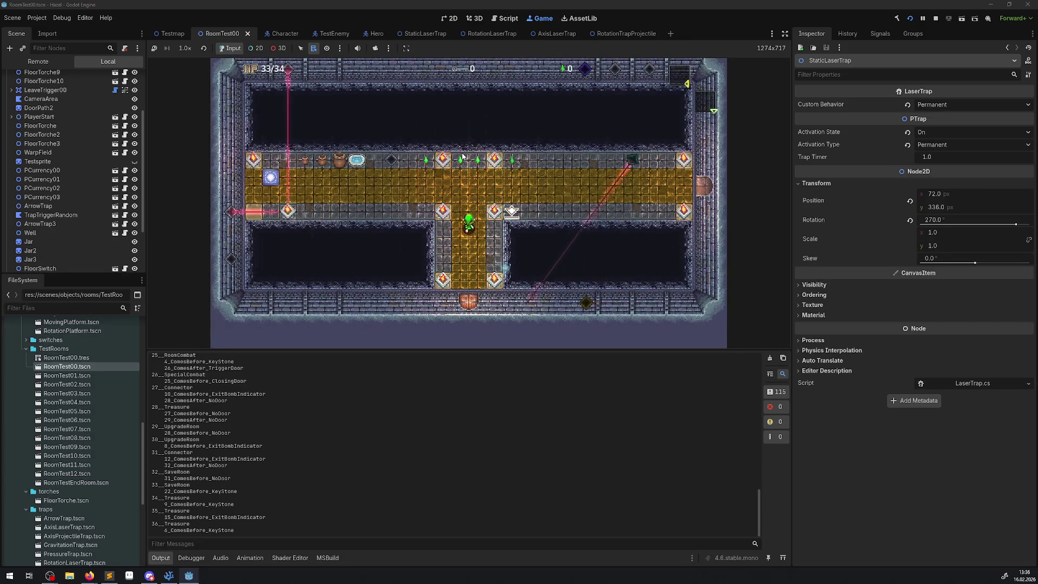
key(Right)
key(Right)
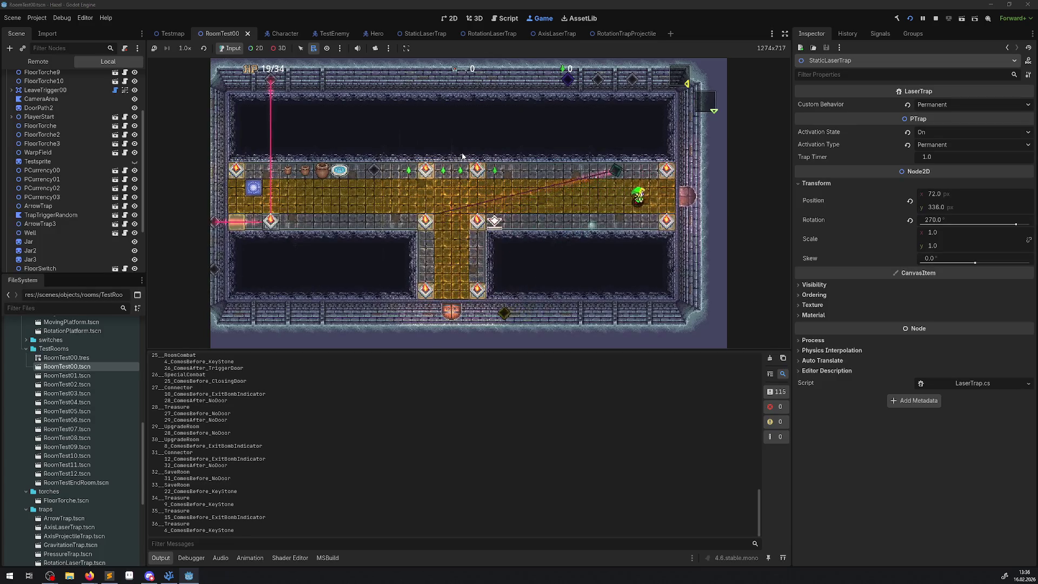
key(Left)
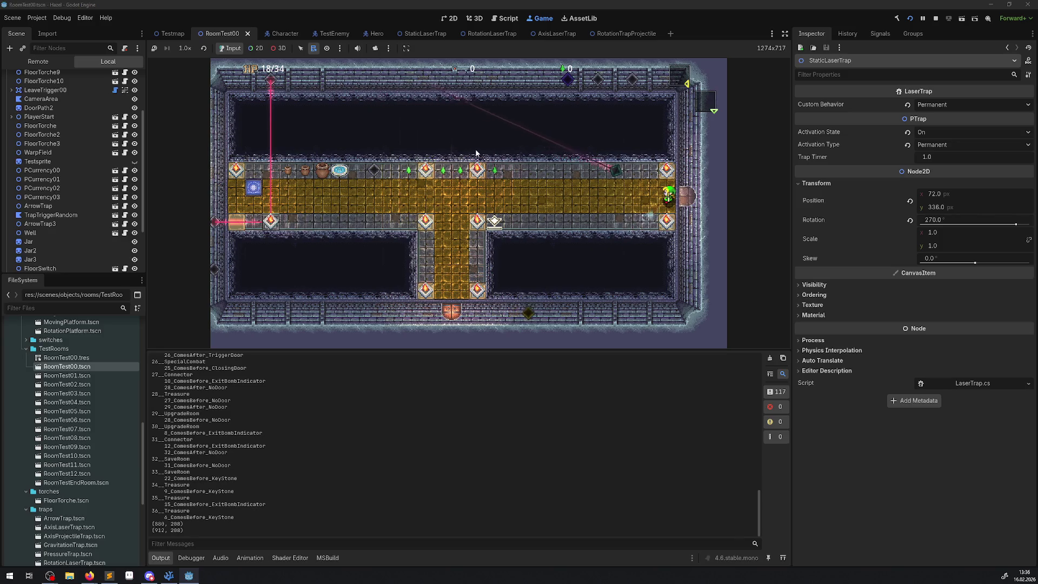
click(936, 18)
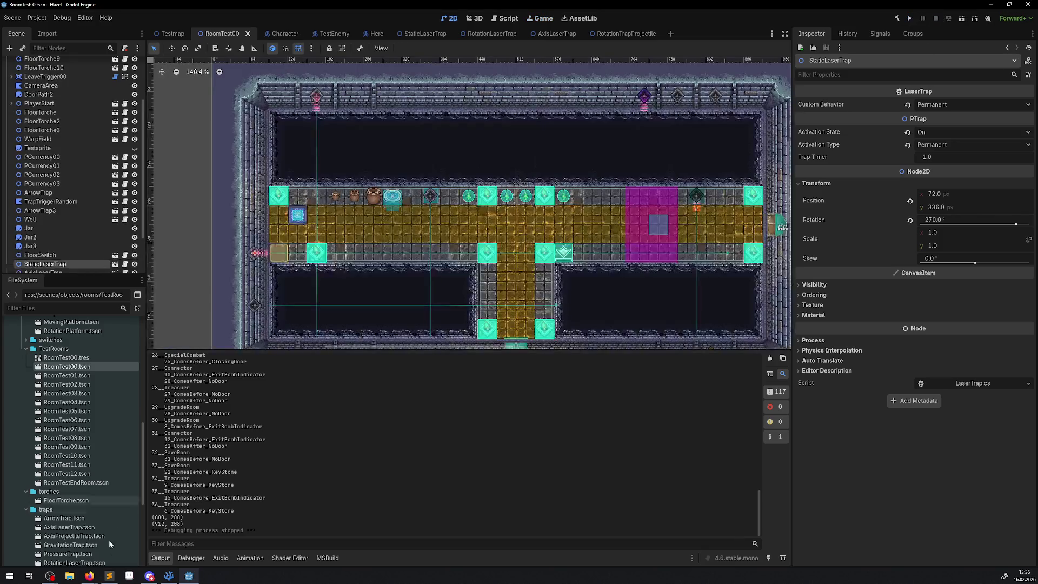
click(169, 576)
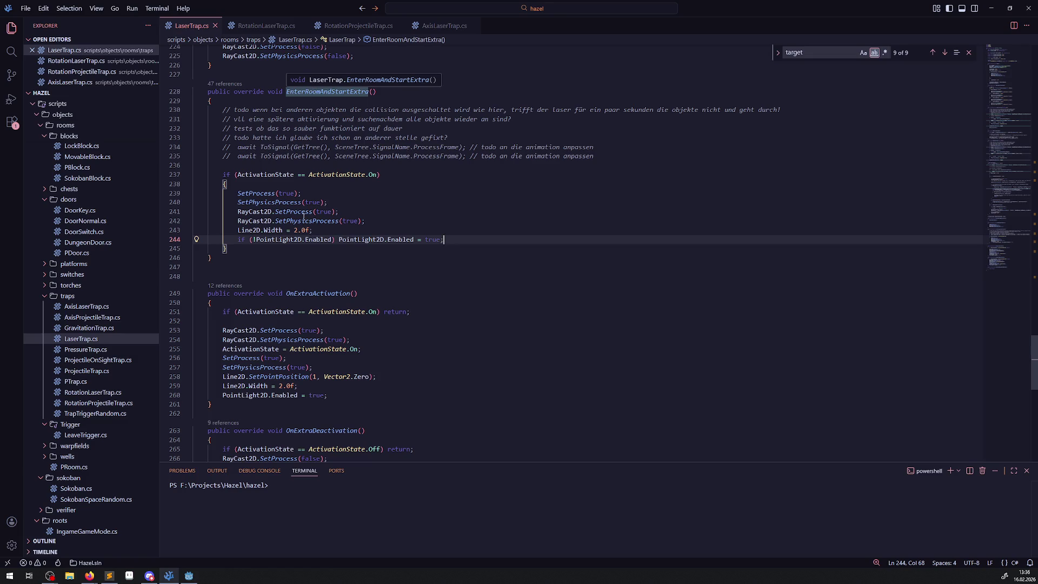
Show the 47 references to EnterRoomAndStartExtra in LaserTrap.cs, then close the list.
mouse_move(303, 215)
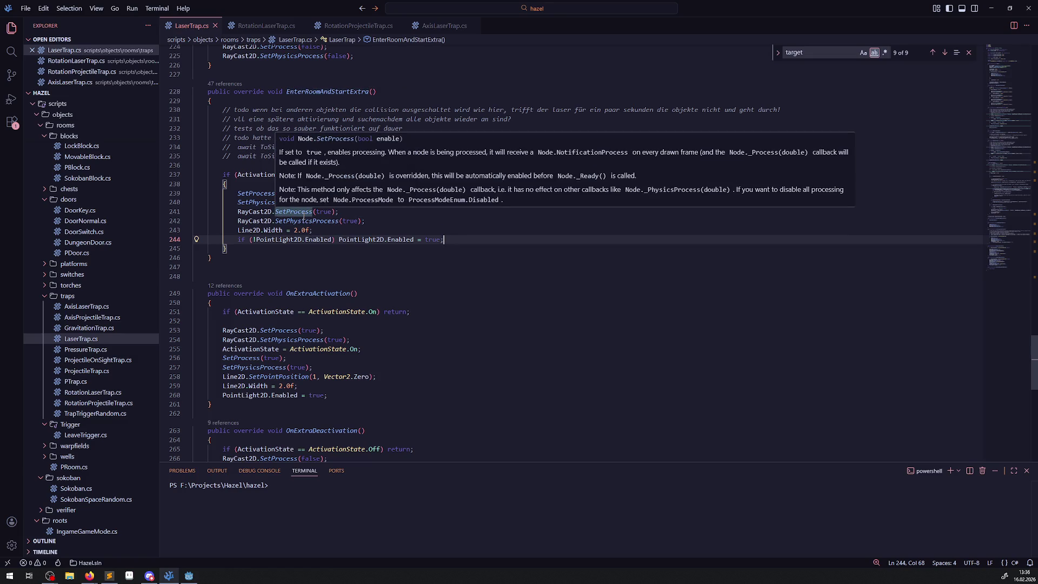
click(313, 91)
click(229, 85)
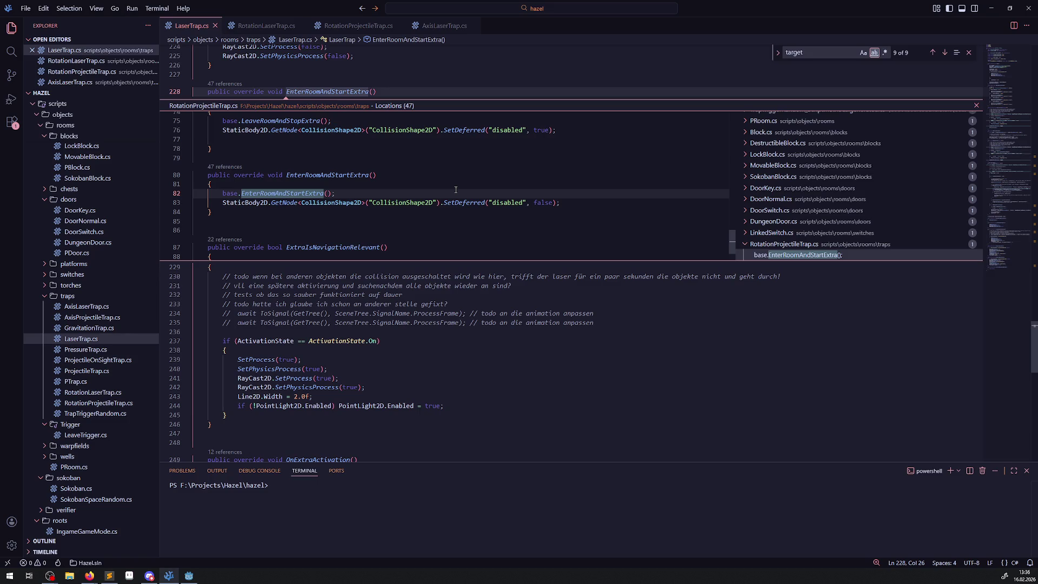
key(Escape)
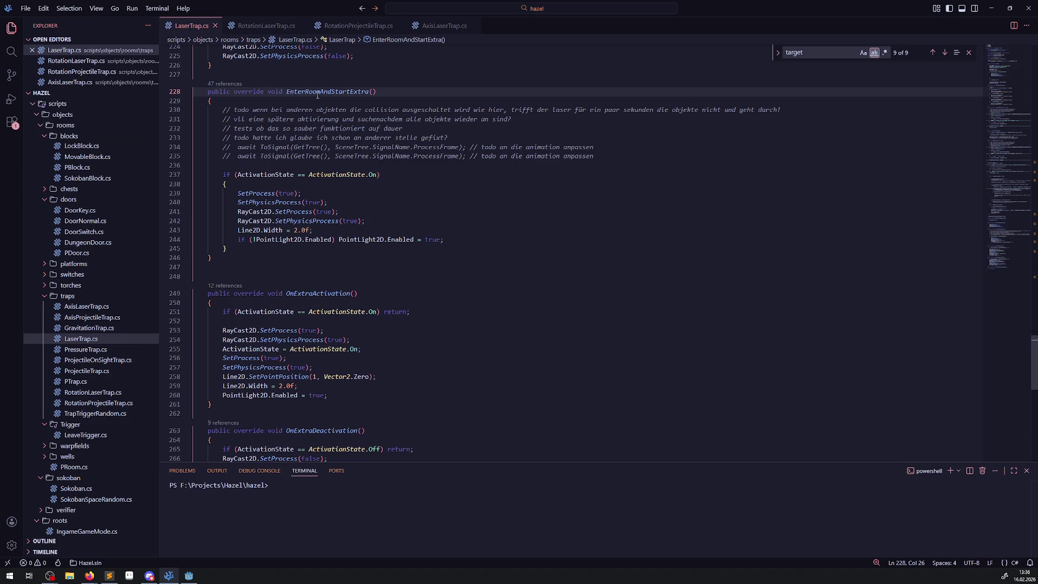
mouse_move(317, 95)
Add an empty public void TestG() method below EnterRoomAndStartExtra, fixing the name's capitalisation.
click(240, 258)
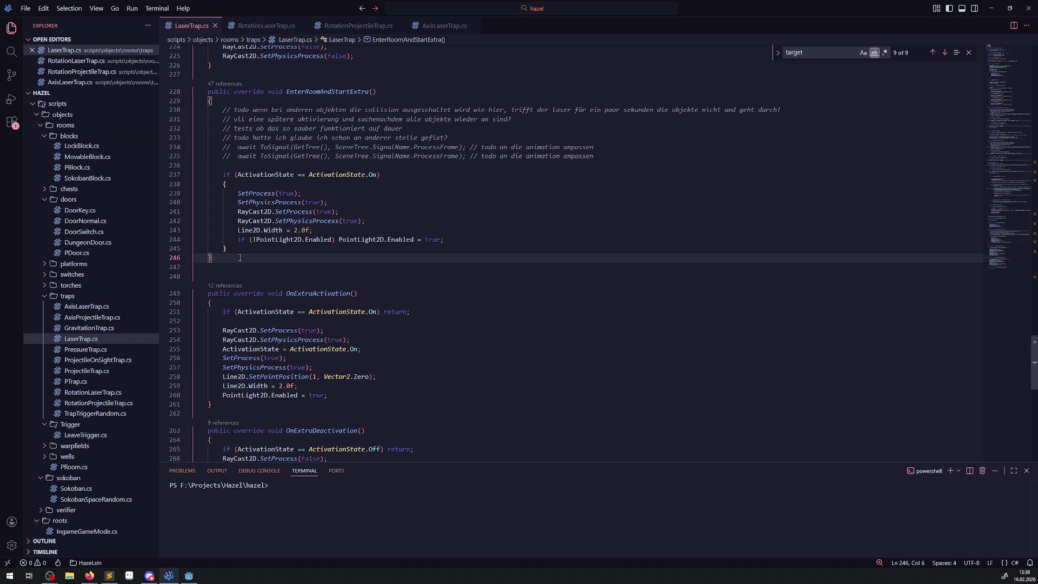
key(Return)
key(Return)
text(publi)
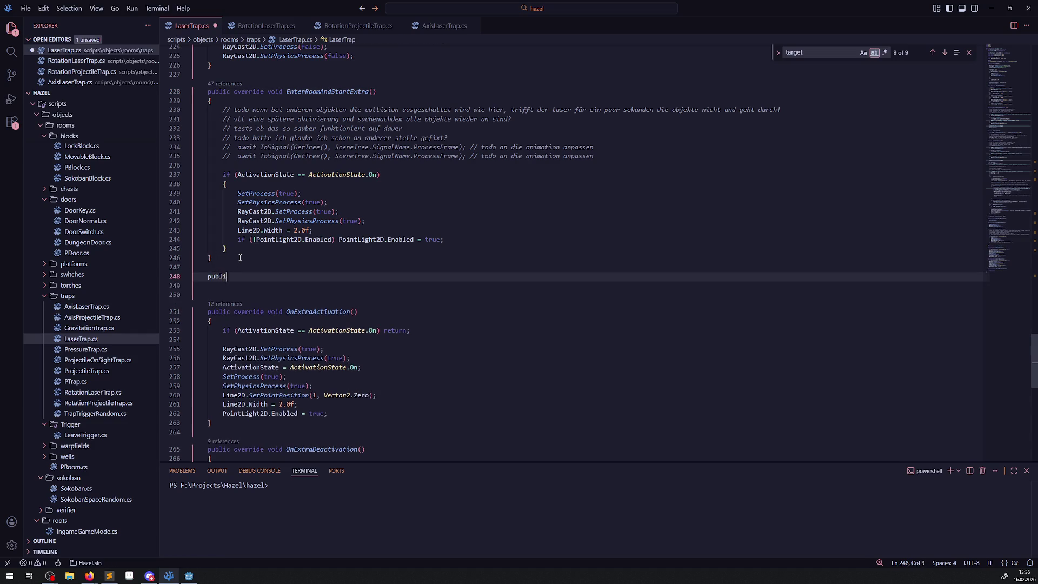
text(c void )
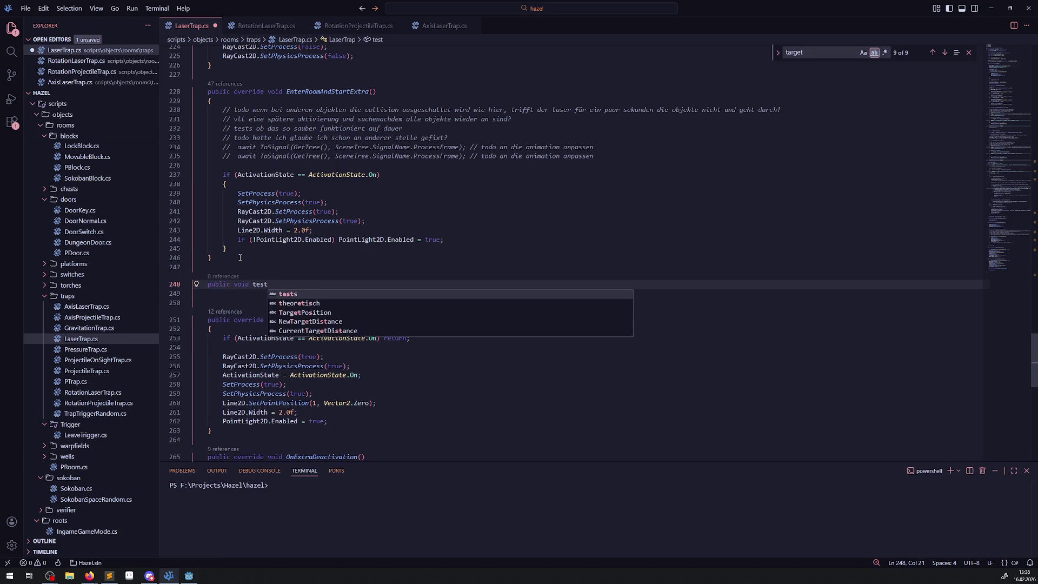
text(TEstG)
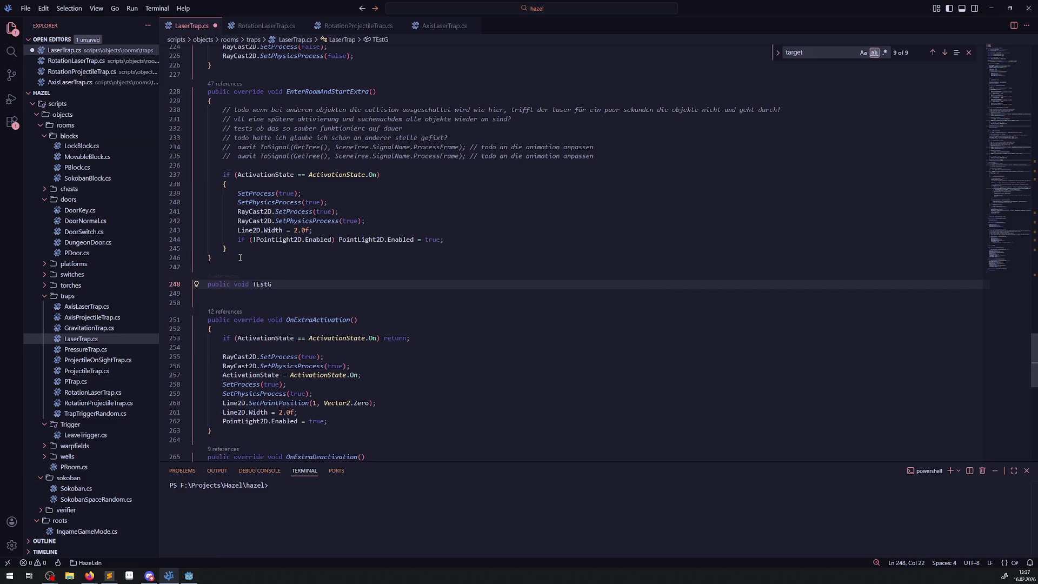
key(ctrl+s)
text(())
key(Return)
text({)
key(Return)
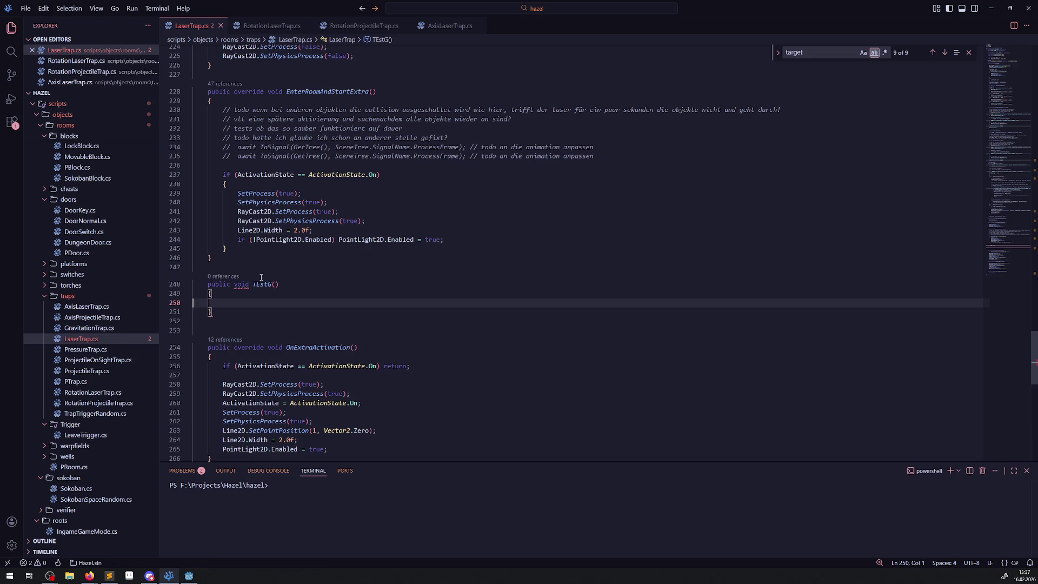
click(261, 284)
key(BackSpace)
text(e)
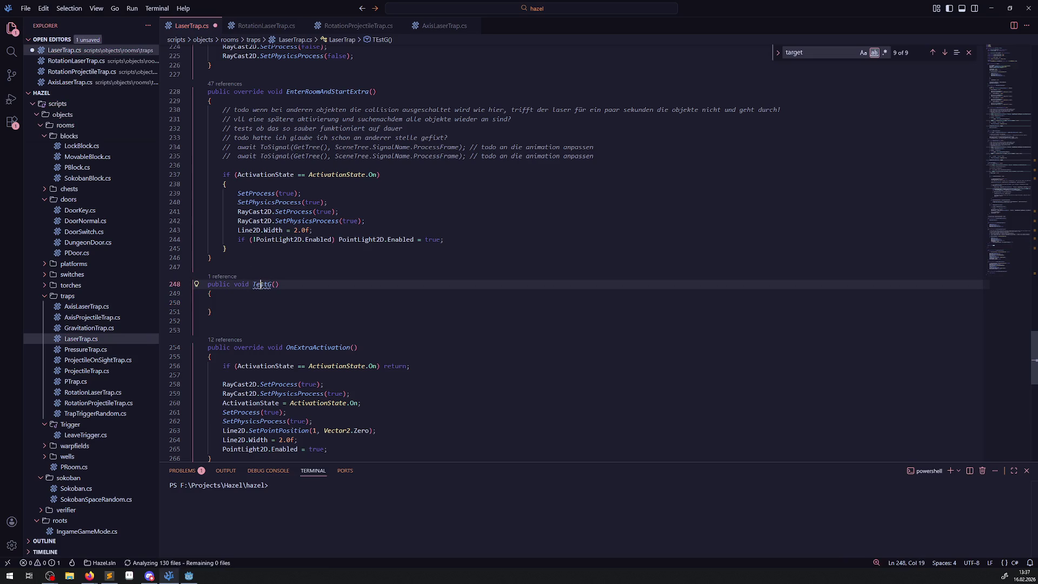
Add CallDeferred("TestG"); inside EnterRoomAndStartExtra and save LaserTrap.cs.
double_click(262, 285)
click(253, 165)
key(Return)
text(Call)
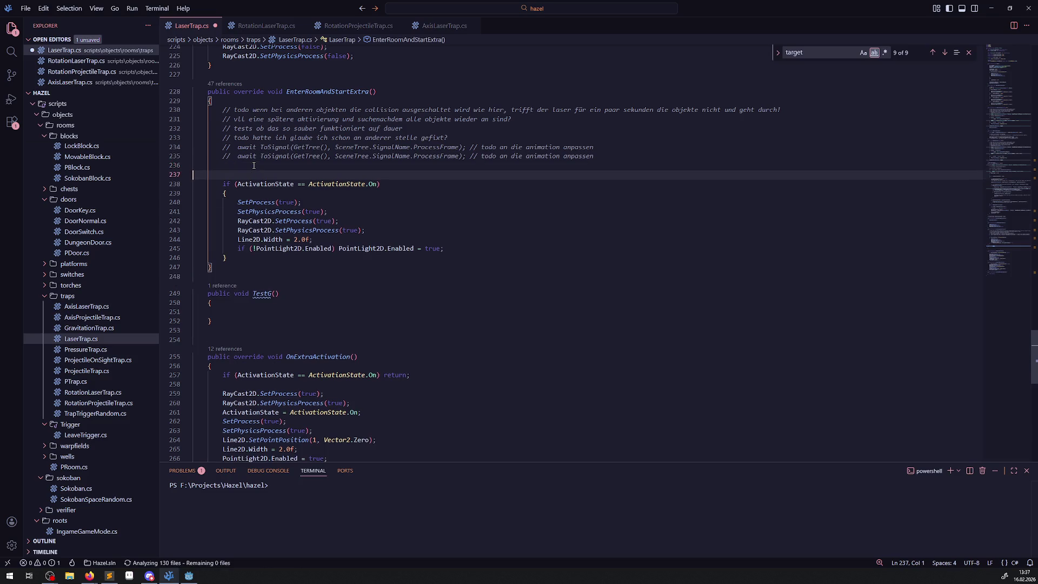
text(De)
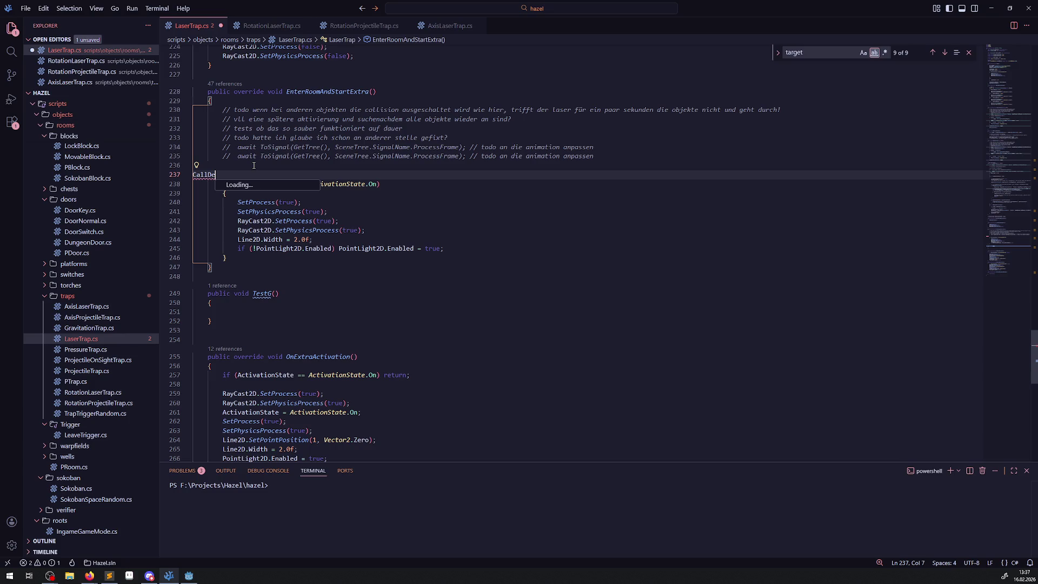
text(ferred()
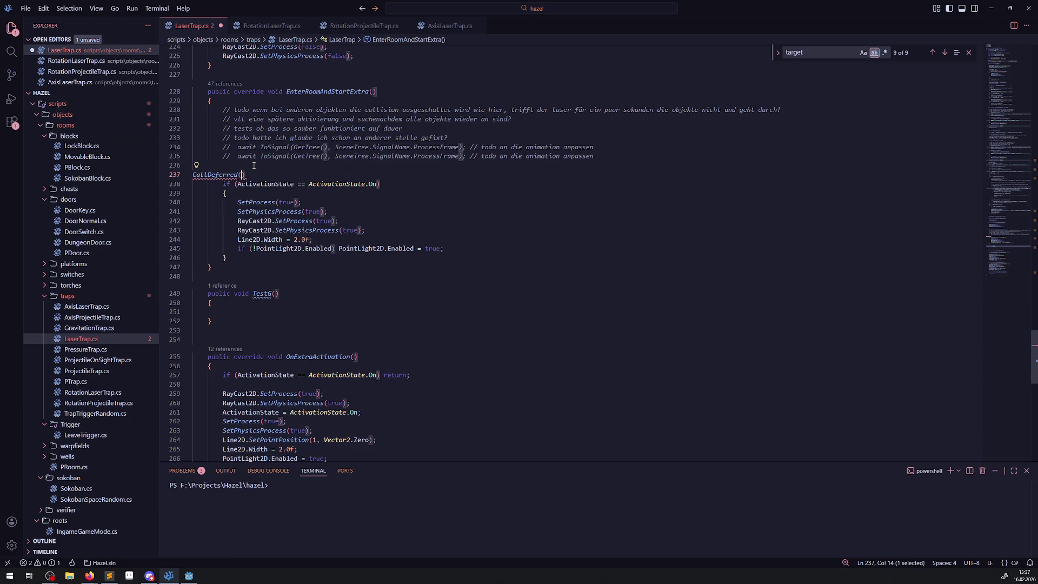
key(Left)
text("TestG");)
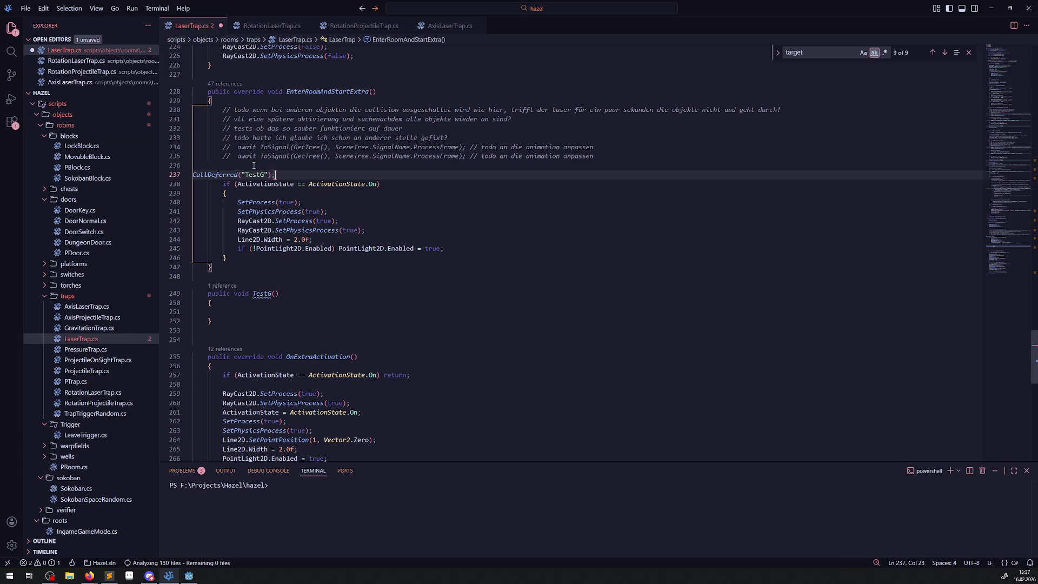
key(ctrl+s)
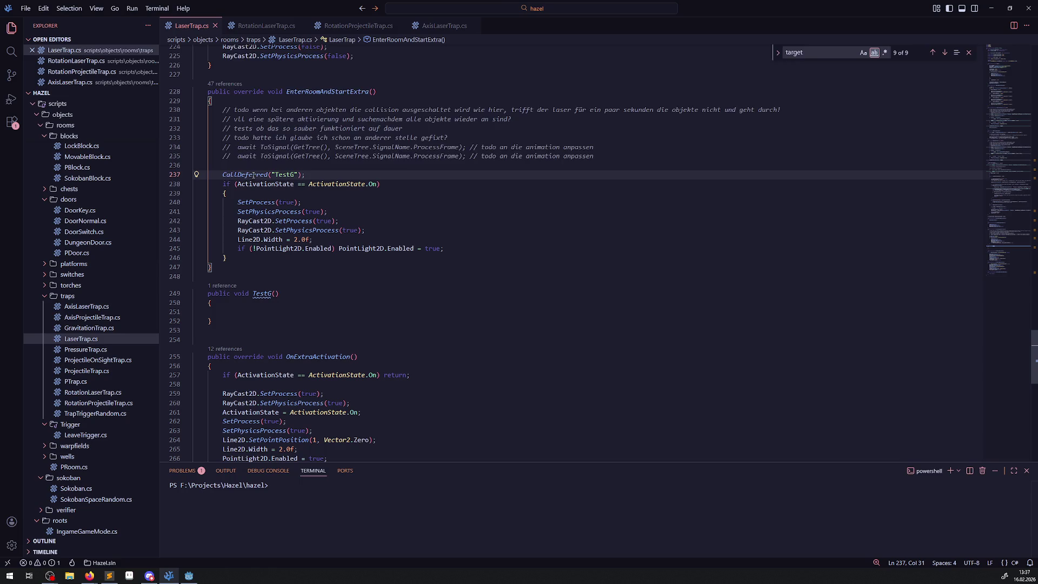
Move the laser activation if-block from EnterRoomAndStartExtra into TestG, then build in Godot.
mouse_move(253, 175)
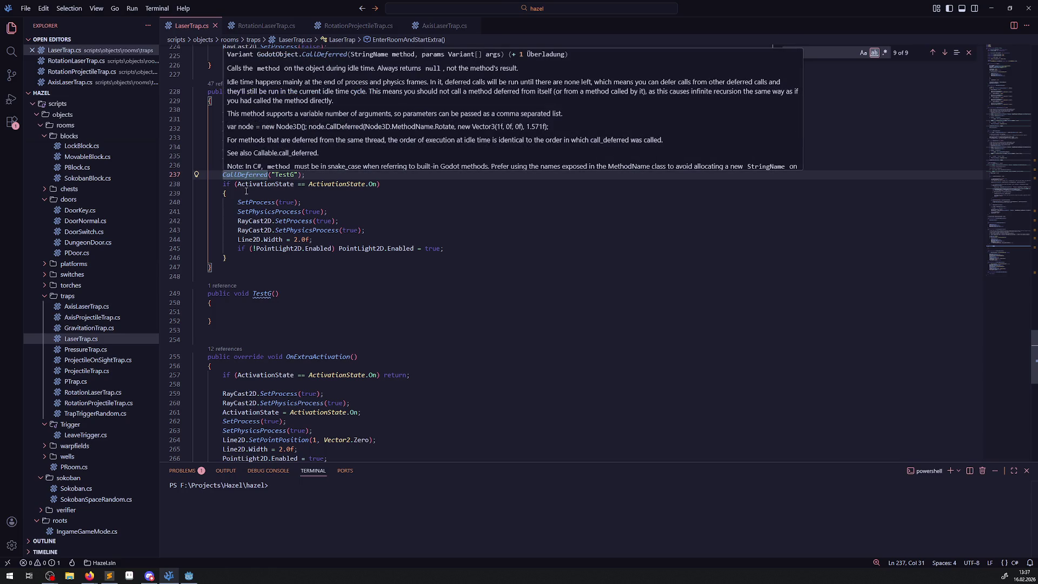
drag(222, 184, 245, 258)
key(ctrl+x)
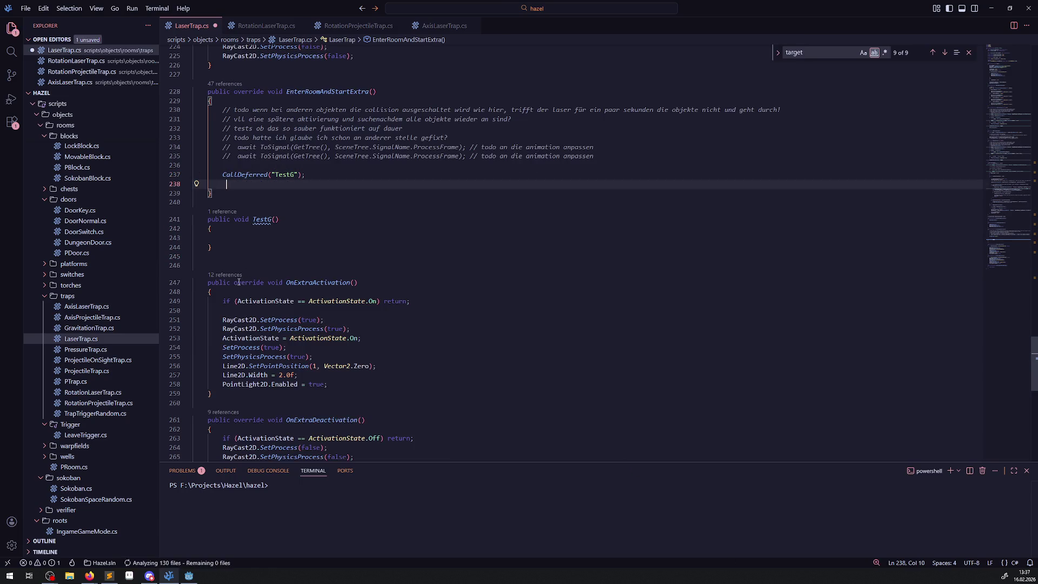
key(Down)
key(Down)
key(Down)
key(ctrl+v)
click(336, 198)
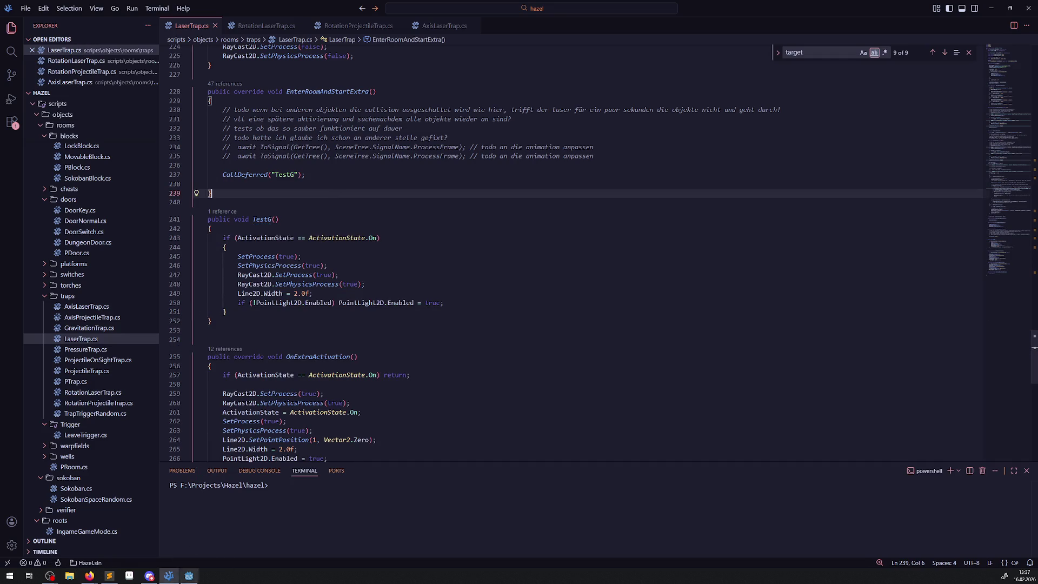
click(188, 576)
click(897, 18)
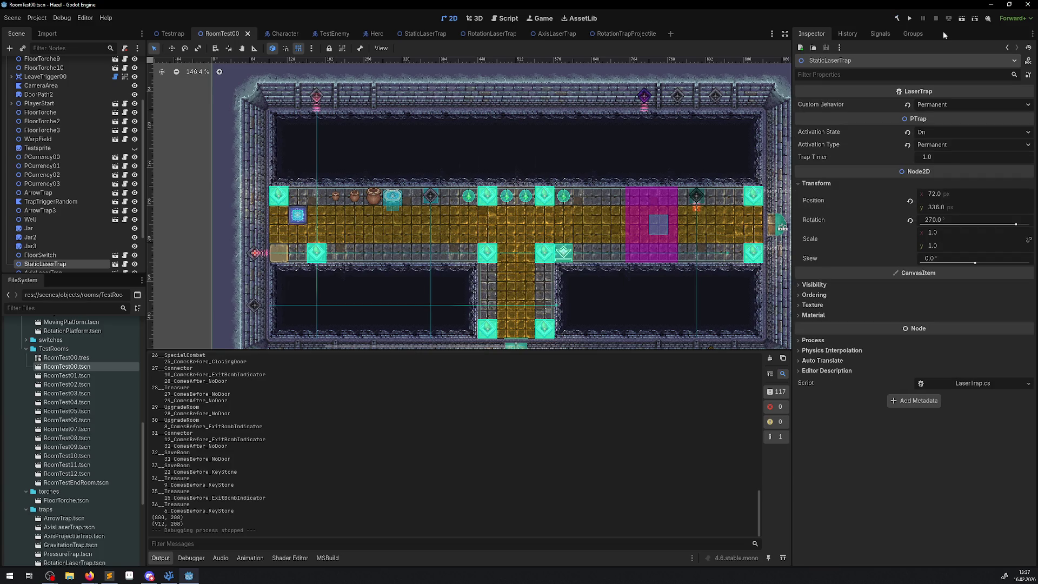
Run the room with the deferred TestG call, stop it, and return to LaserTrap.cs.
click(908, 19)
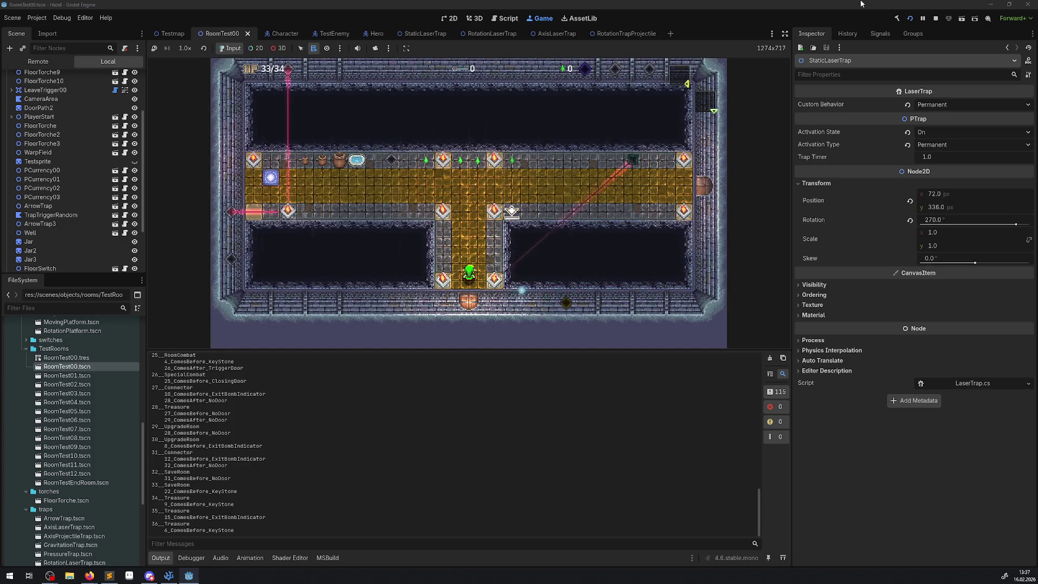
click(936, 18)
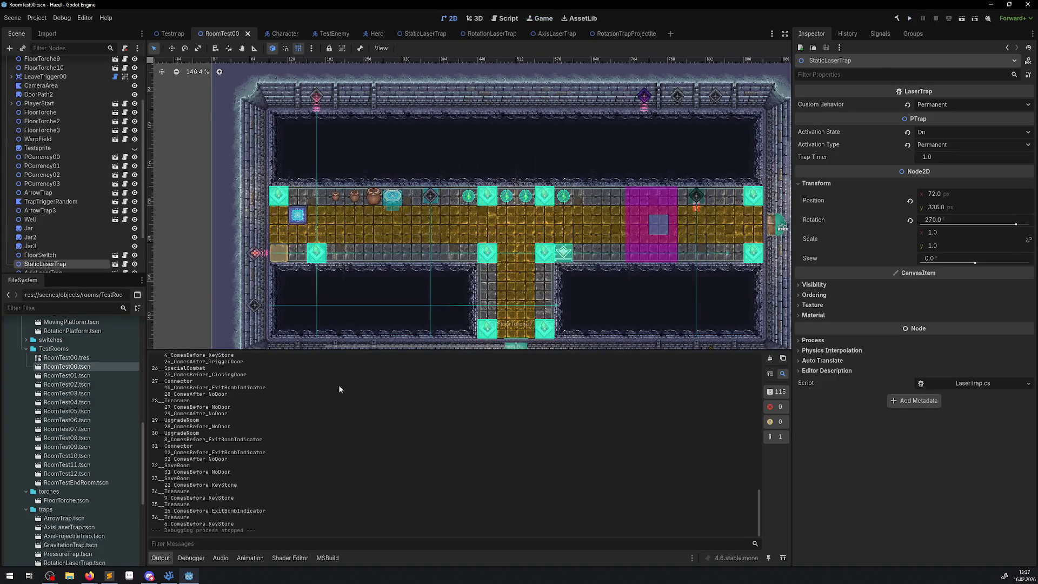
click(167, 578)
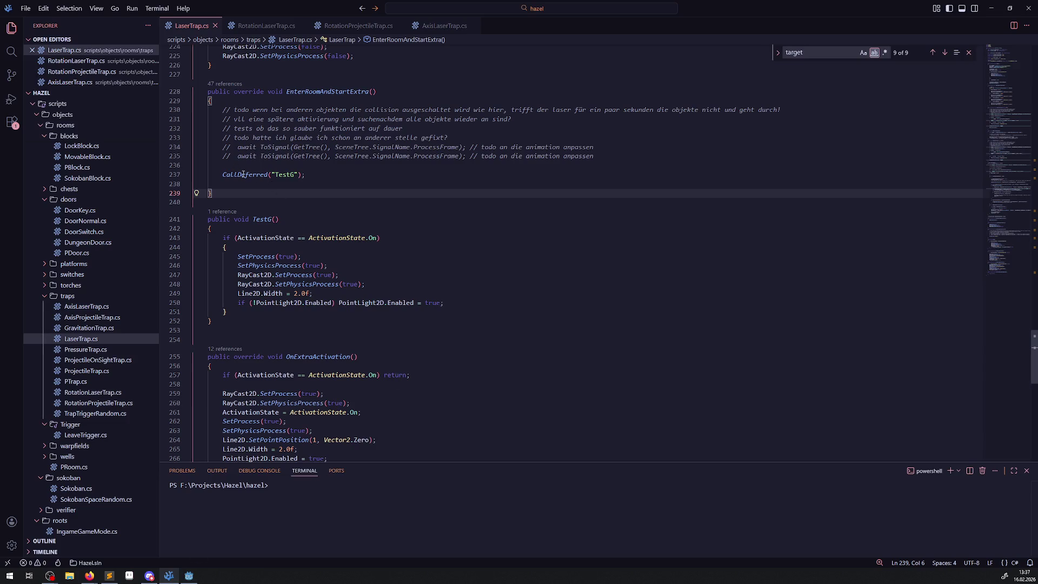
mouse_move(244, 175)
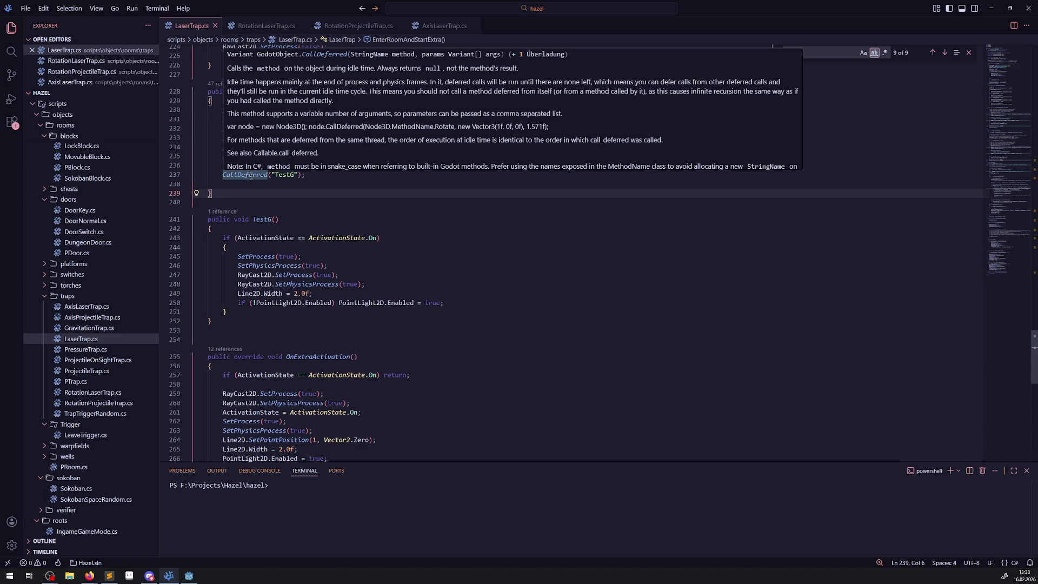
click(343, 207)
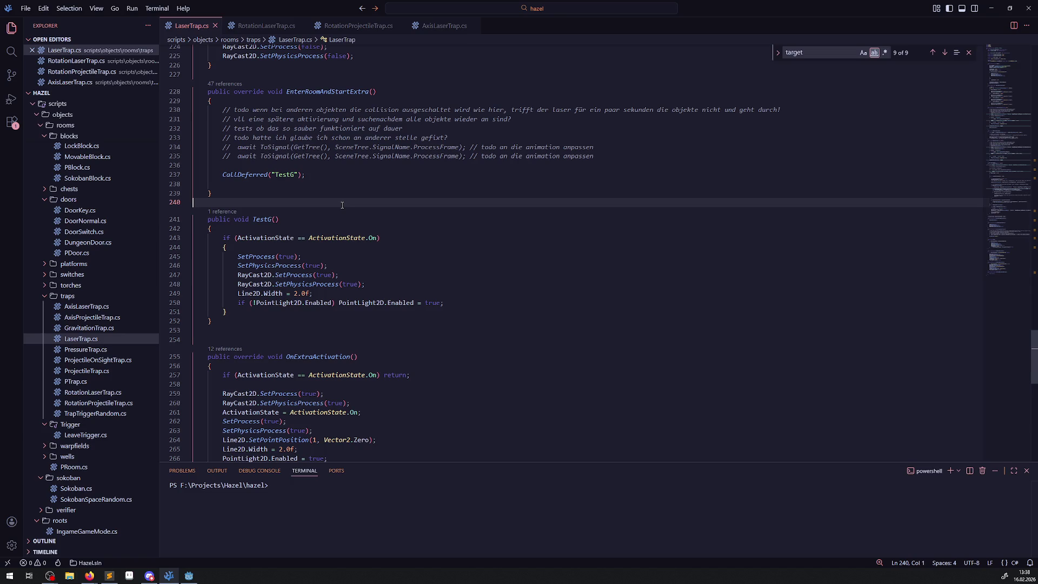
drag(237, 148, 331, 147)
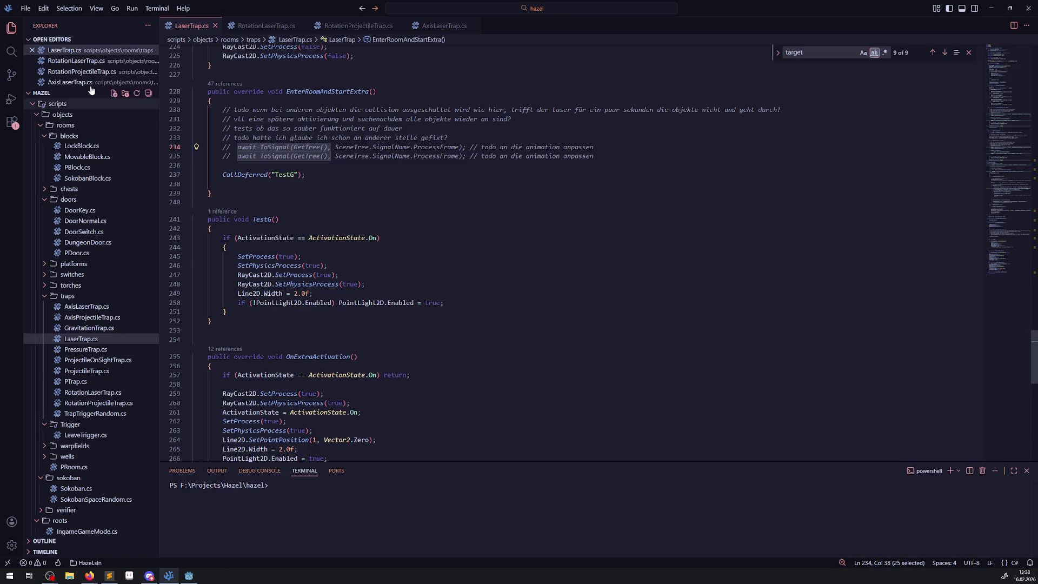
click(19, 53)
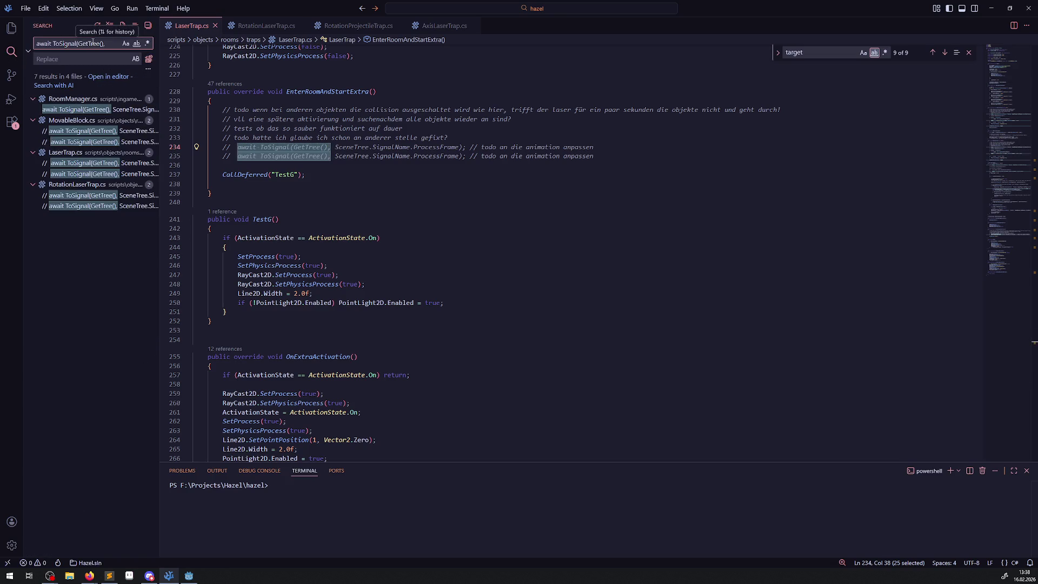
Open the MovableBlock.cs search match and find ResetObject's commented-out await lines.
click(64, 111)
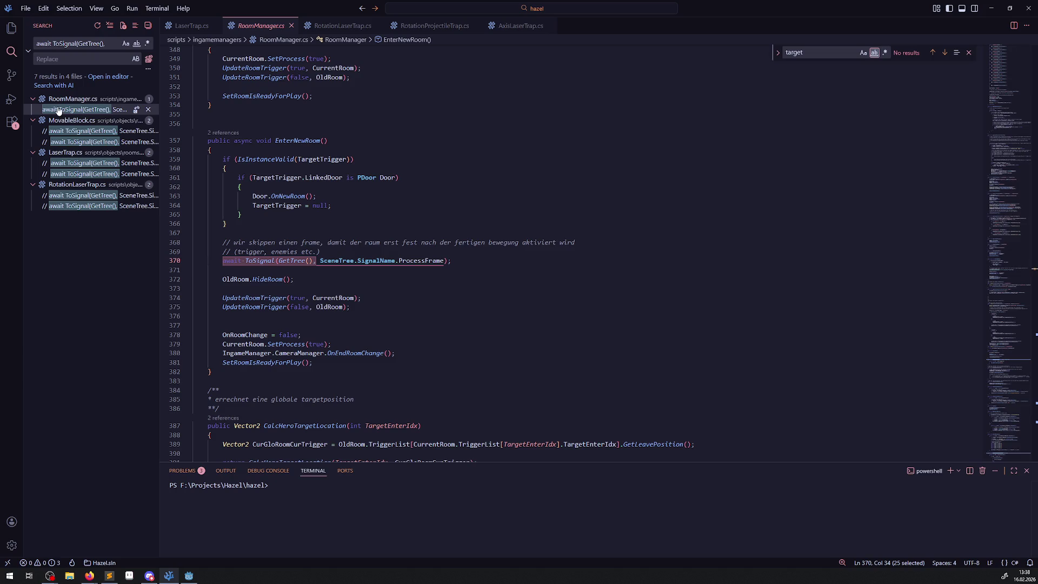
click(84, 131)
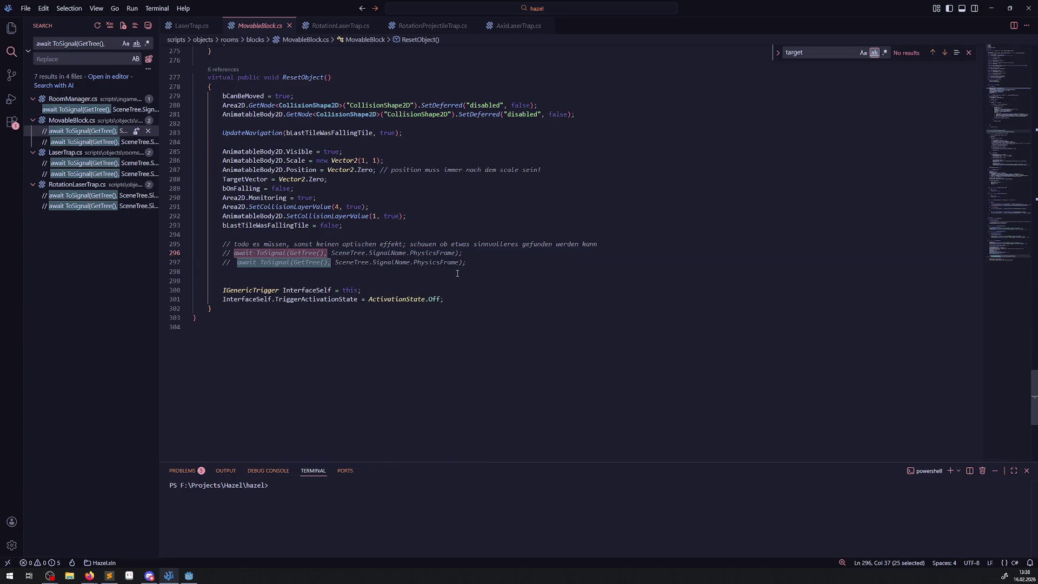
scroll(457, 270, up, 3)
mouse_move(317, 373)
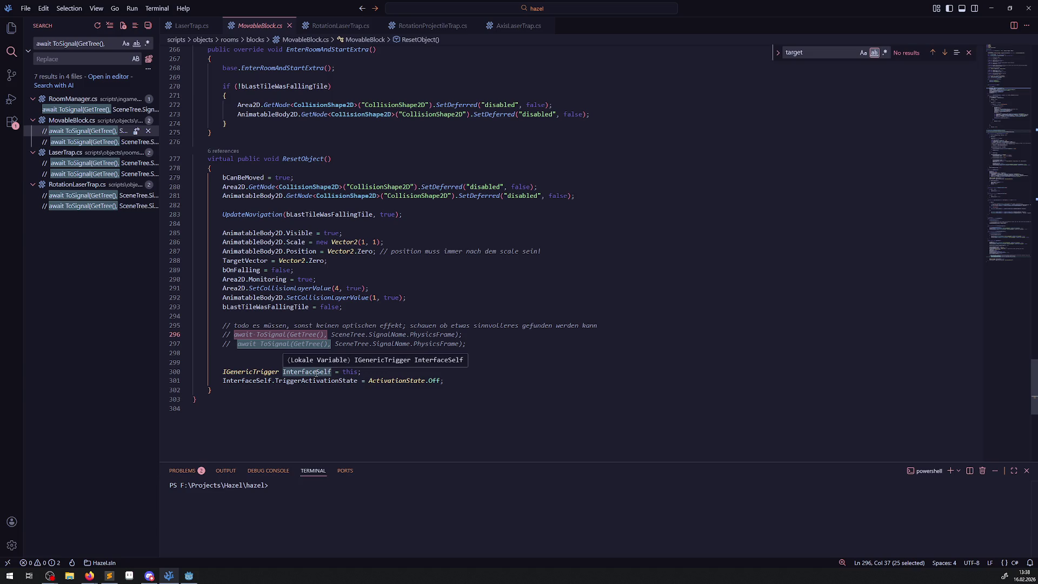
scroll(317, 372, up, 3)
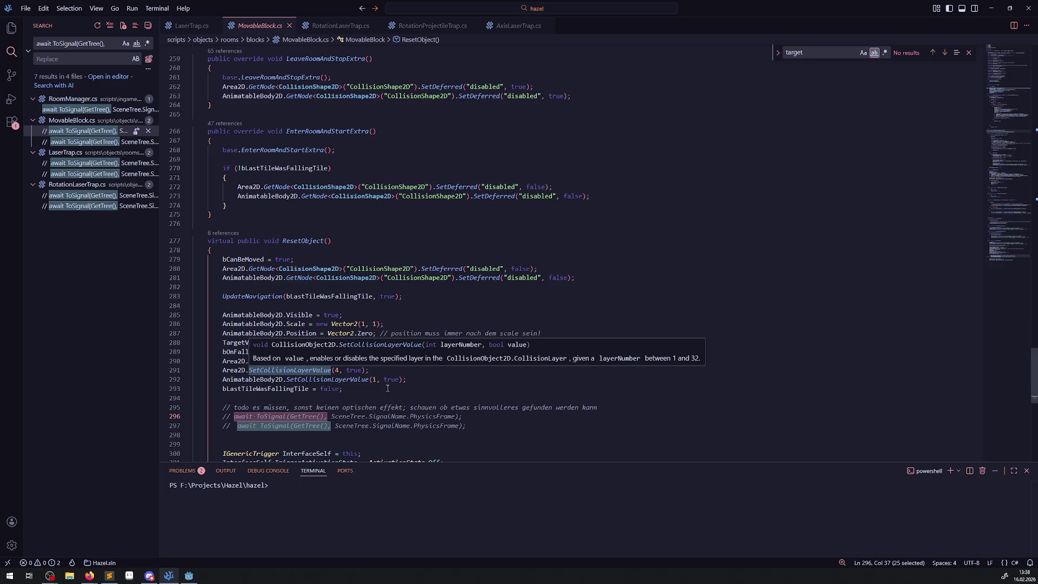
scroll(446, 397, down, 3)
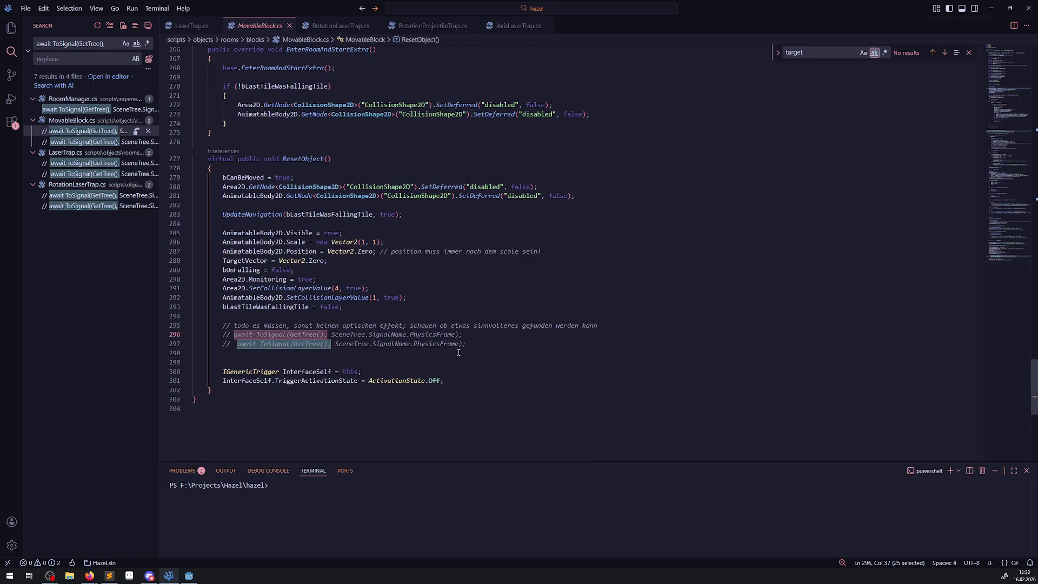
Delete those commented await lines, their todo note and leftover blank lines, and save MovableBlock.cs.
drag(478, 346, 170, 318)
key(Delete)
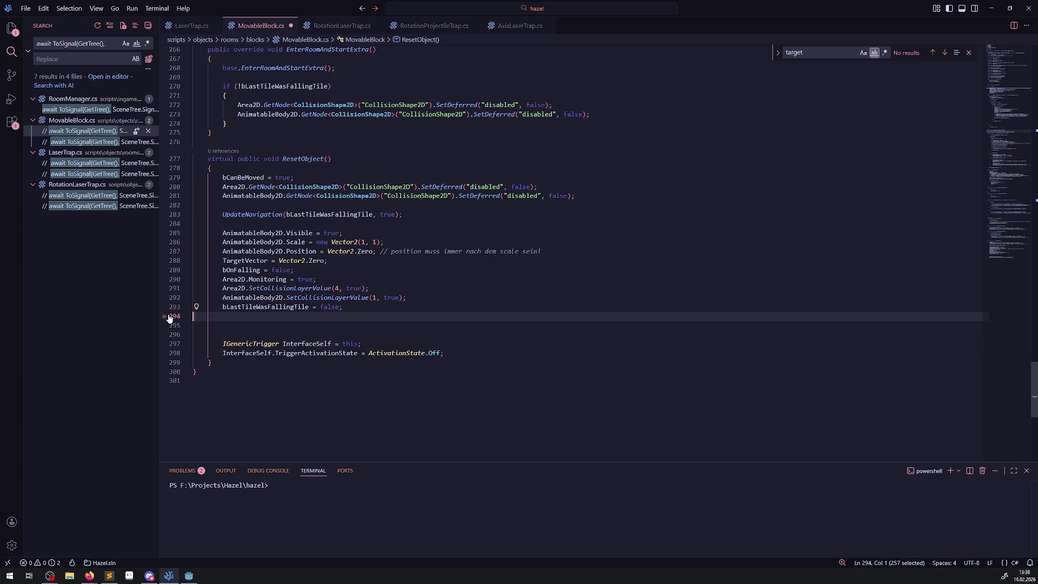
key(BackSpace)
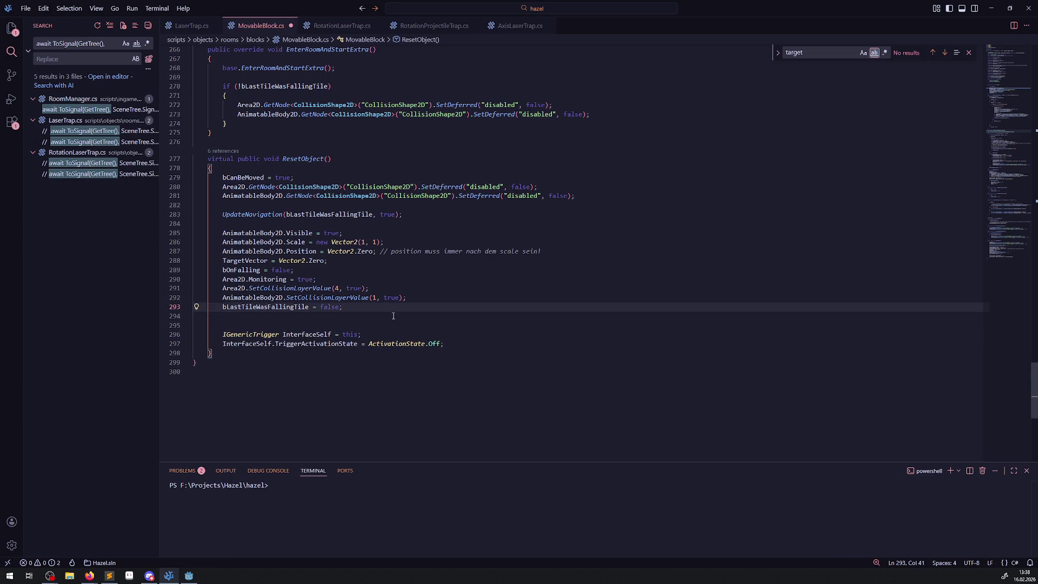
click(438, 316)
key(Delete)
key(ctrl+s)
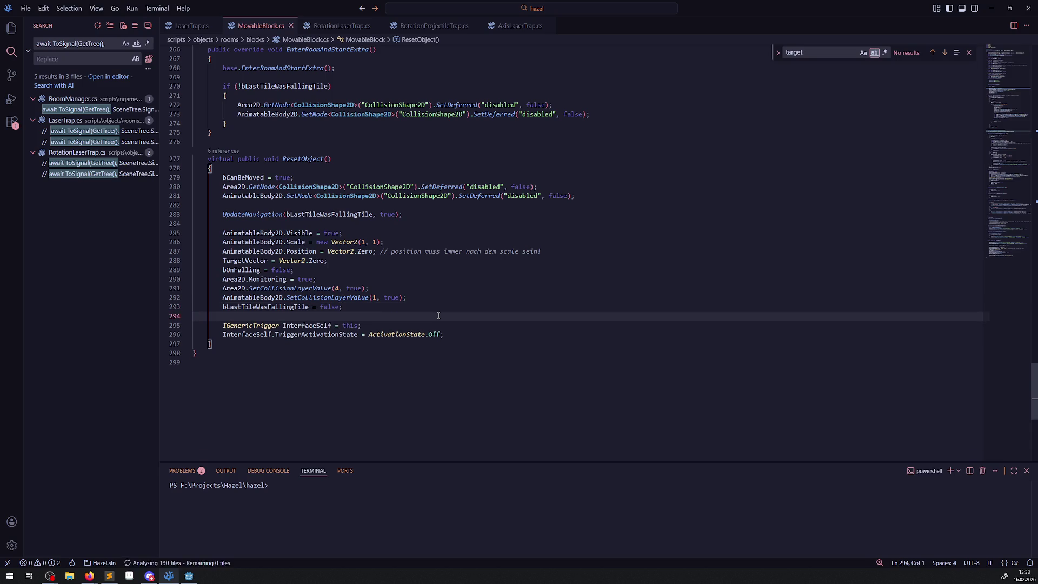
click(103, 141)
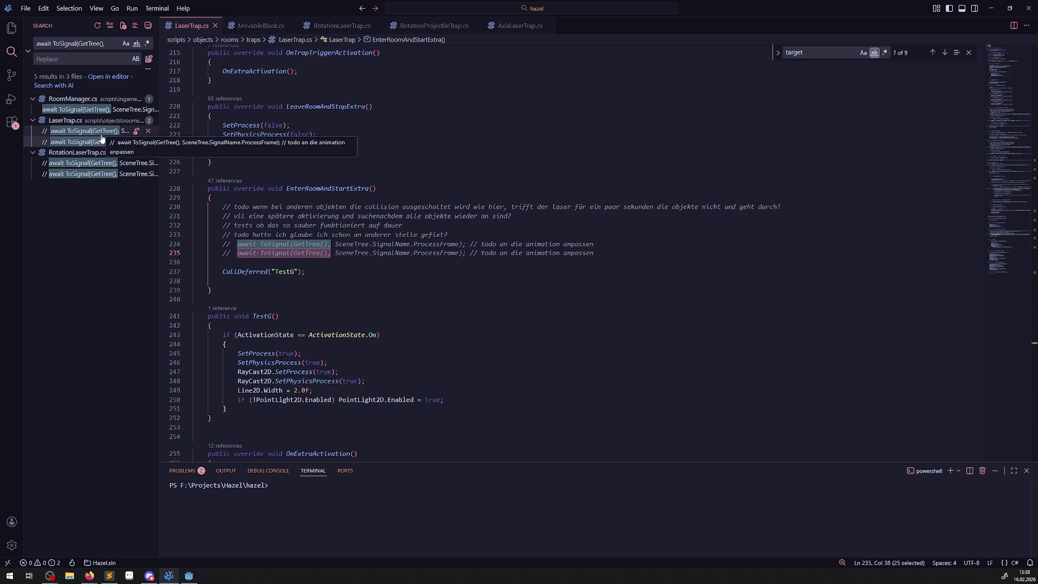
scroll(386, 303, up, 20)
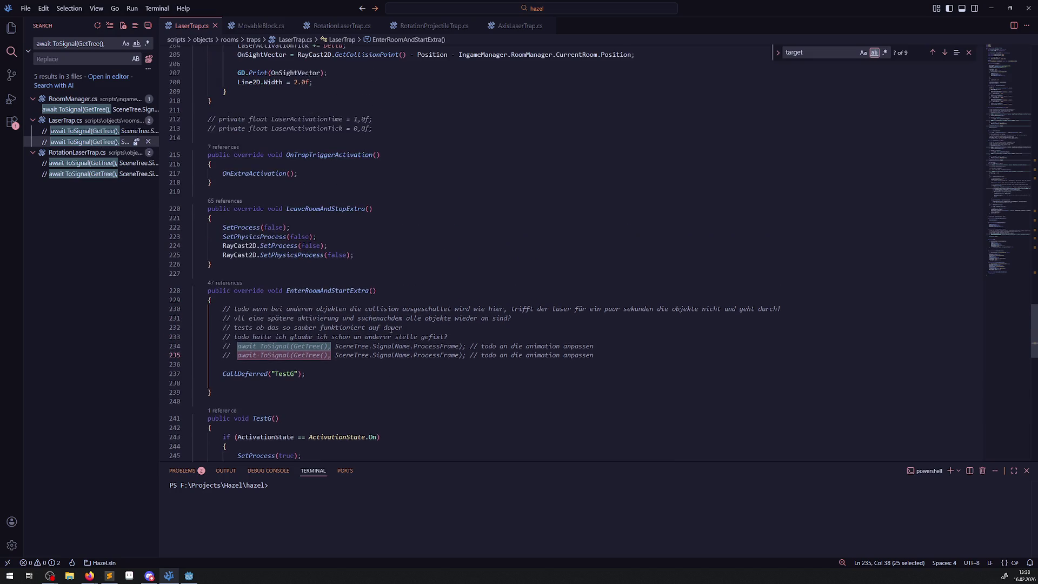
scroll(382, 316, up, 6)
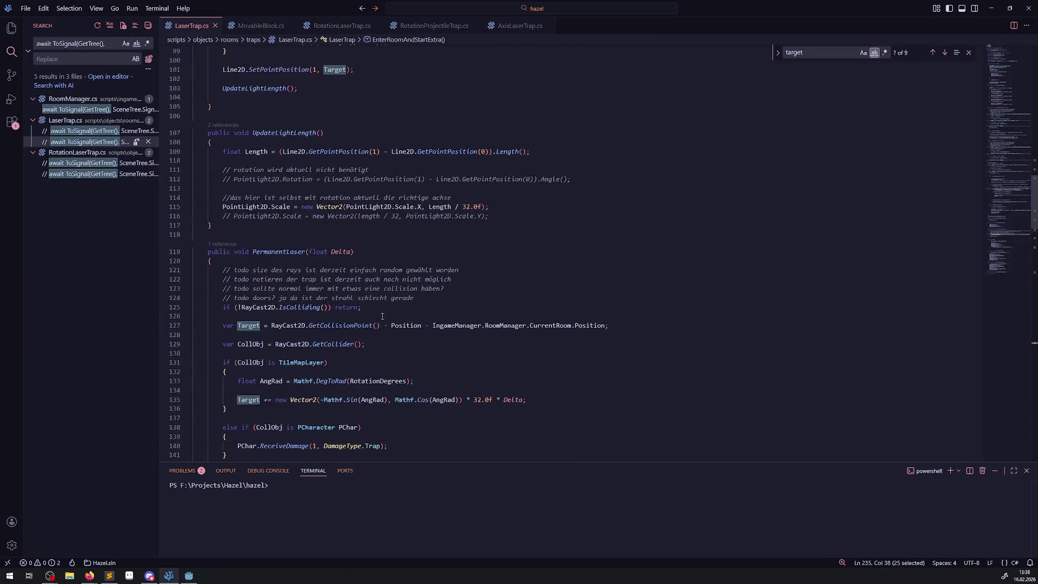
scroll(357, 304, up, 20)
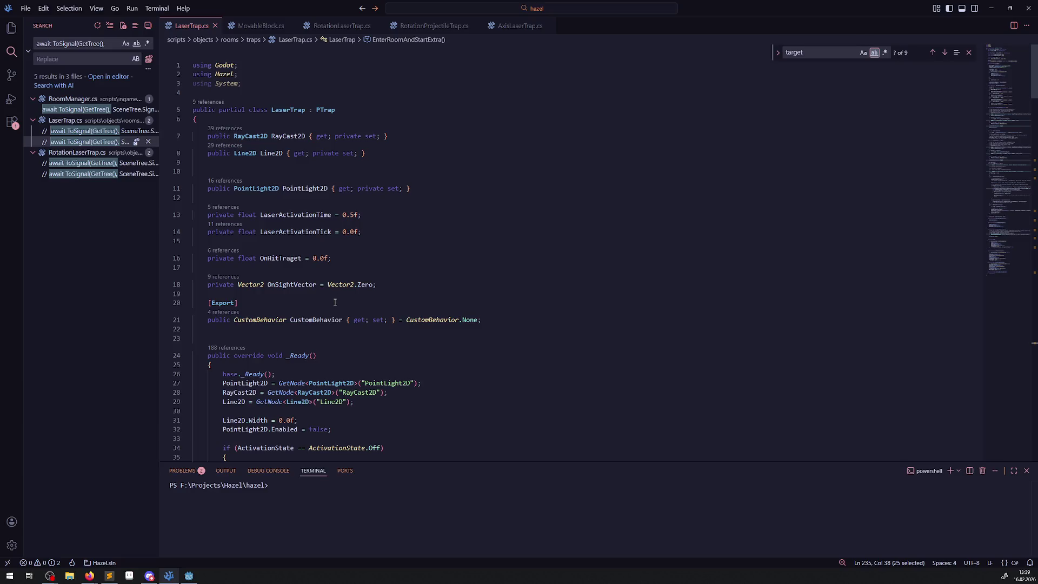
scroll(357, 305, down, 20)
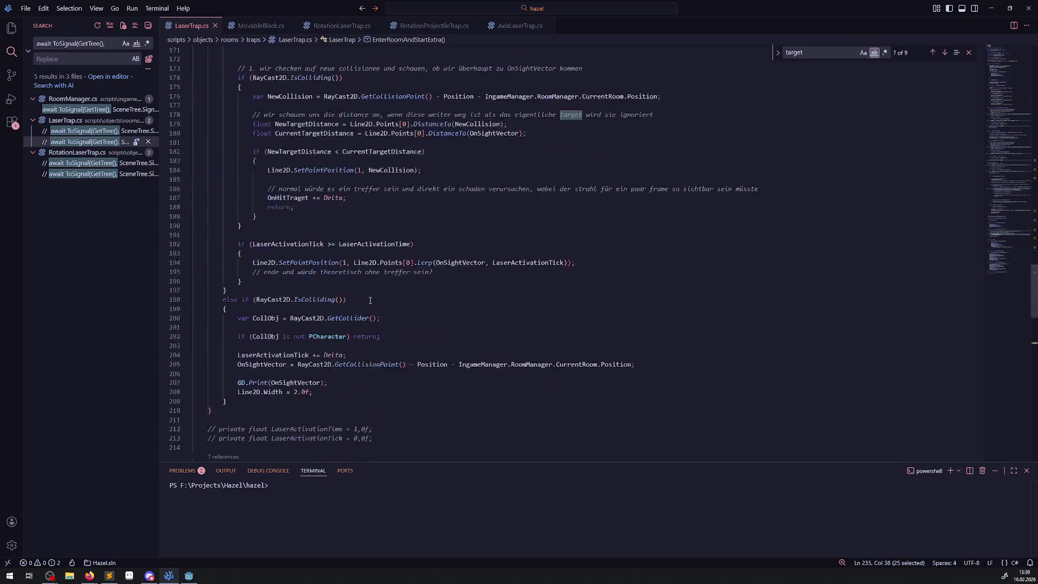
scroll(366, 310, down, 13)
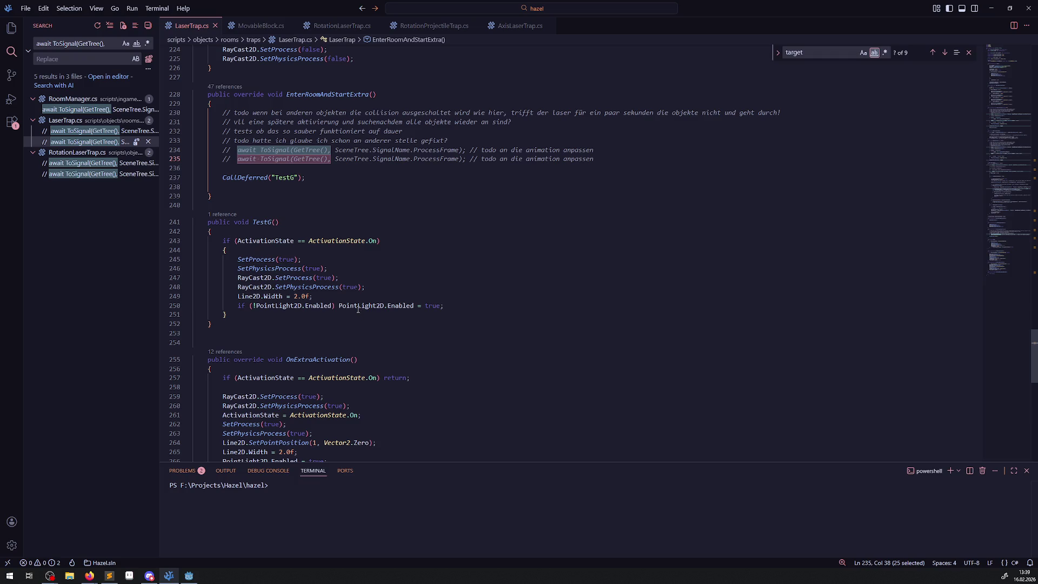
mouse_move(355, 306)
scroll(346, 309, up, 20)
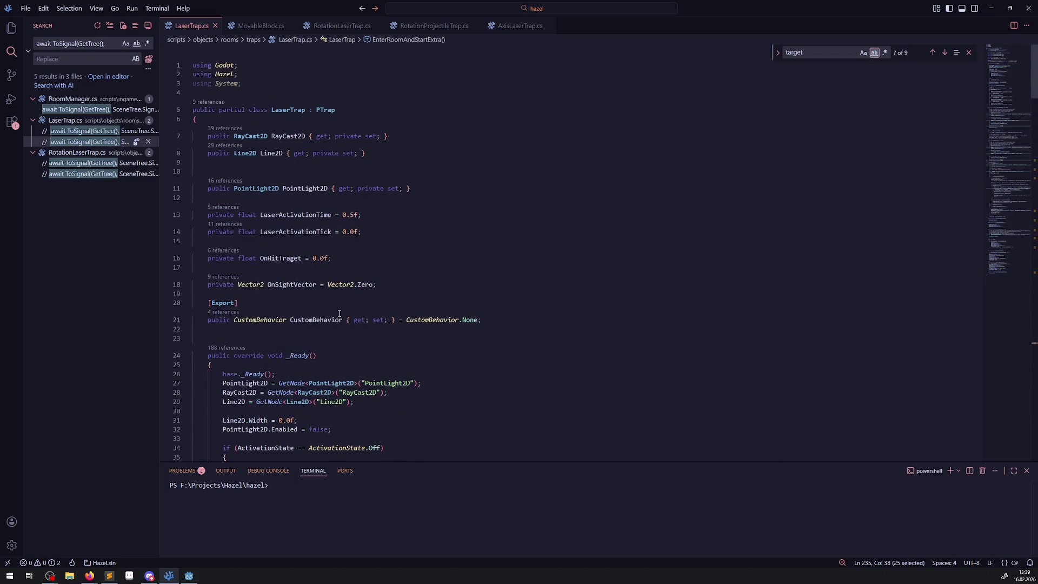
scroll(340, 313, down, 20)
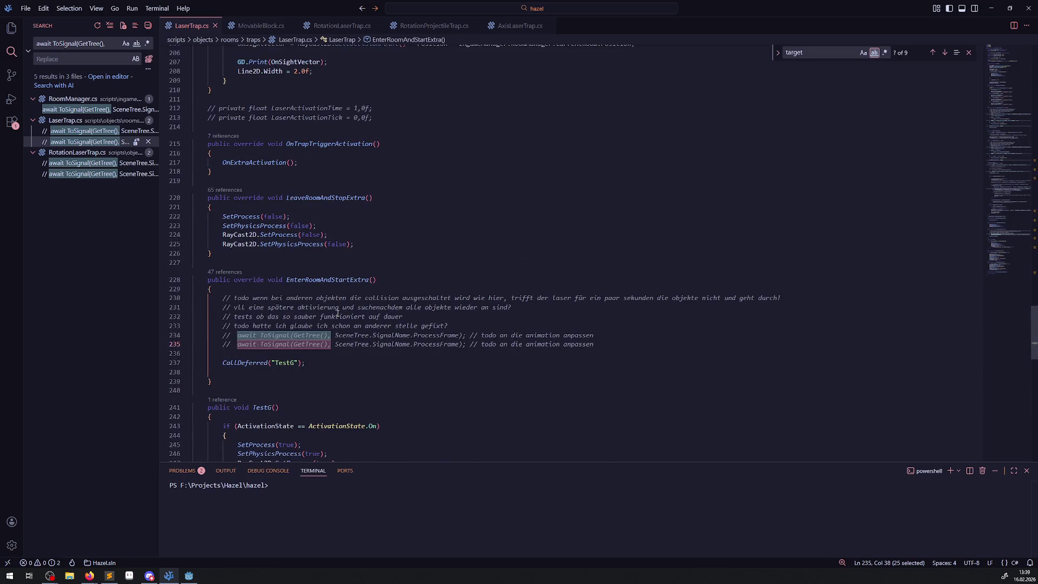
scroll(337, 314, down, 3)
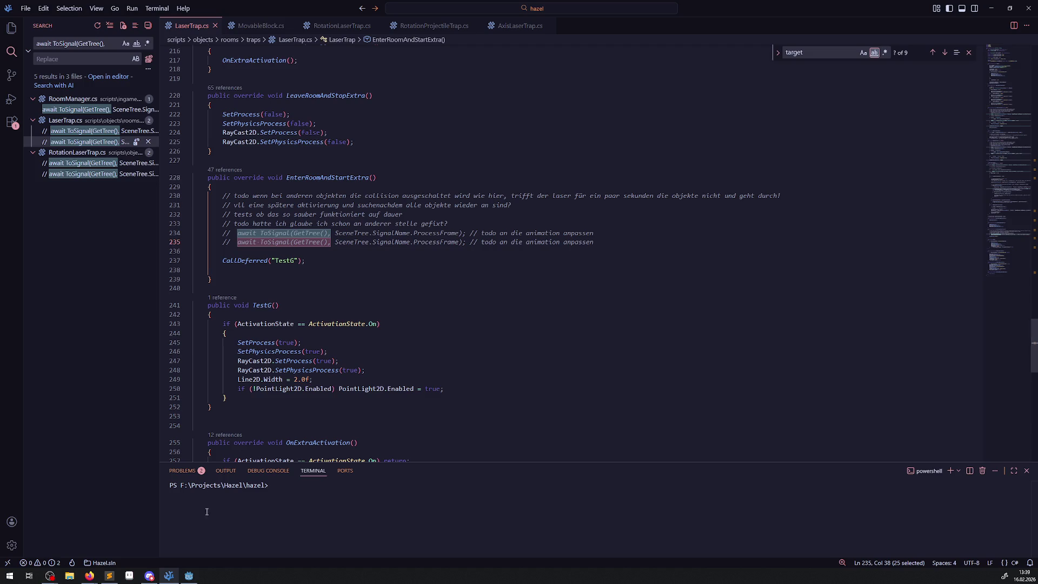
click(192, 574)
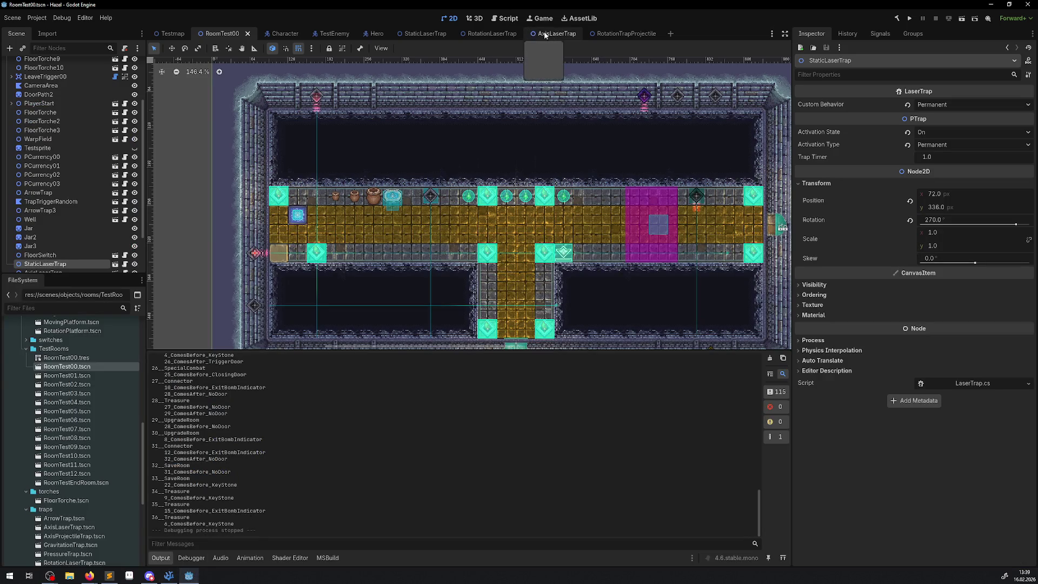
Open RotationLaserTrap and check its StaticBody2D's Physics Interpolation and Process modes, both left at Inherit.
click(492, 33)
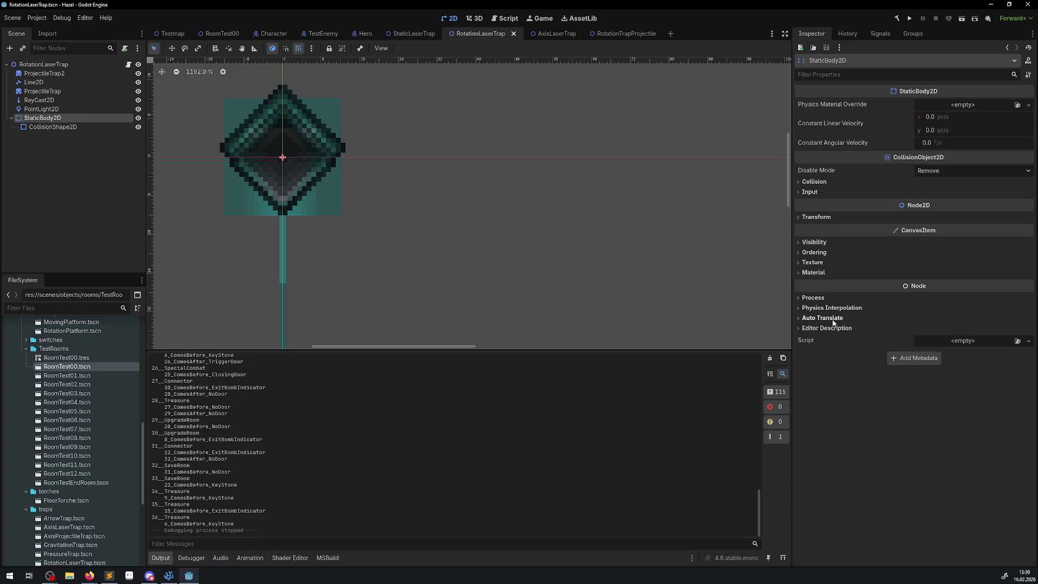
click(805, 308)
click(961, 319)
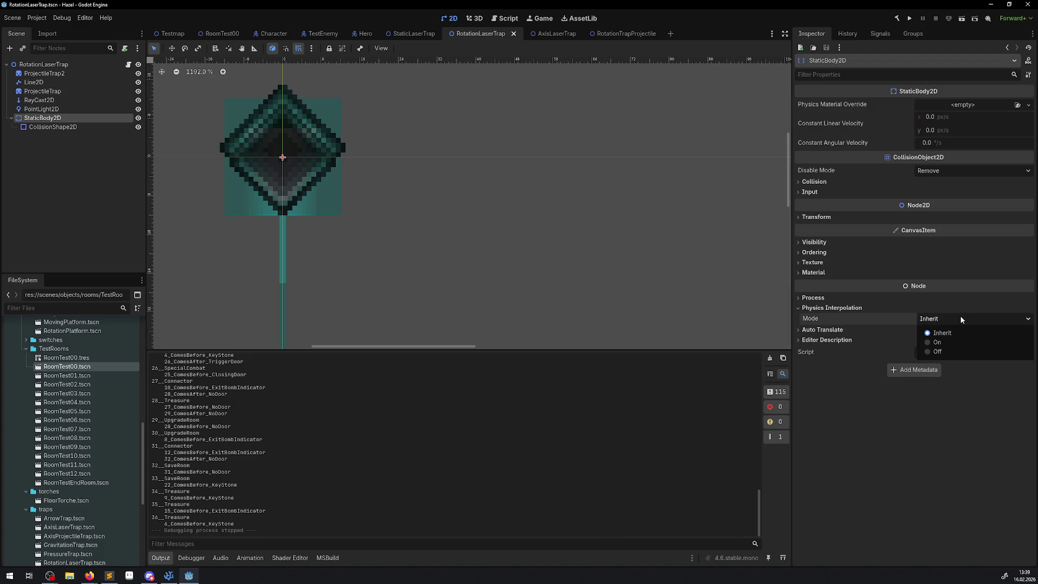
click(959, 319)
click(799, 297)
click(800, 298)
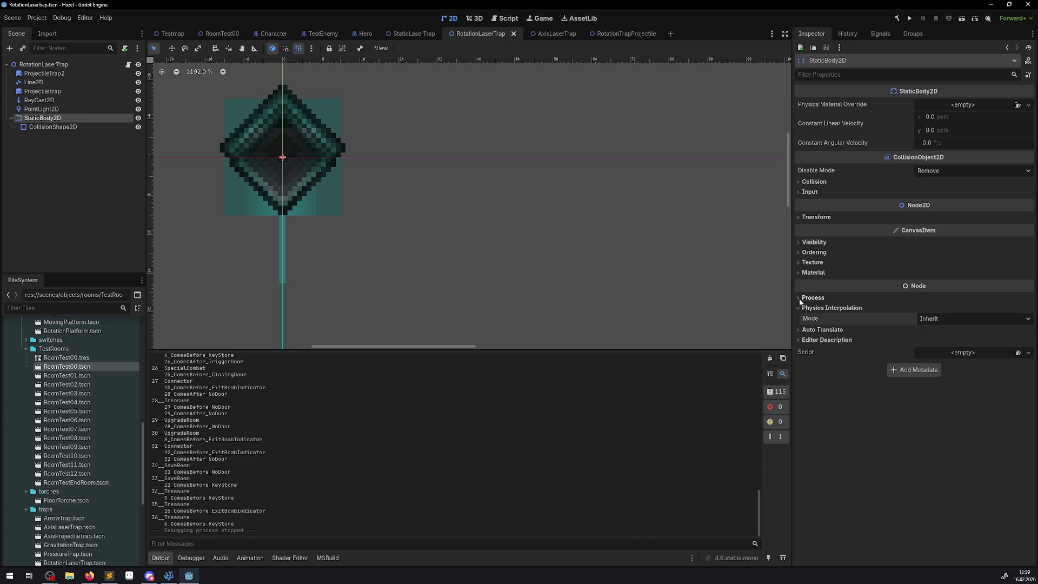
mouse_move(813, 321)
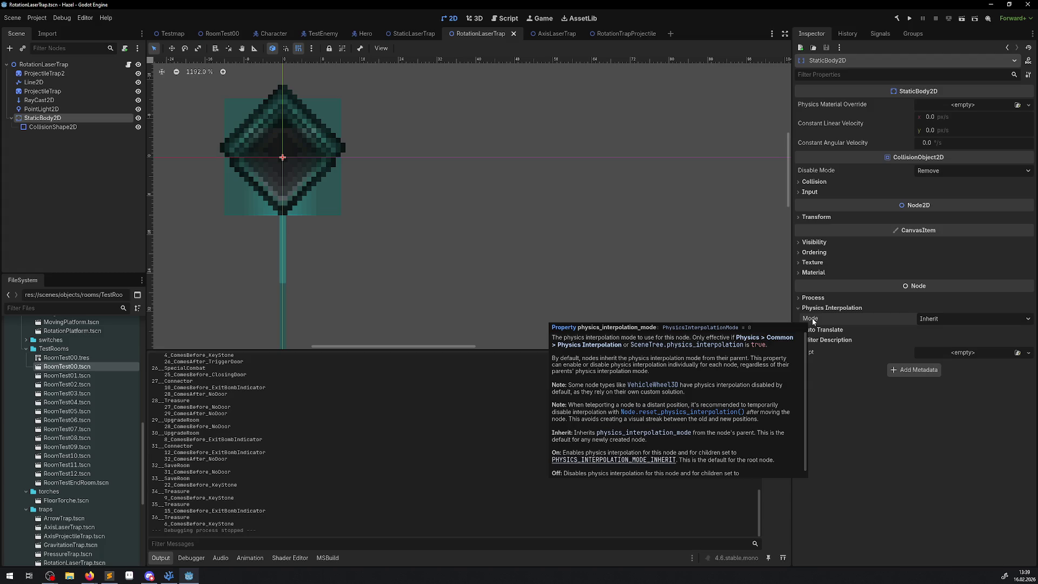
click(802, 299)
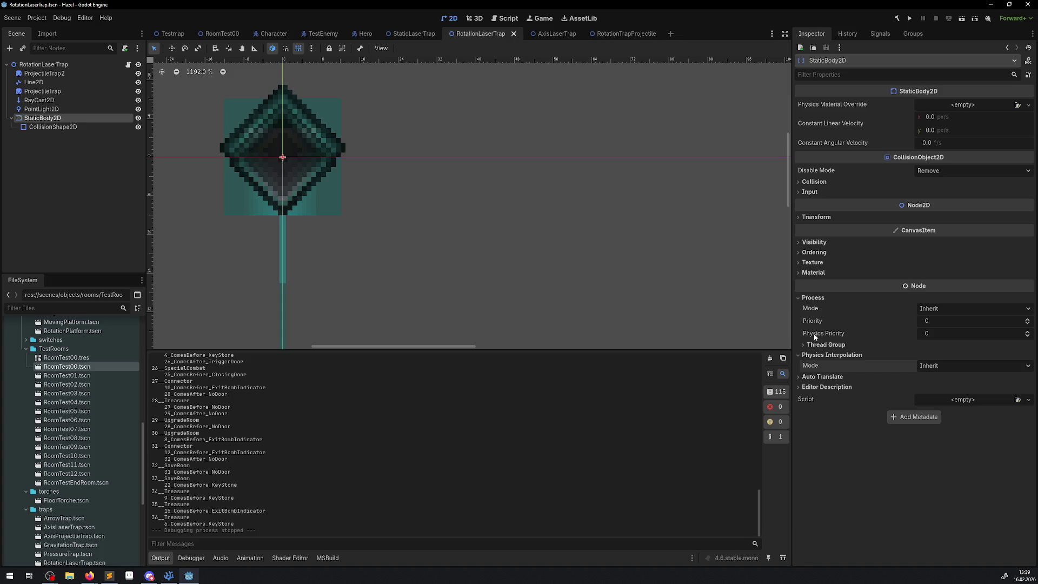
click(169, 575)
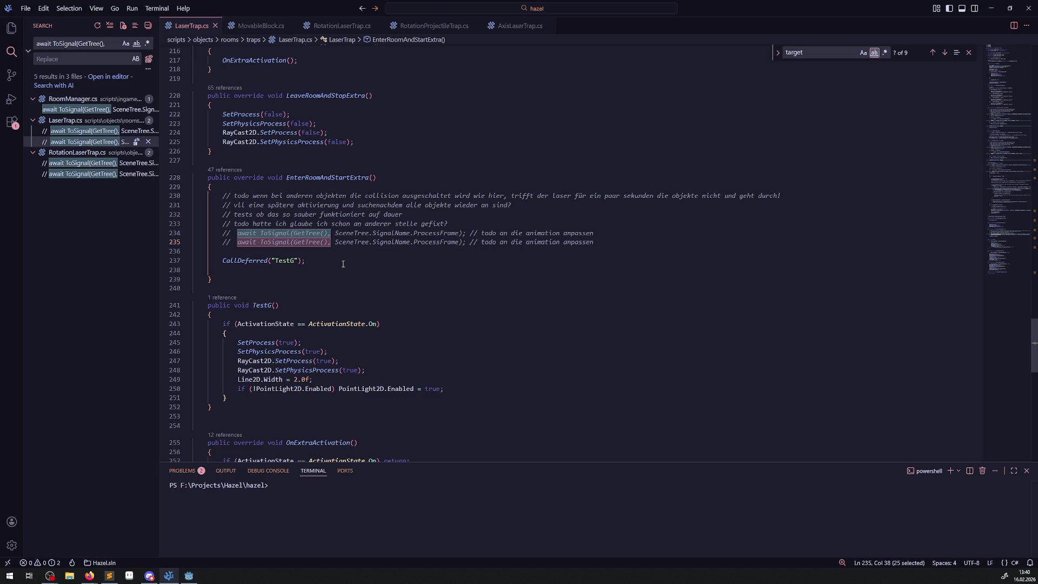
Scroll through TestG and OnExtraActivation in LaserTrap.cs, then return to Godot.
scroll(370, 283, down, 3)
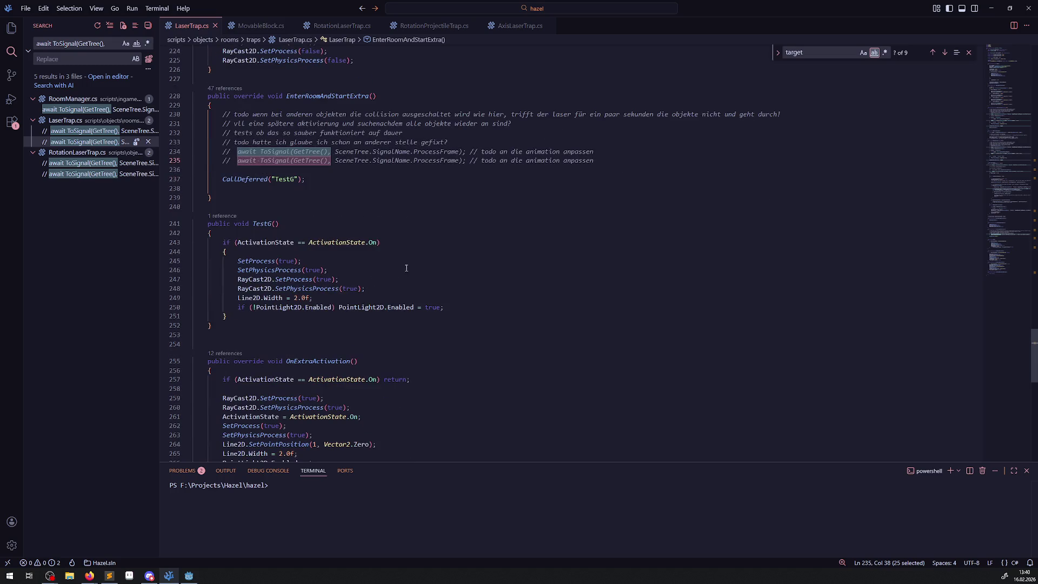
scroll(411, 267, down, 2)
scroll(427, 258, down, 3)
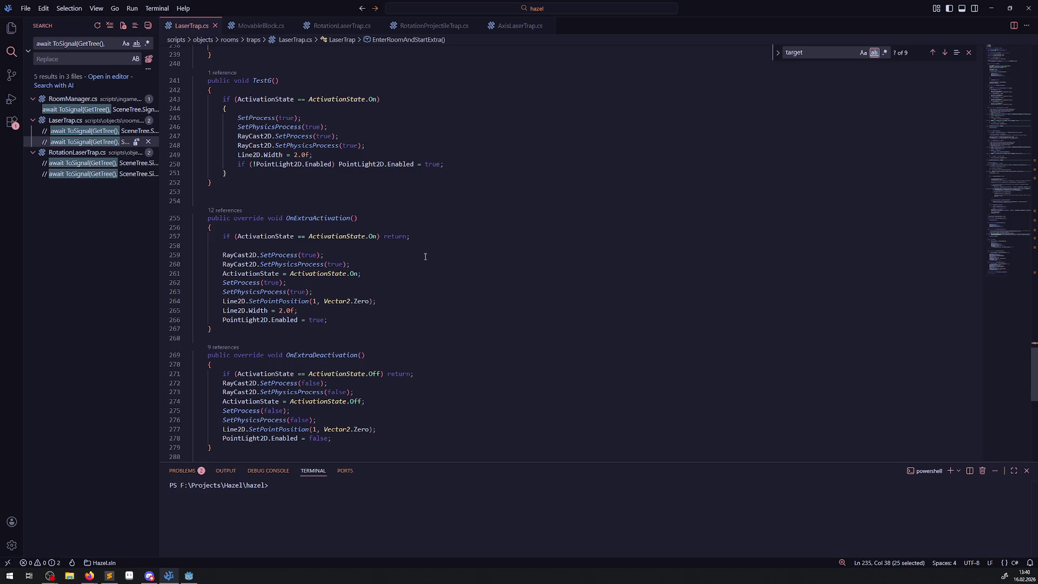
click(188, 576)
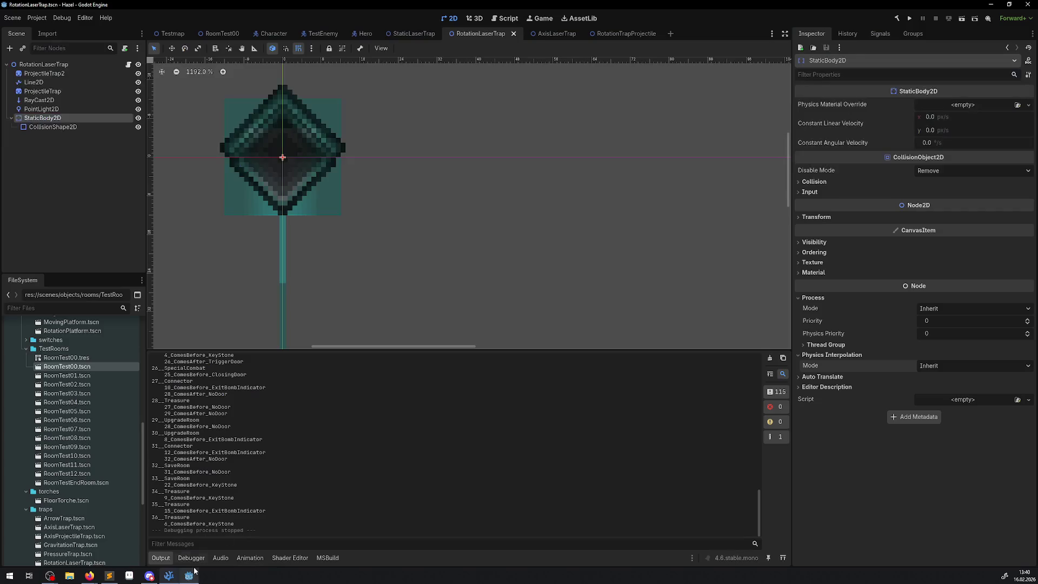
Play-test the laser room, stop it, and select FloorTorche3 in the RoomTest00 scene.
click(910, 19)
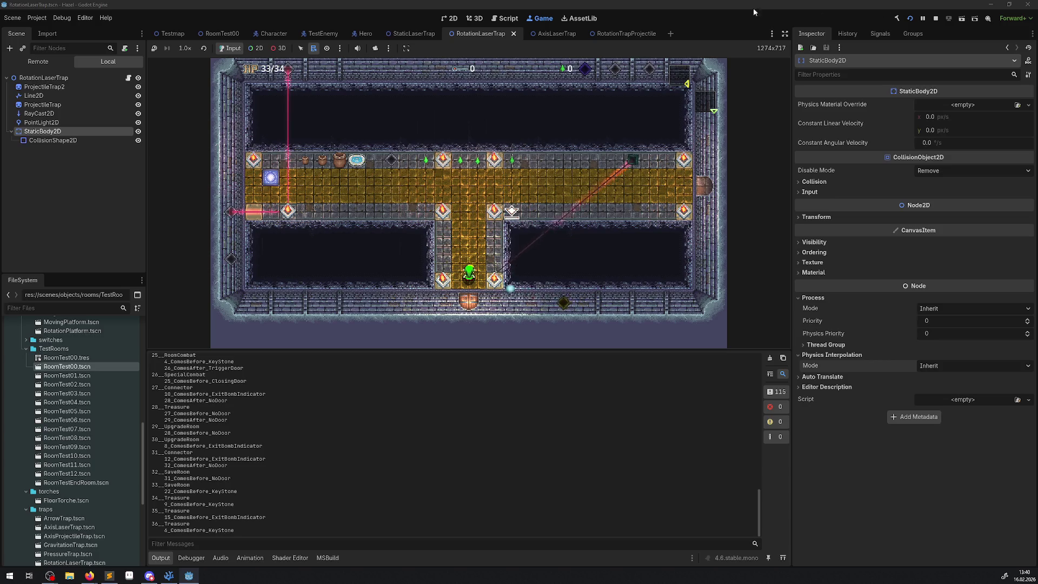
click(936, 18)
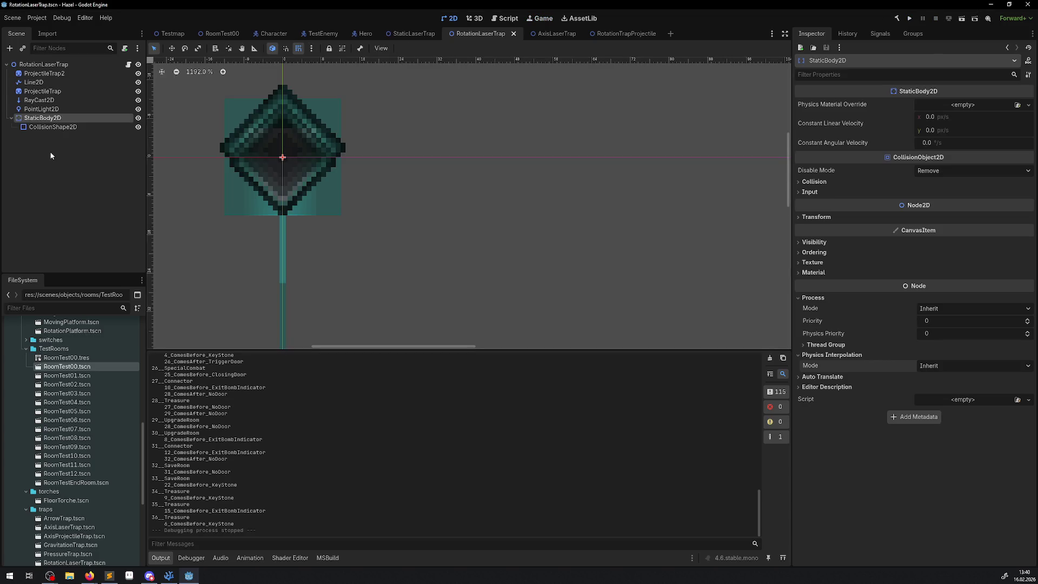
click(216, 34)
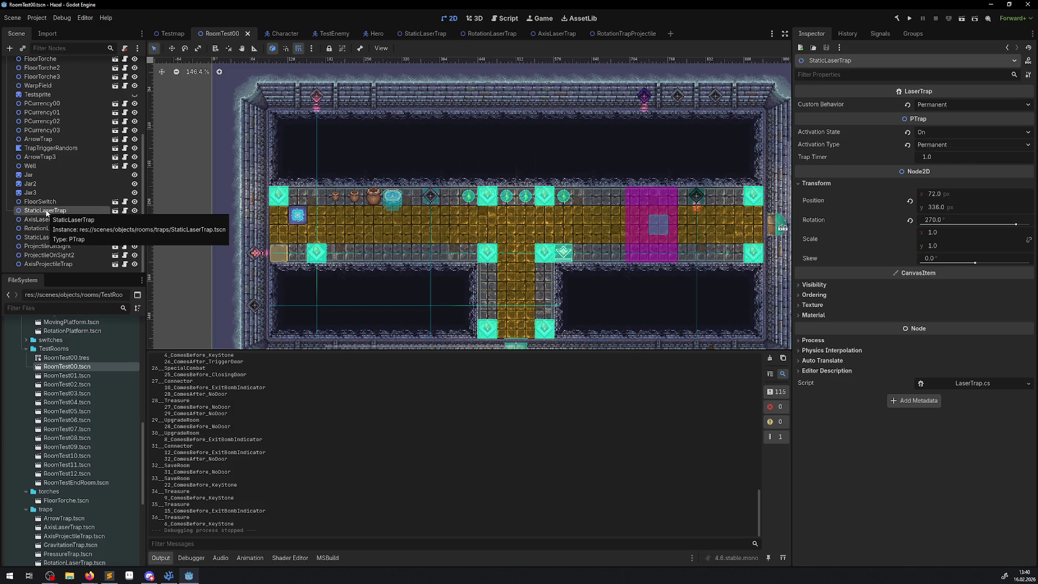
click(317, 254)
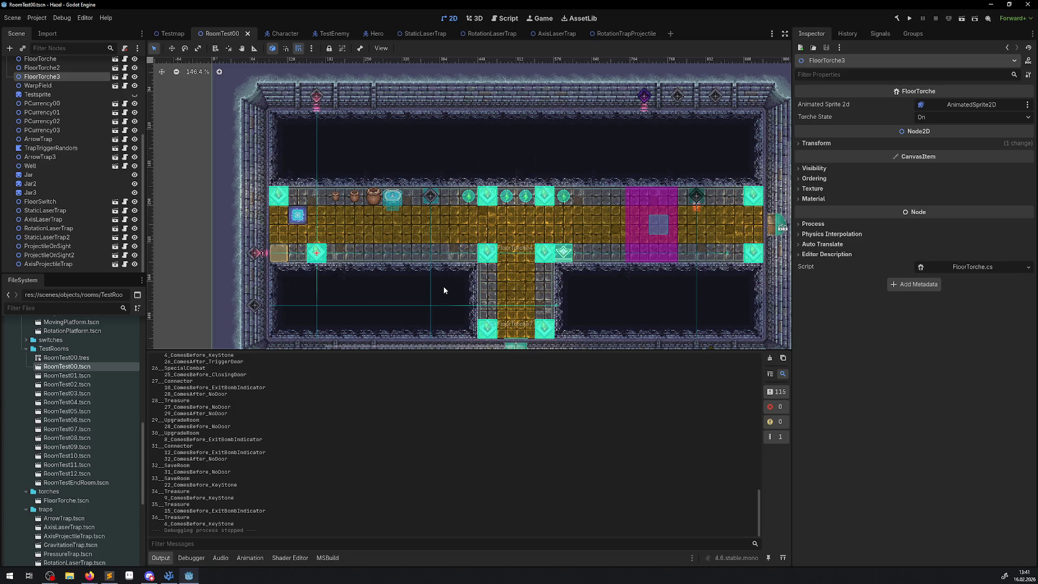
Copy the commented ProcessFrame await line into the top of TestG's body.
click(169, 576)
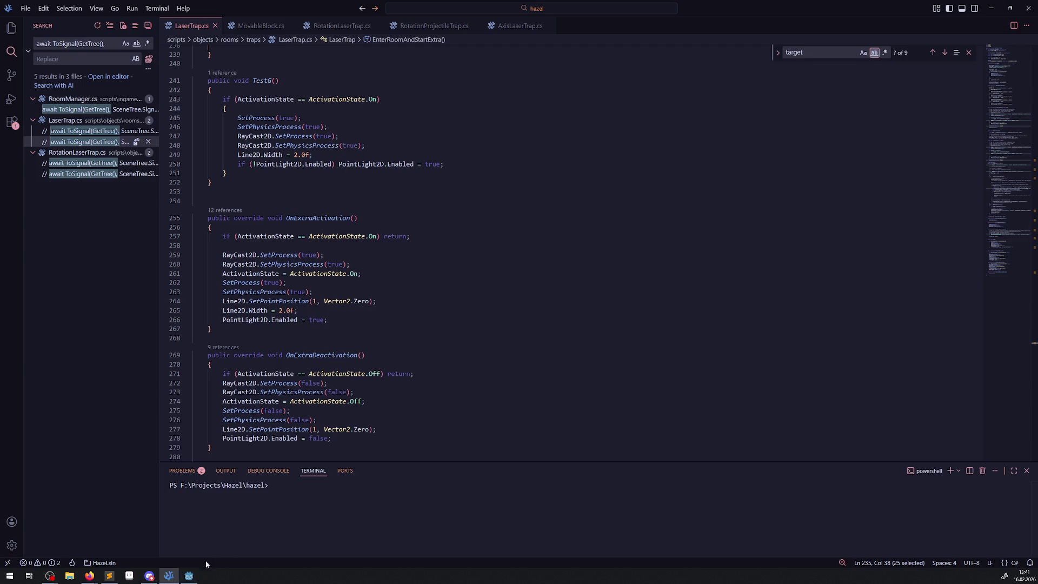
click(92, 131)
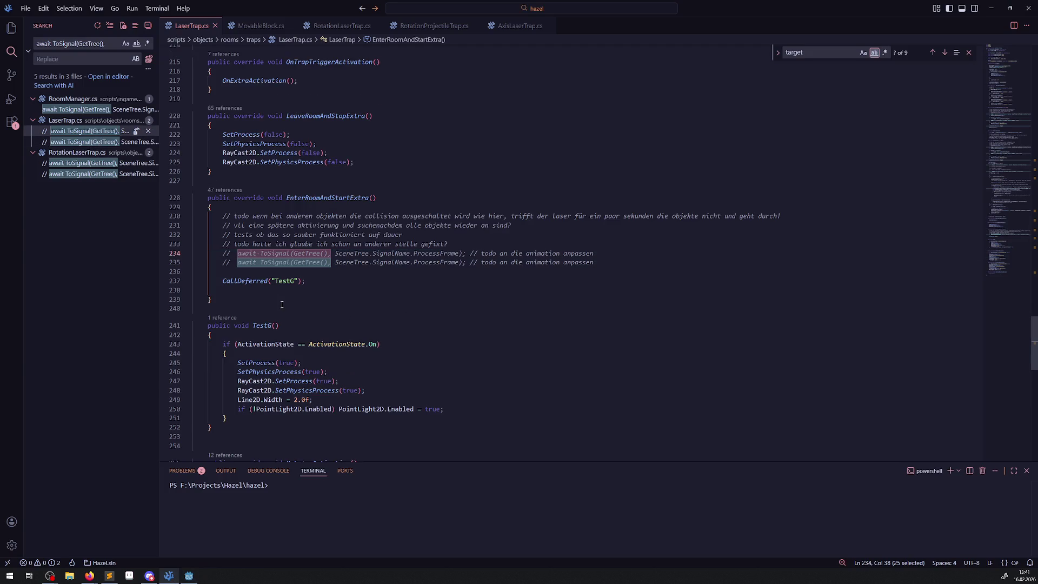
mouse_move(219, 262)
mouse_down()
mouse_move(589, 262)
mouse_move(470, 265)
mouse_up()
key(ctrl+c)
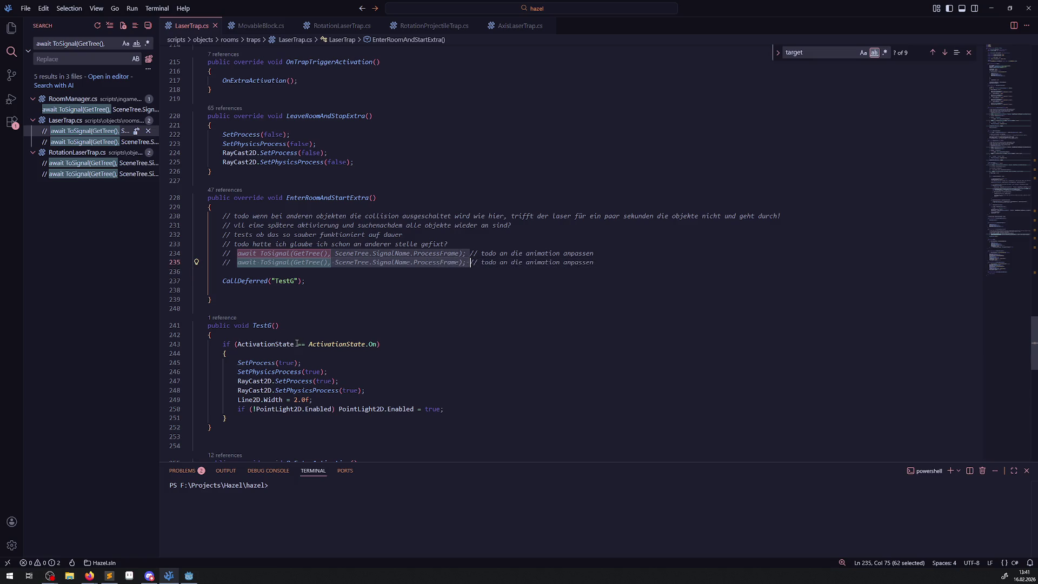
click(294, 331)
key(Return)
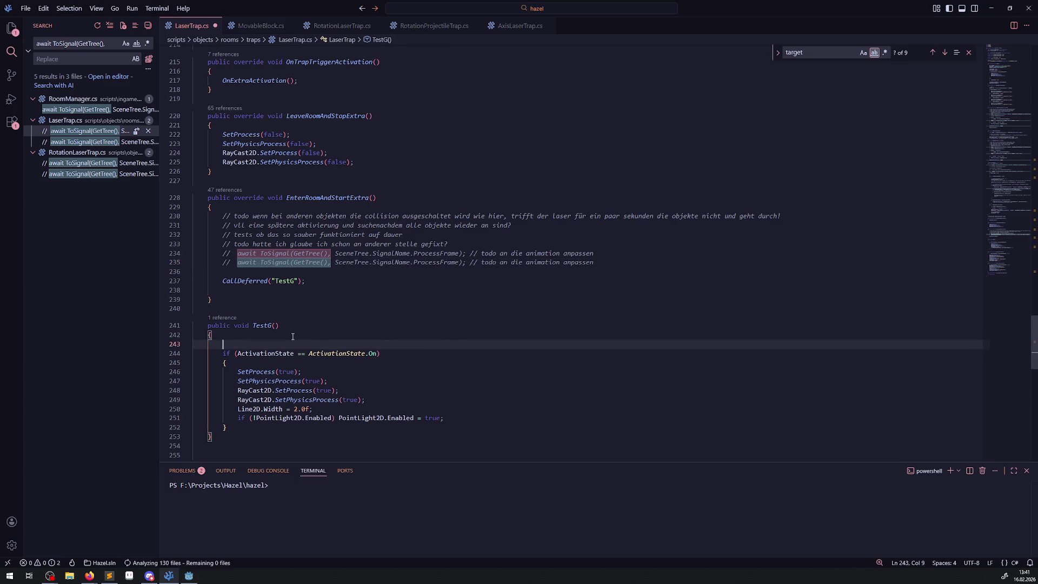
key(ctrl+v)
Declare TestG as public async void and save LaserTrap.cs.
click(231, 325)
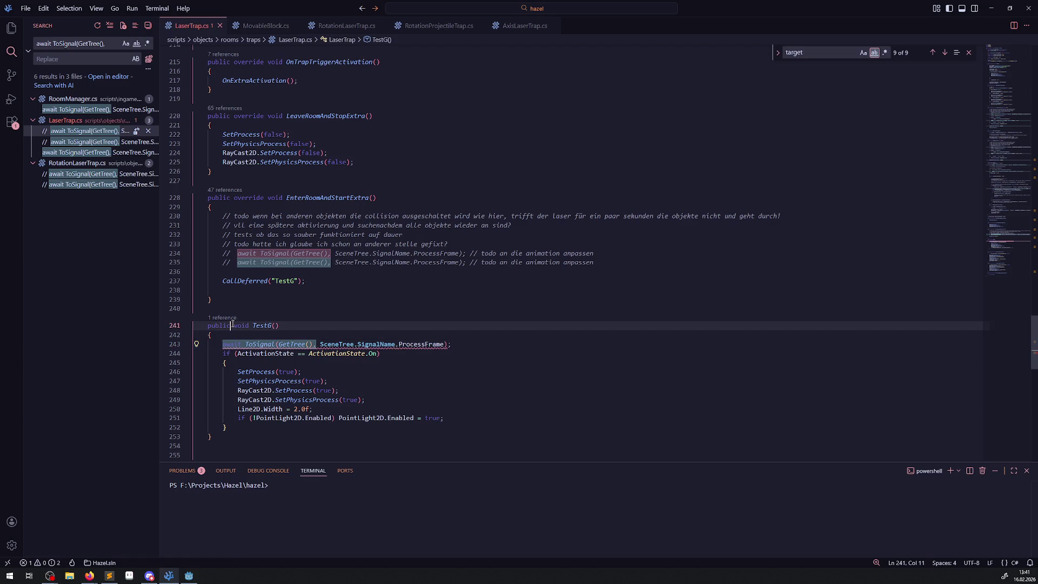
text(as)
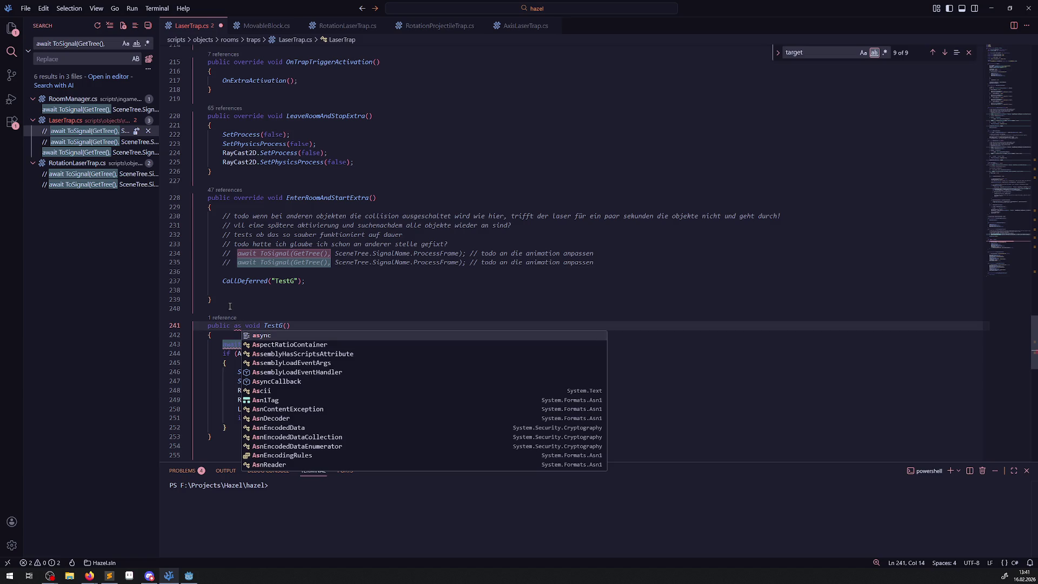
key(Return)
click(275, 305)
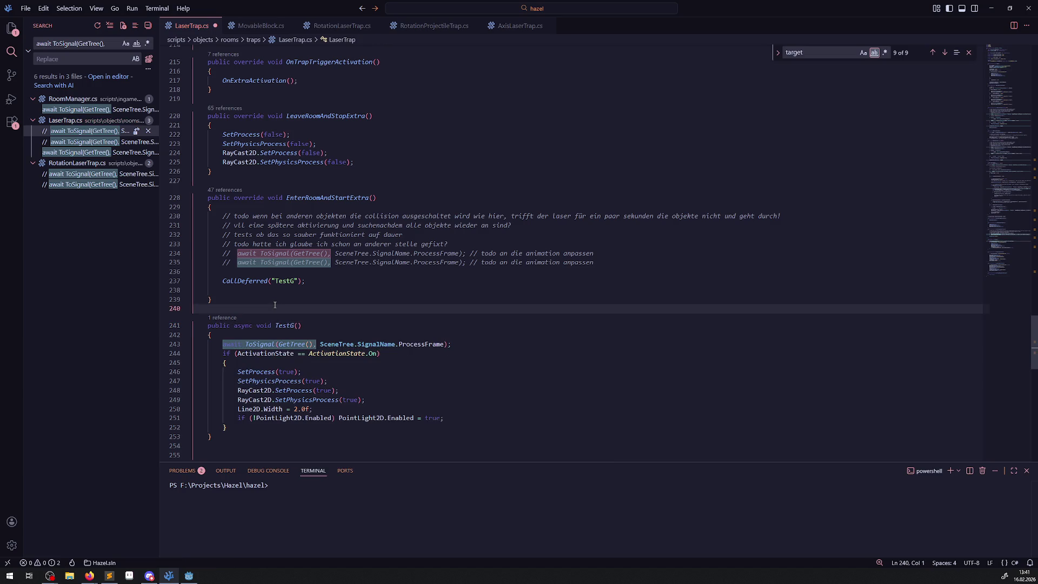
key(ctrl+s)
click(189, 575)
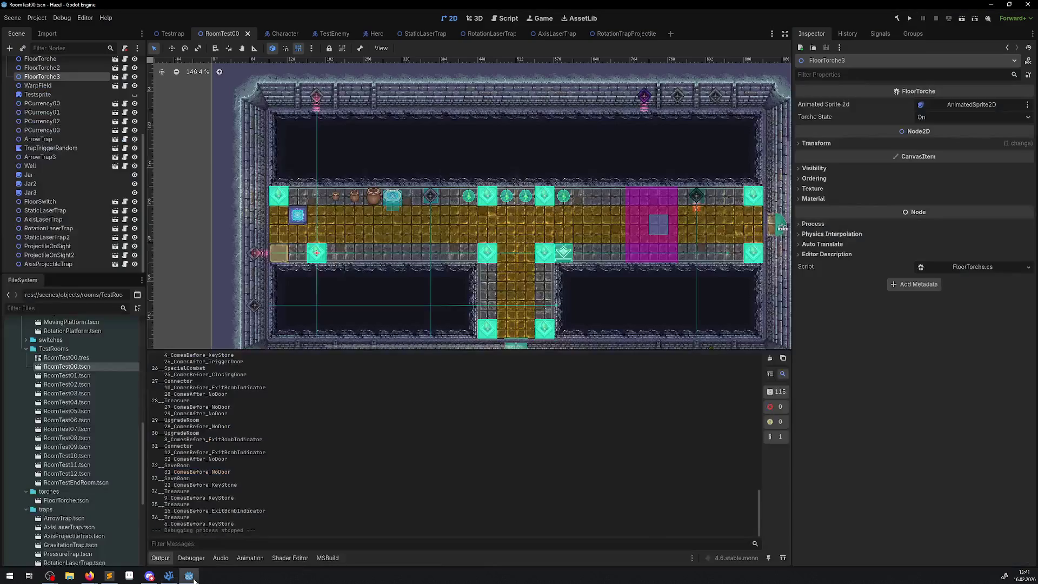
Run the room with the awaited TestG, stop it, and return to LaserTrap.cs.
click(909, 18)
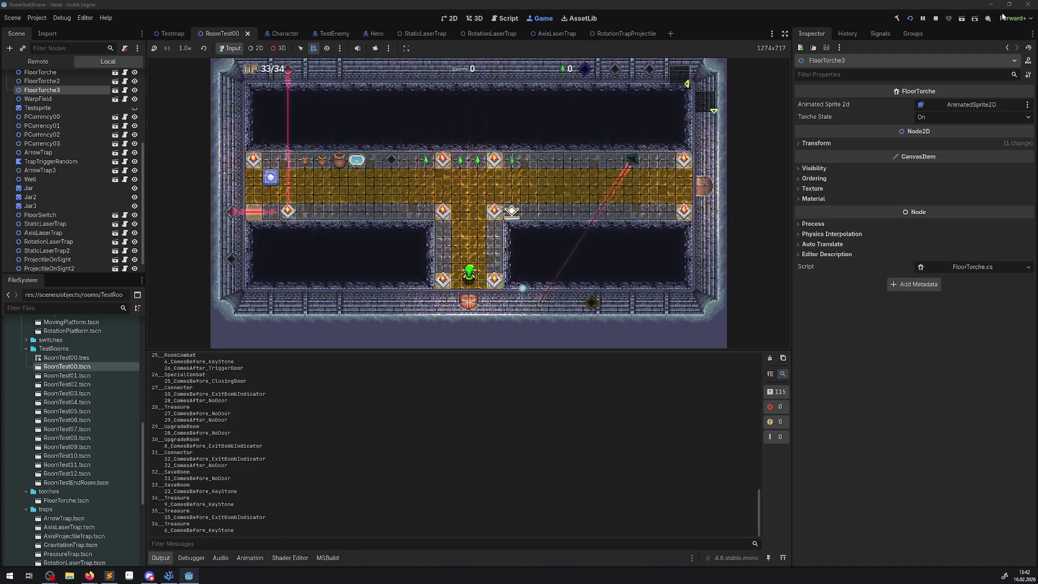
click(938, 19)
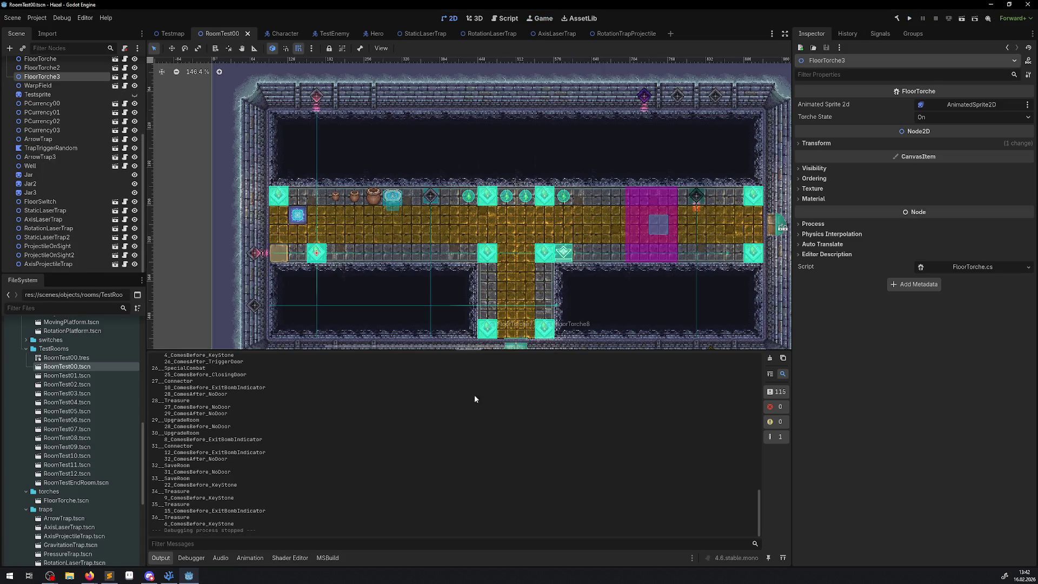
click(169, 575)
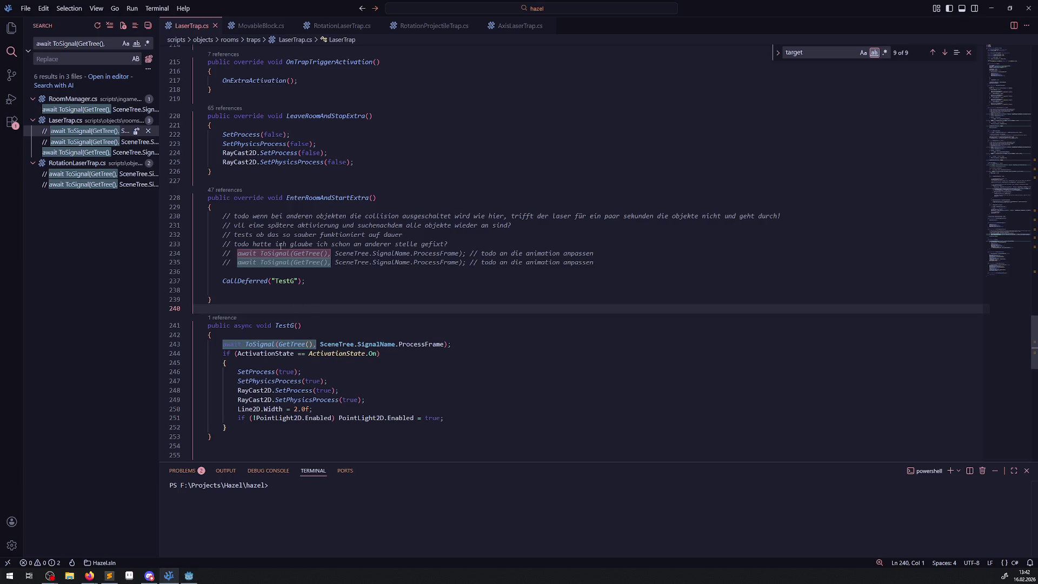
Read the CallDeferred and ProcessFrame docs and select the two commented-out await lines.
mouse_move(255, 281)
mouse_move(431, 343)
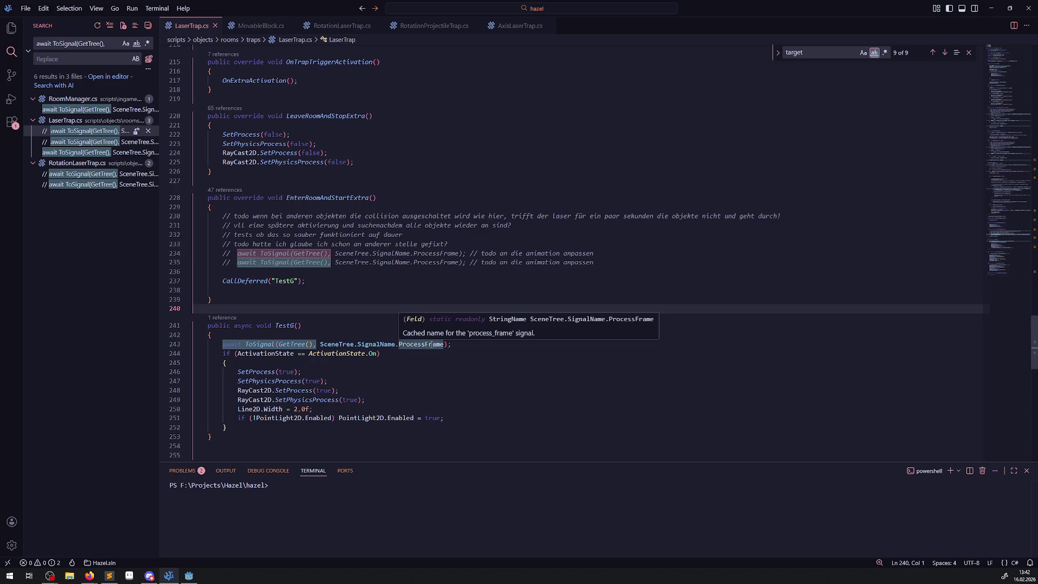
click(376, 326)
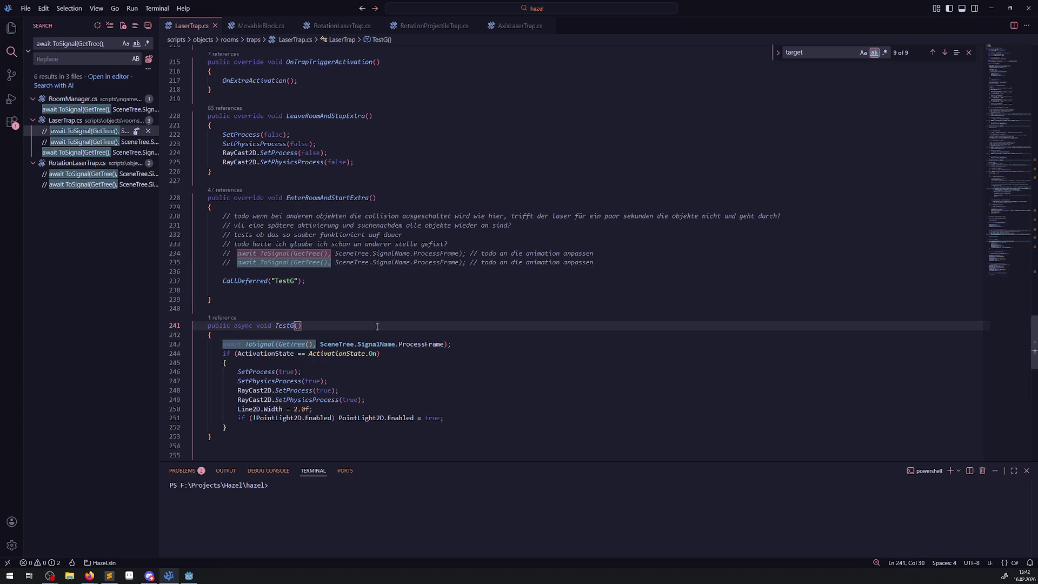
mouse_move(597, 263)
mouse_down()
mouse_move(313, 262)
mouse_move(284, 254)
mouse_up()
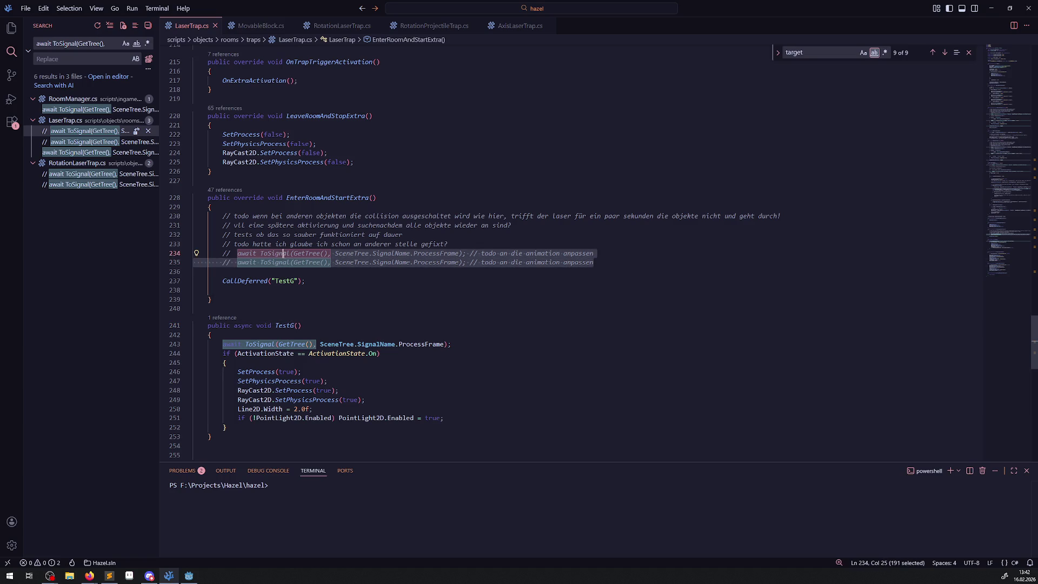
click(189, 575)
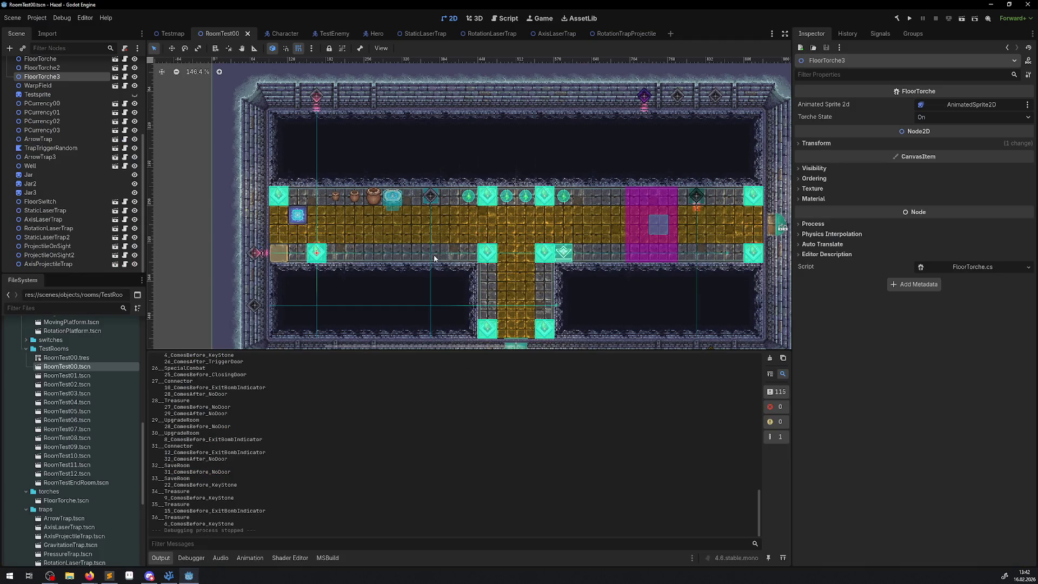
Run the laser trap room once more, stop it, and go back to LaserTrap.cs.
click(909, 19)
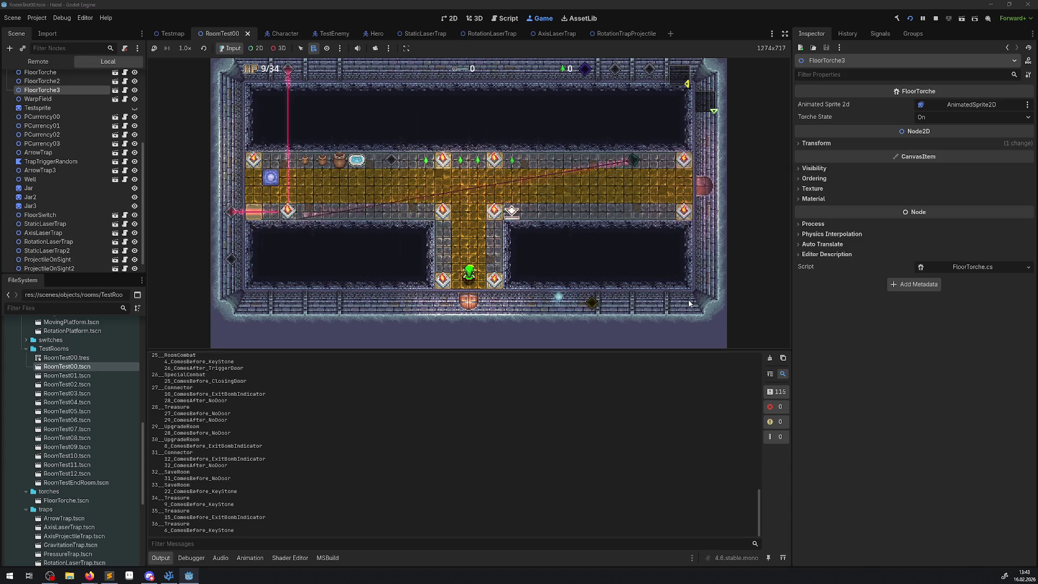
click(935, 18)
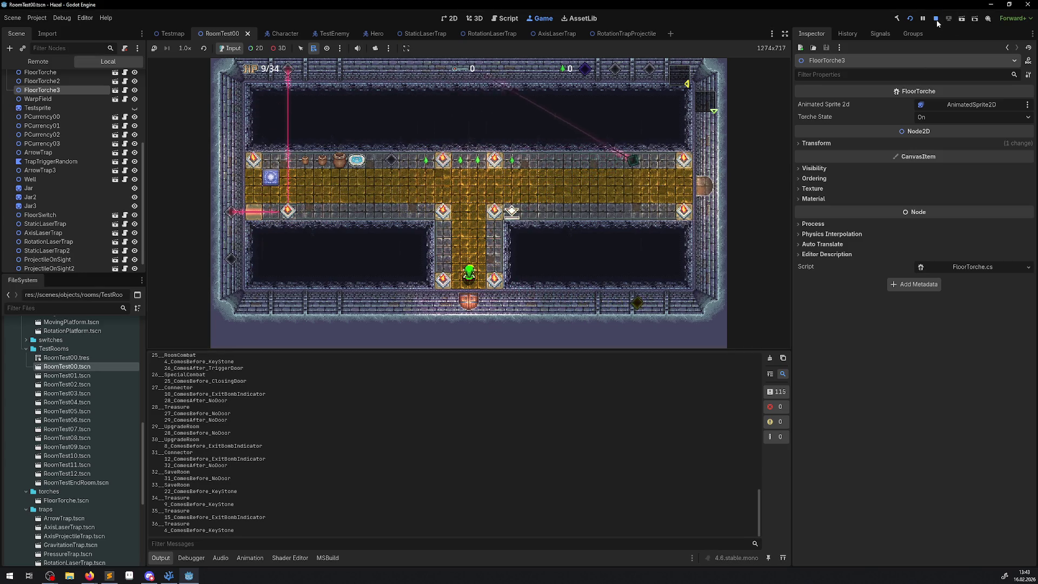
click(169, 575)
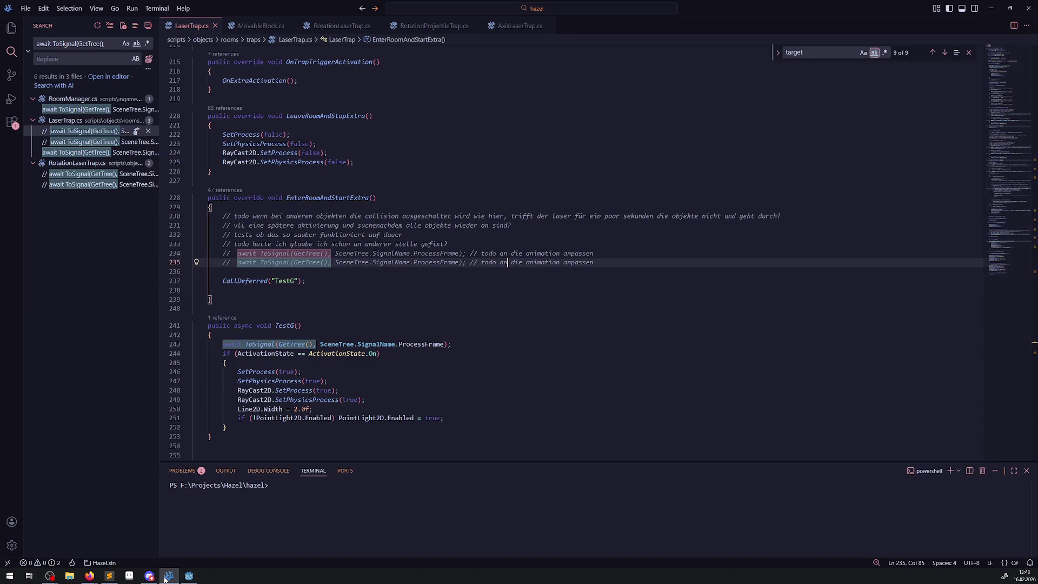
Add async to EnterRoomAndStartExtra's declaration in LaserTrap.cs and RotationLaserTrap.cs.
double_click(239, 328)
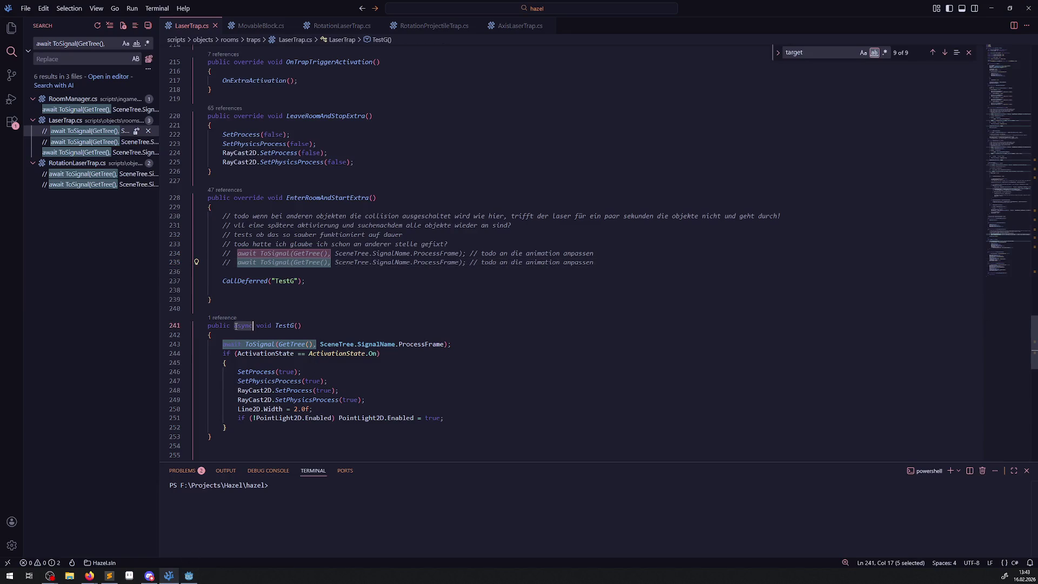
click(234, 198)
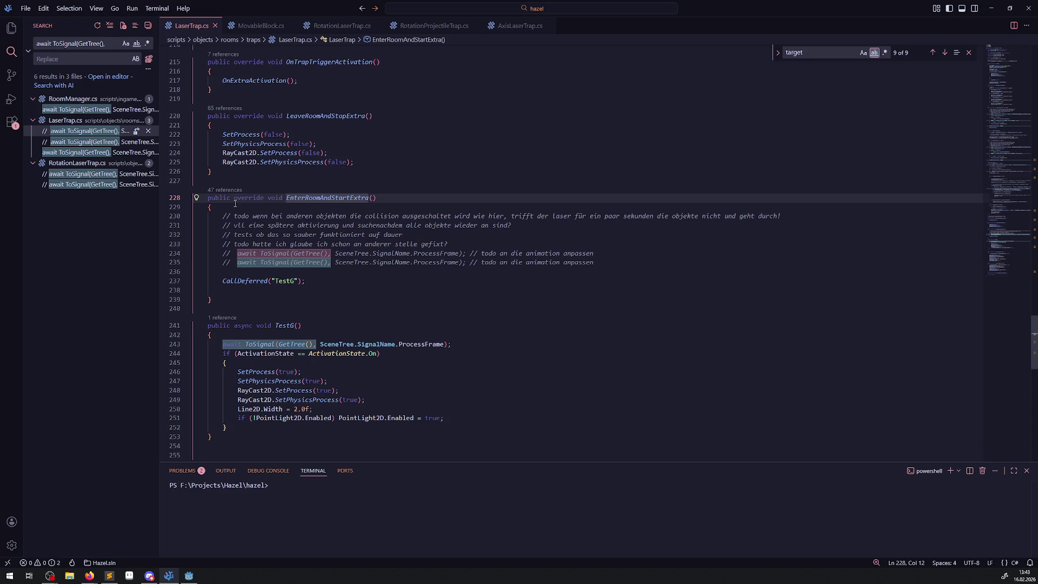
text(async)
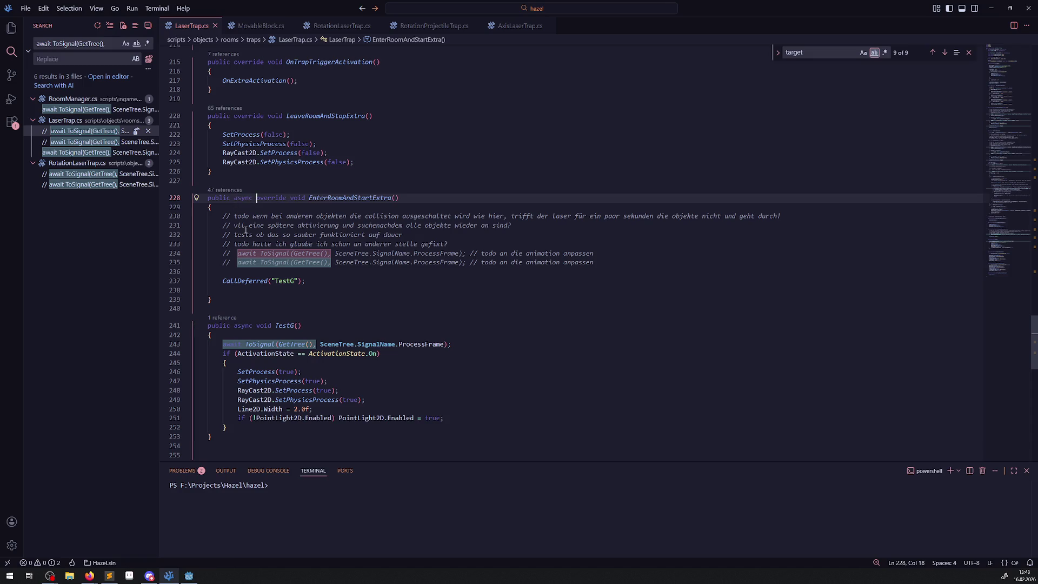
key(ctrl+s)
key(ctrl+Page_Down)
key(ctrl+Page_Down)
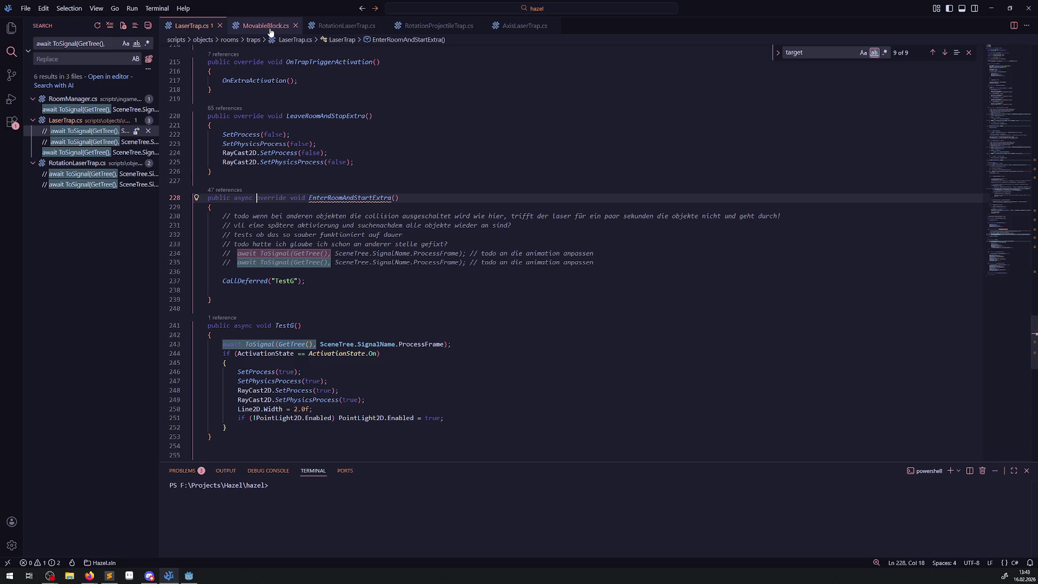
click(234, 165)
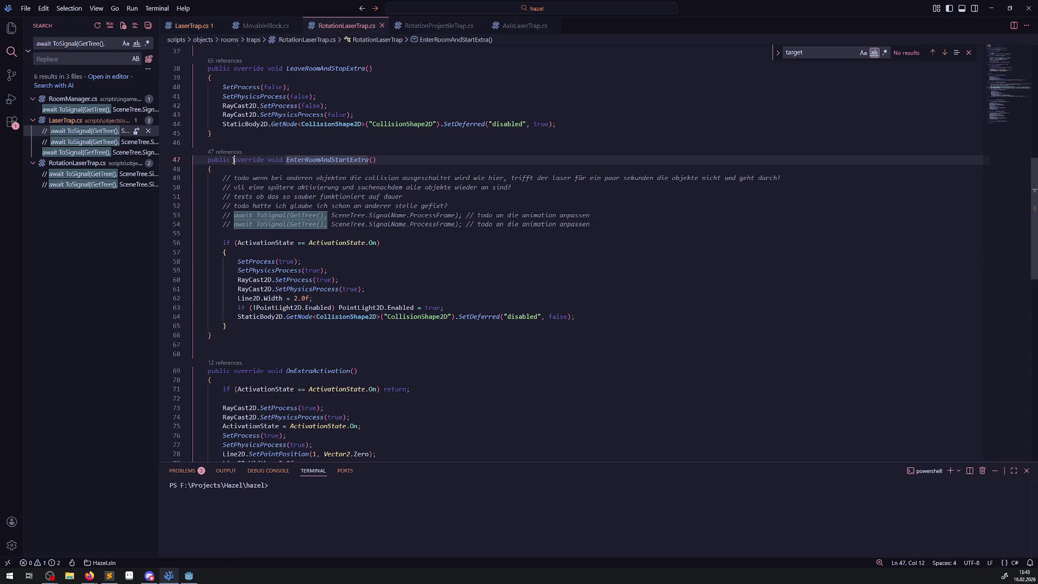
click(269, 160)
text(async)
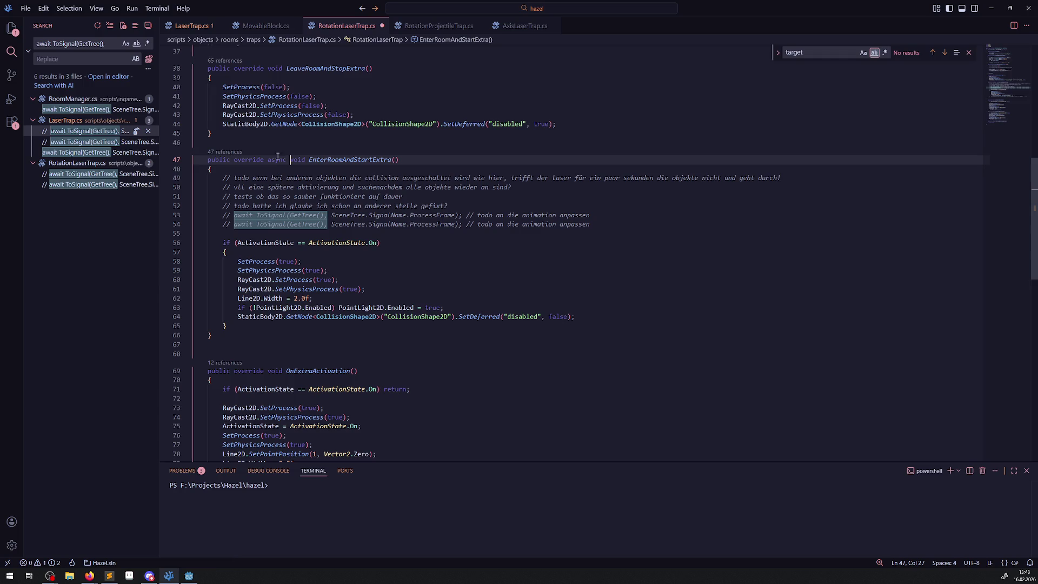
In LaserTrap.cs, move the misplaced async keyword to after override, then save.
click(197, 26)
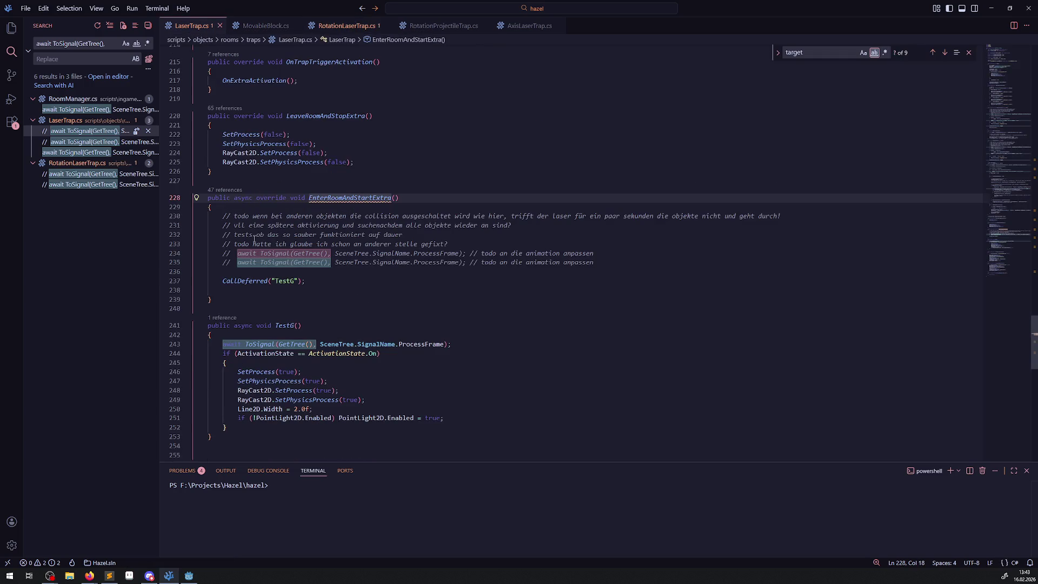
double_click(245, 197)
key(BackSpace)
key(BackSpace)
click(265, 198)
text(async)
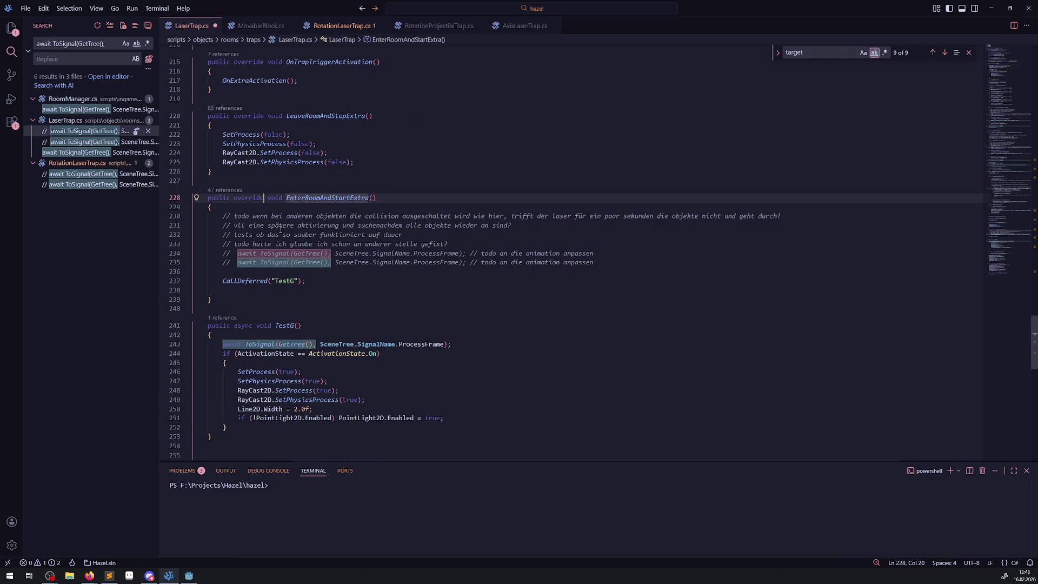
key(ctrl+s)
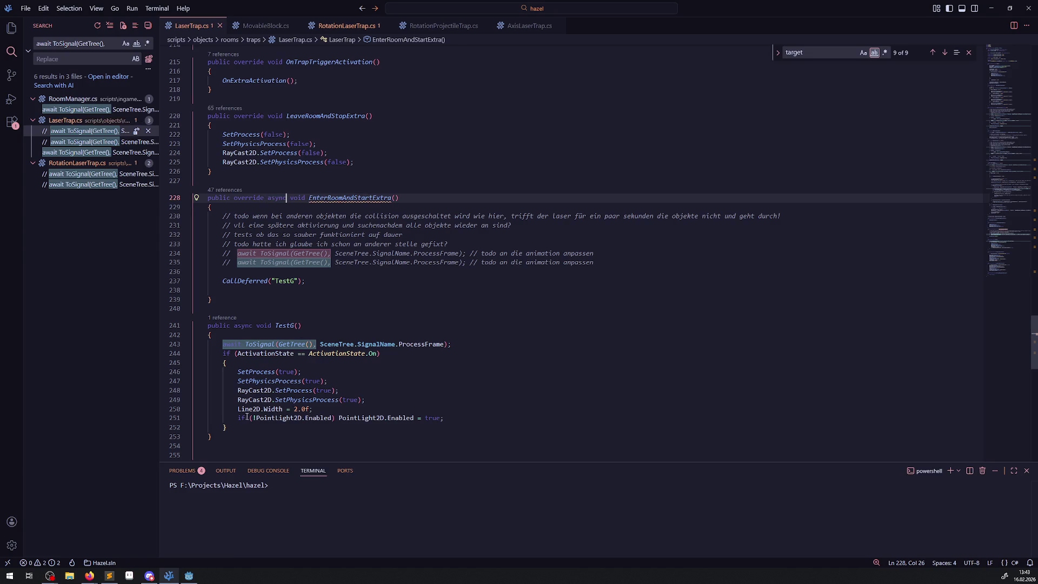
Replace the CallDeferred("TestG") line with a copy of TestG's ActivationState if-block.
drag(220, 352, 263, 429)
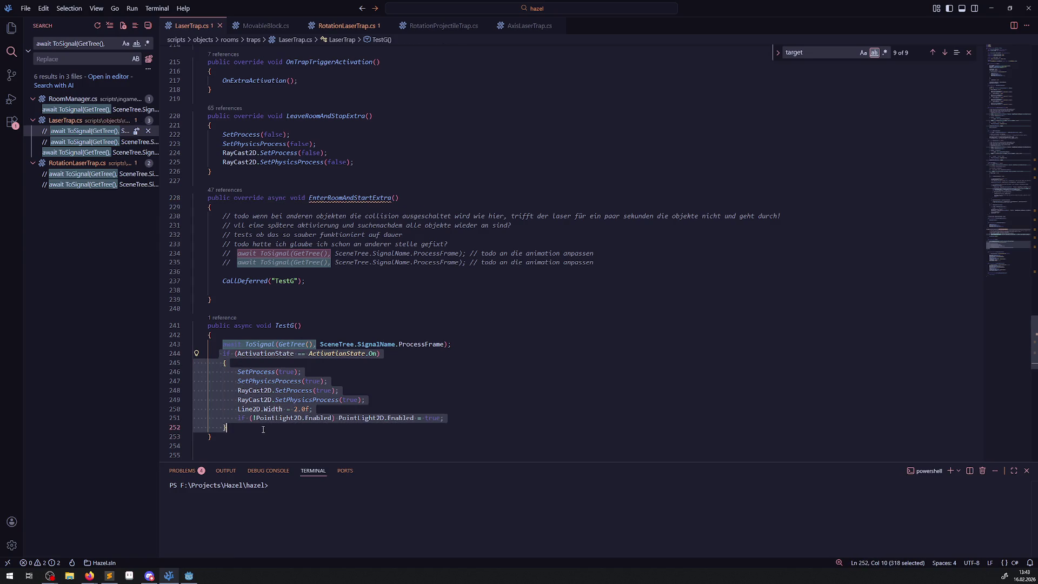
key(ctrl+c)
triple_click(270, 281)
key(ctrl+v)
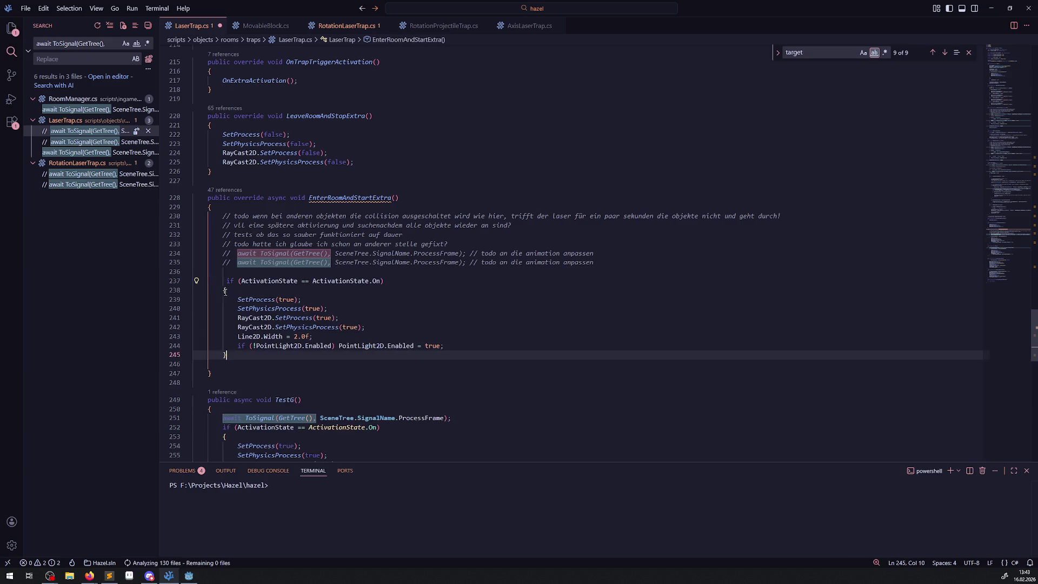
Delete the now-unused TestG method from LaserTrap.cs.
scroll(235, 410, down, 3)
drag(234, 433, 206, 294)
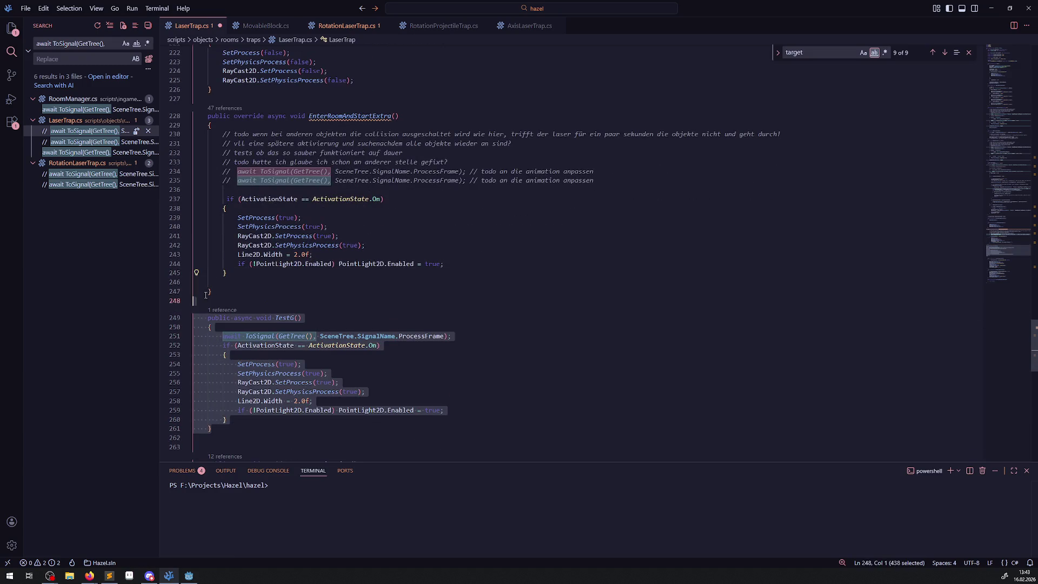
key(BackSpace)
key(ctrl+z)
scroll(244, 305, down, 2)
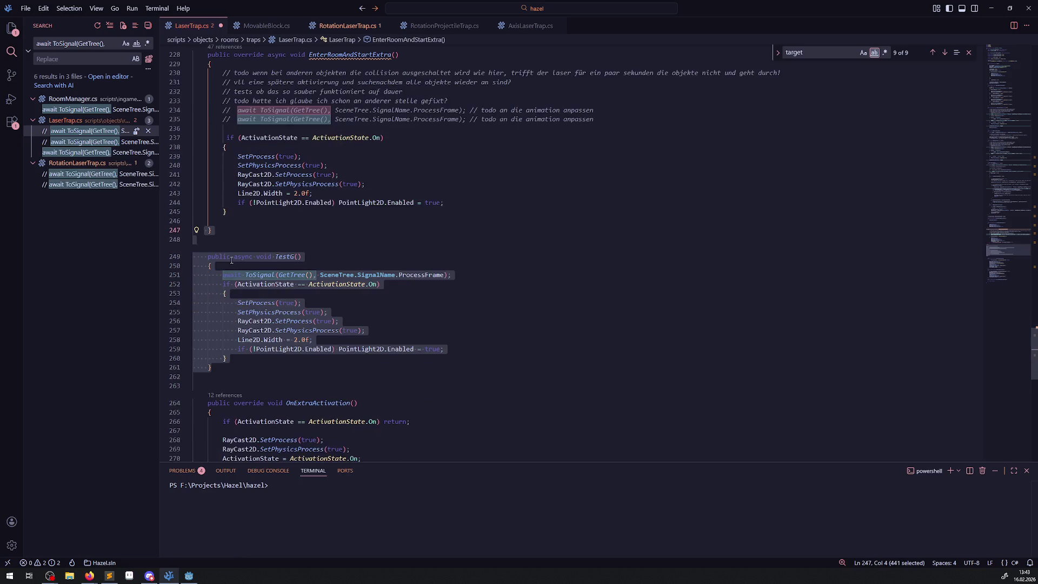
drag(245, 305, 216, 373)
key(BackSpace)
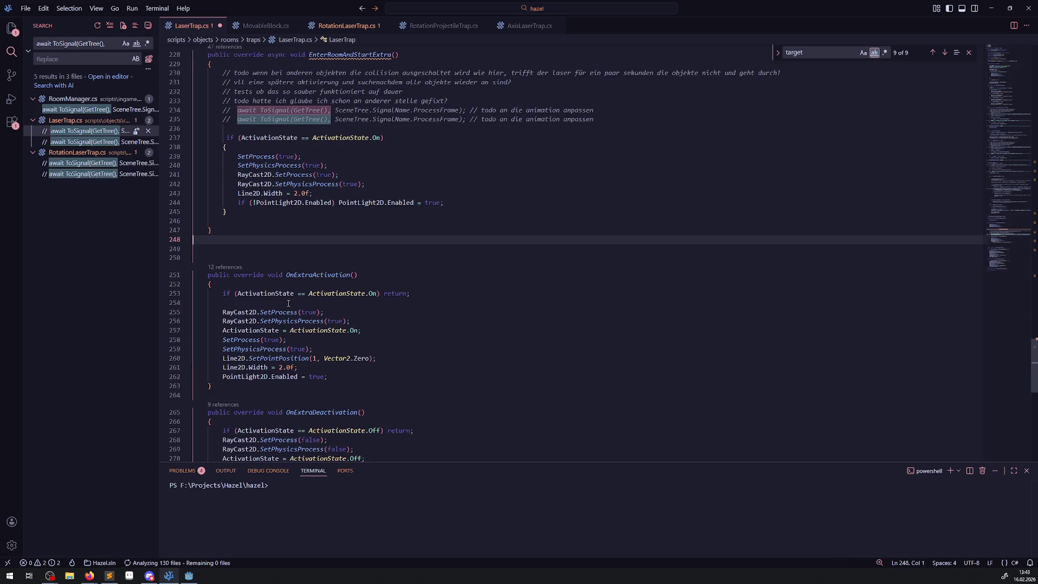
Uncomment the two ProcessFrame await lines and strip their trailing comments.
scroll(293, 299, up, 2)
drag(227, 180, 231, 180)
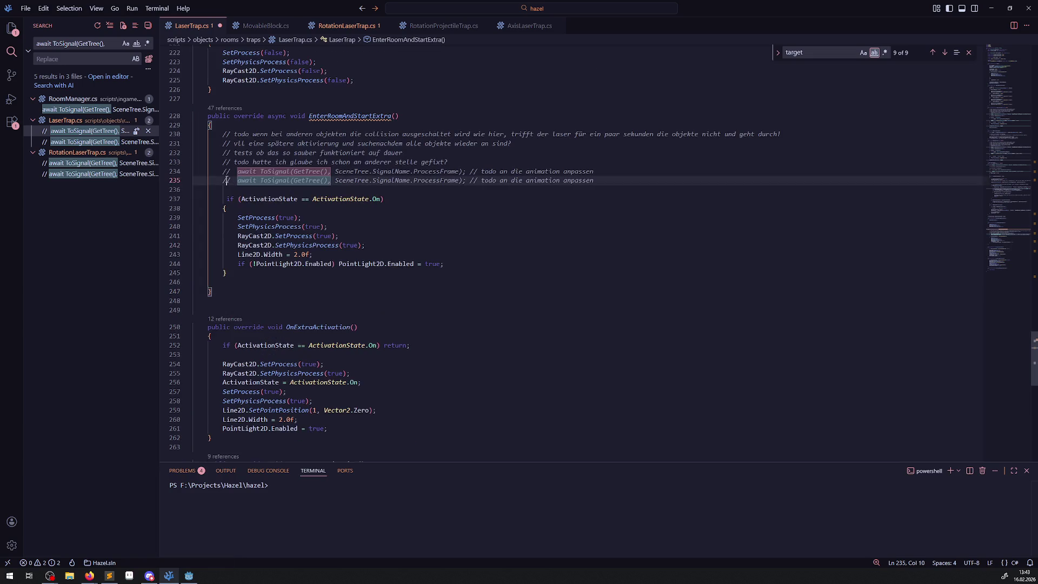
key(ctrl+slash)
key(Up)
key(ctrl+slash)
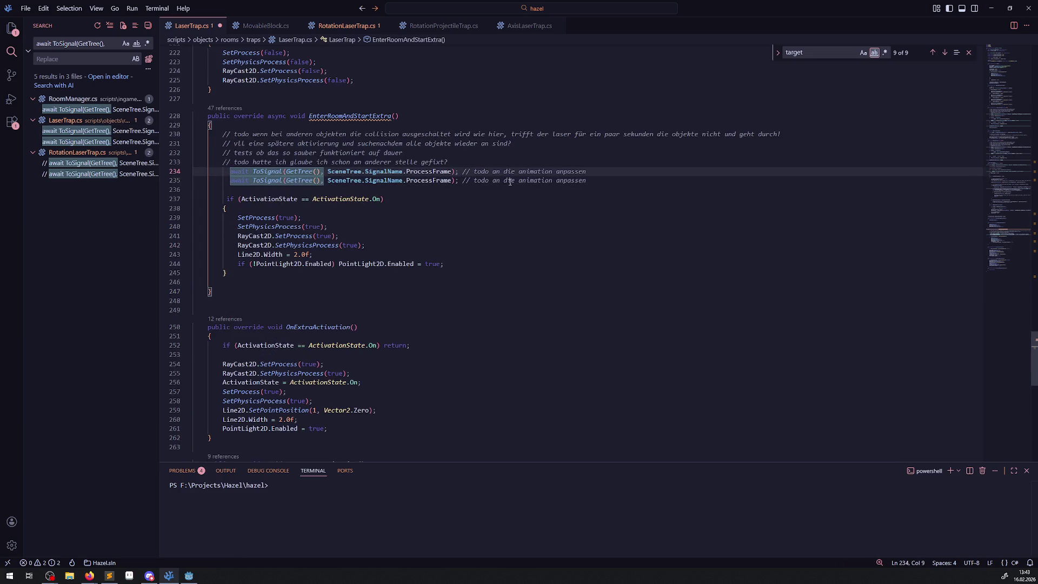
drag(462, 181, 595, 180)
key(BackSpace)
drag(463, 171, 649, 174)
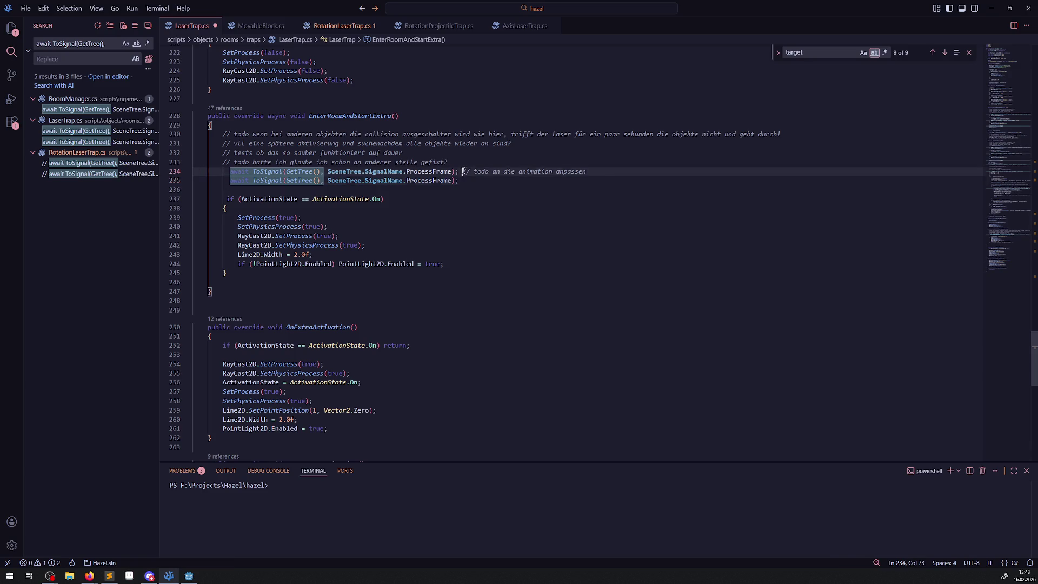
key(BackSpace)
Trim the todo comments above the awaits to a single explanatory line.
mouse_move(452, 161)
mouse_down()
mouse_move(324, 157)
mouse_move(195, 134)
mouse_up()
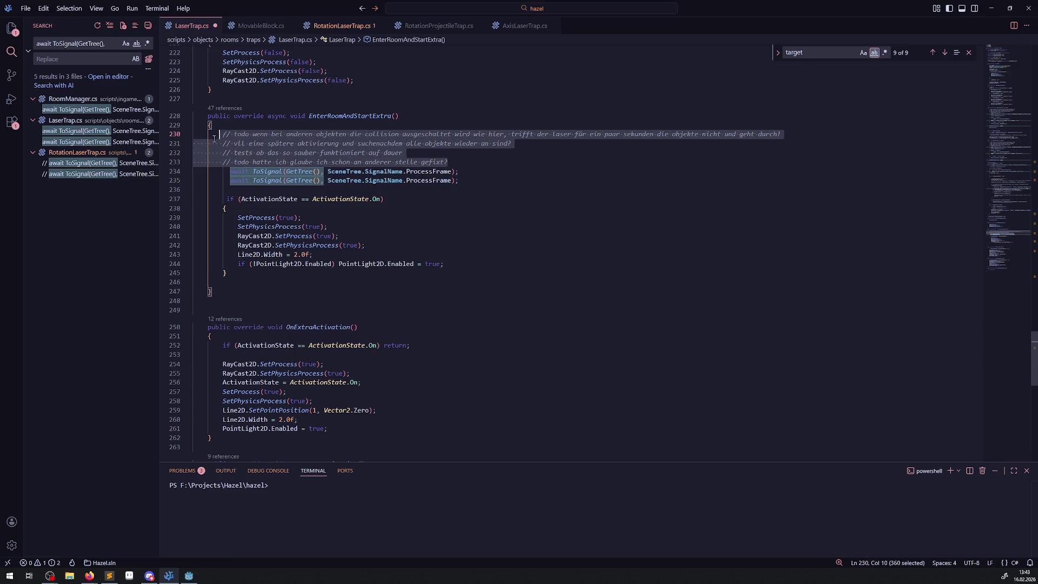
click(238, 143)
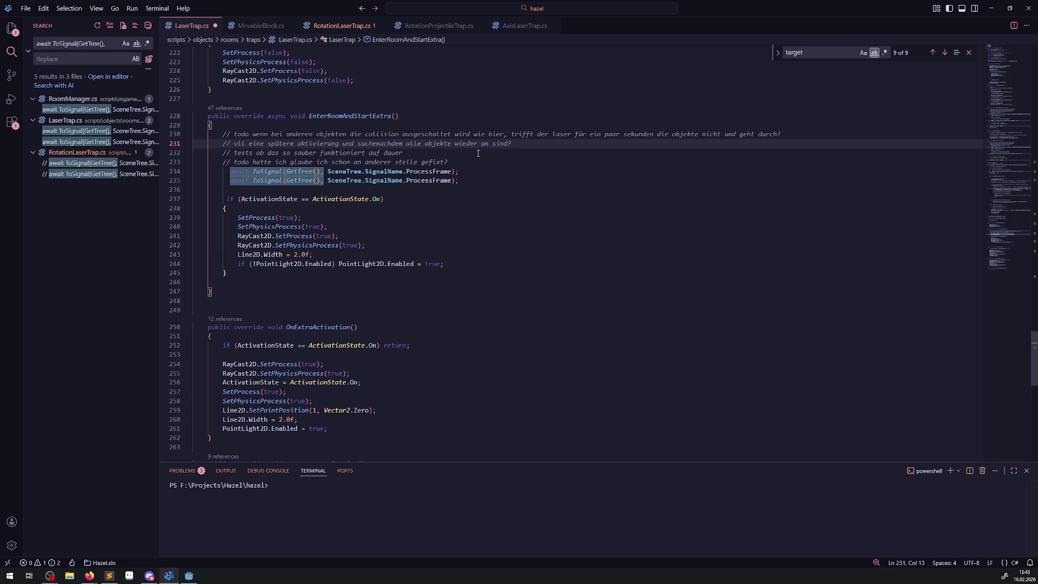
drag(453, 181, 212, 171)
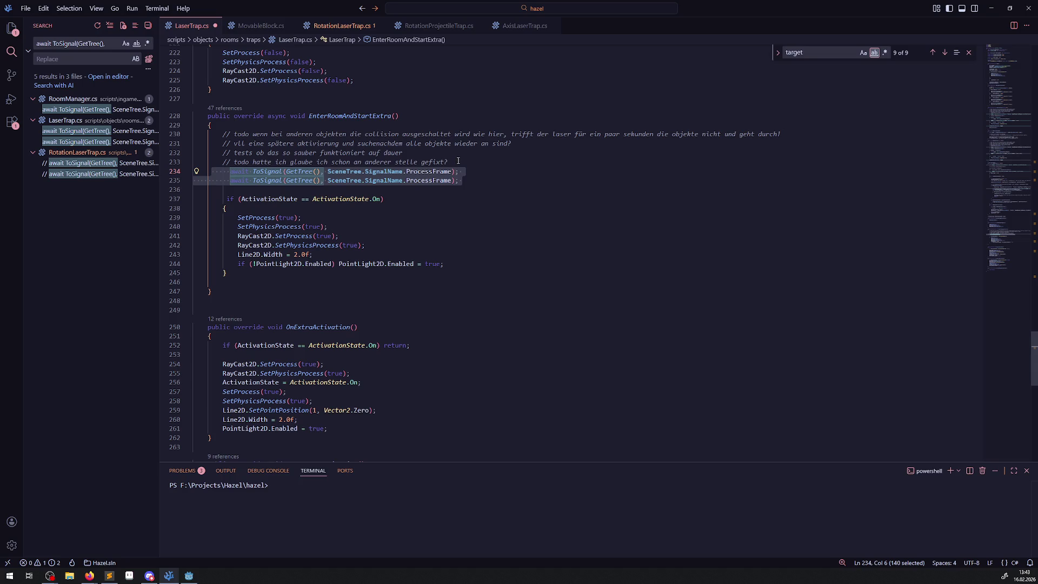
drag(458, 160, 195, 153)
key(BackSpace)
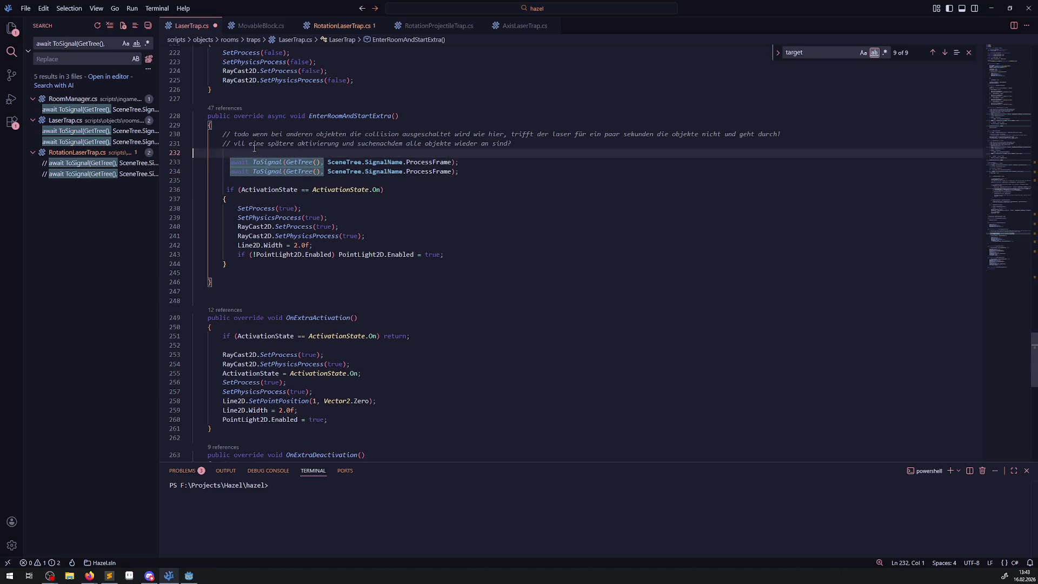
double_click(242, 134)
key(BackSpace)
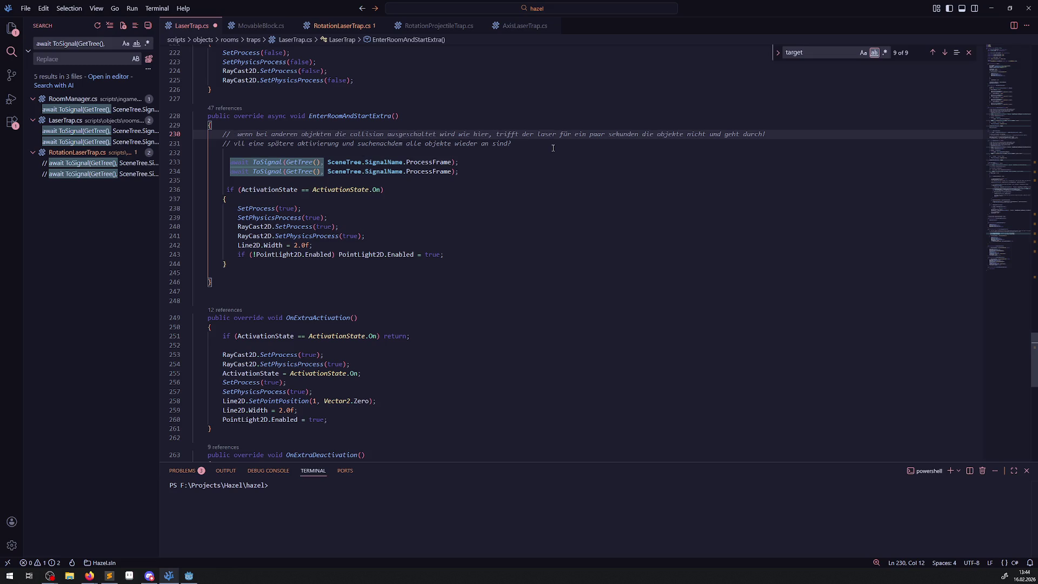
drag(511, 143, 221, 145)
key(ctrl+shift+k)
key(ctrl+shift+k)
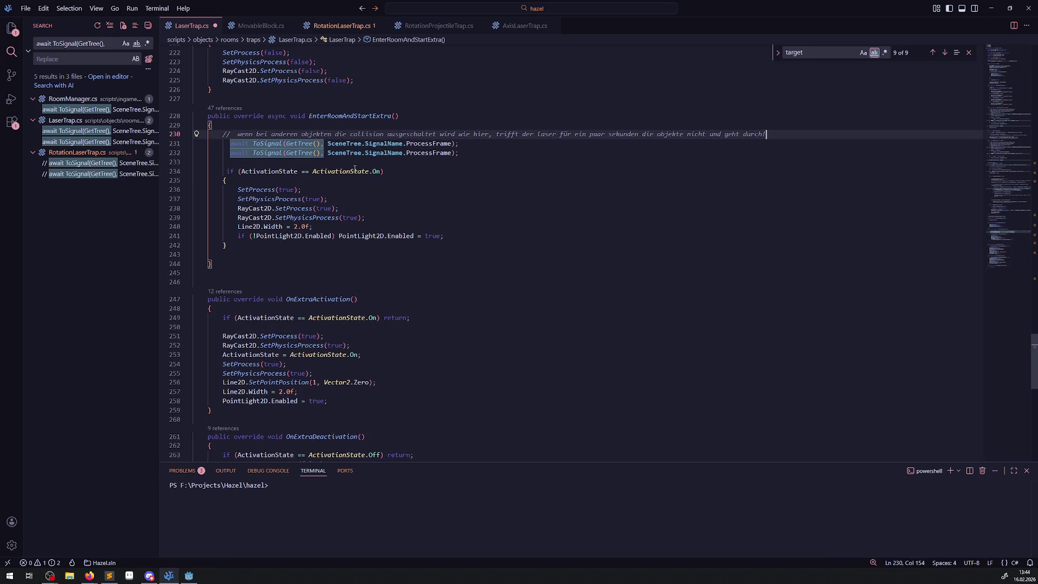
Save LaserTrap.cs and rebuild the .NET project in Godot.
click(453, 183)
key(ctrl+s)
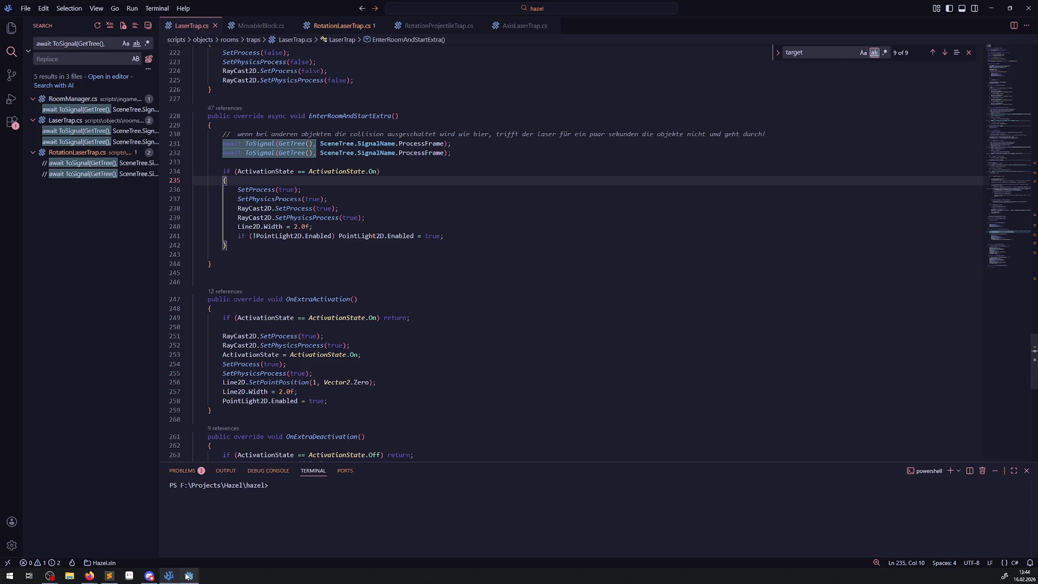
key(alt+Tab)
click(896, 21)
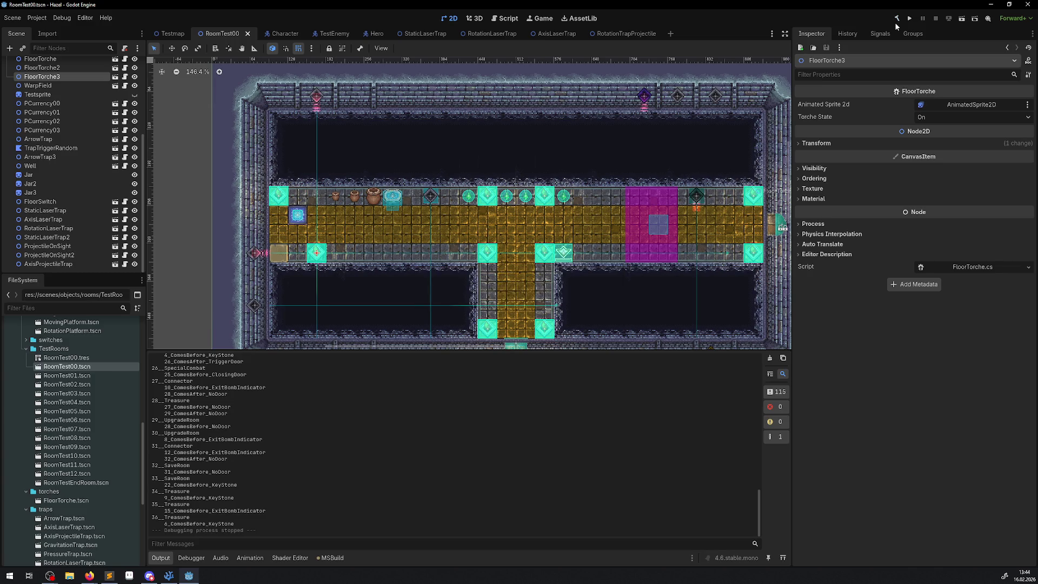
Play-test RoomTest00 to watch the lasers, stop it, and return to VS Code.
click(910, 18)
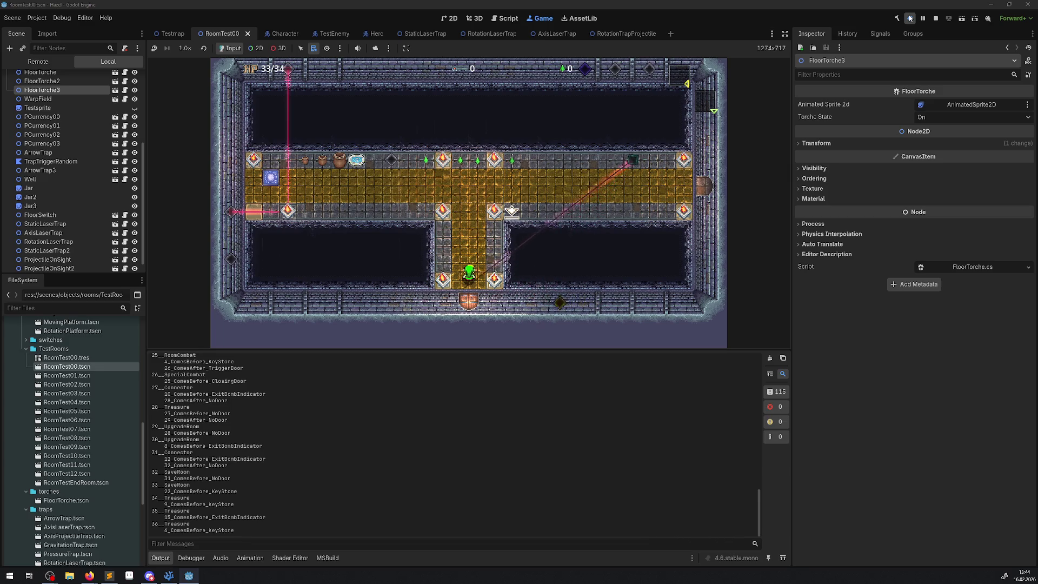
click(936, 19)
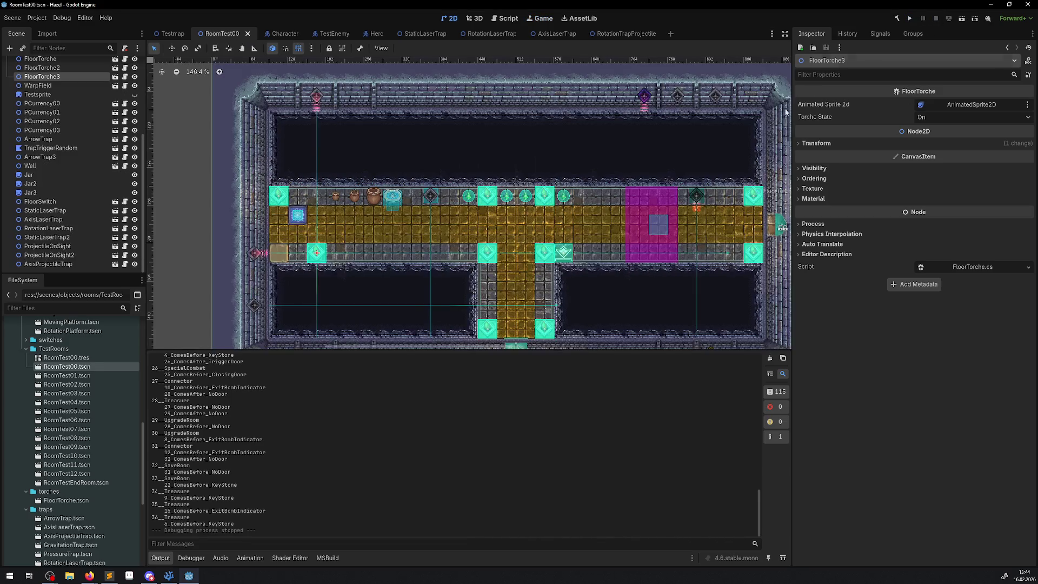
click(168, 576)
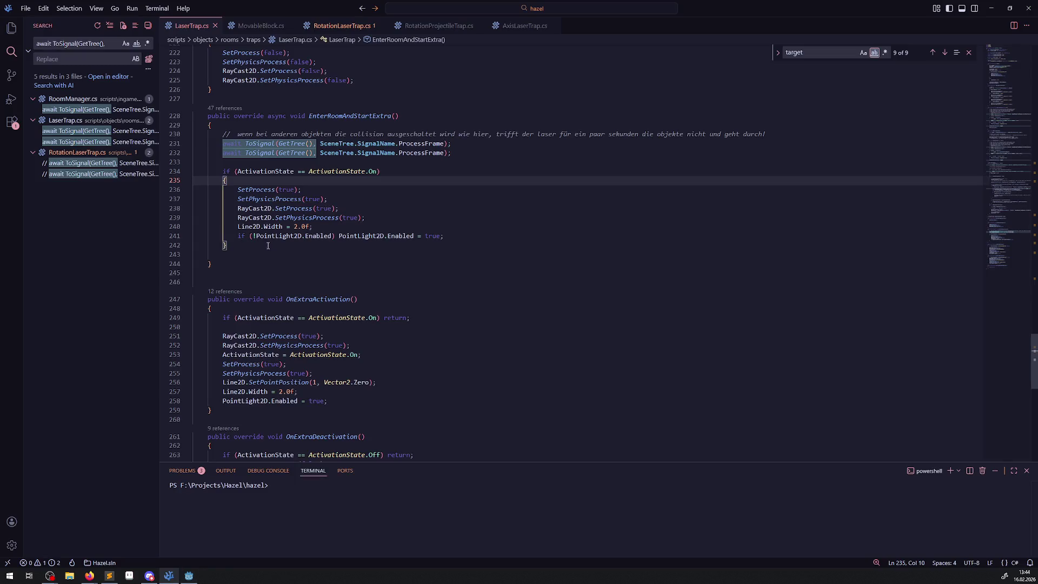
In RotationLaserTrap.cs, uncomment both await lines and delete their trailing todo comments.
click(228, 258)
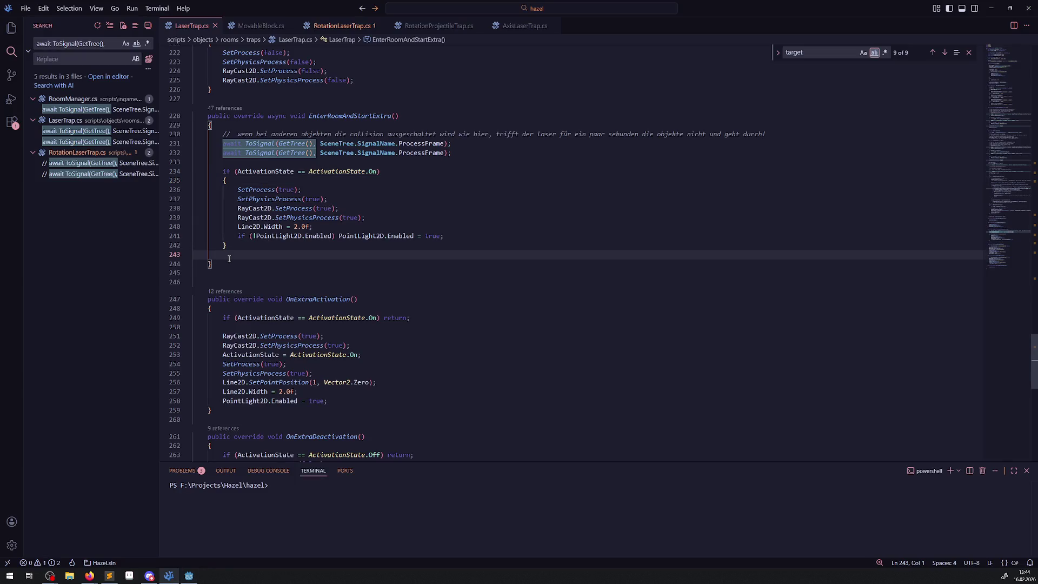
click(330, 26)
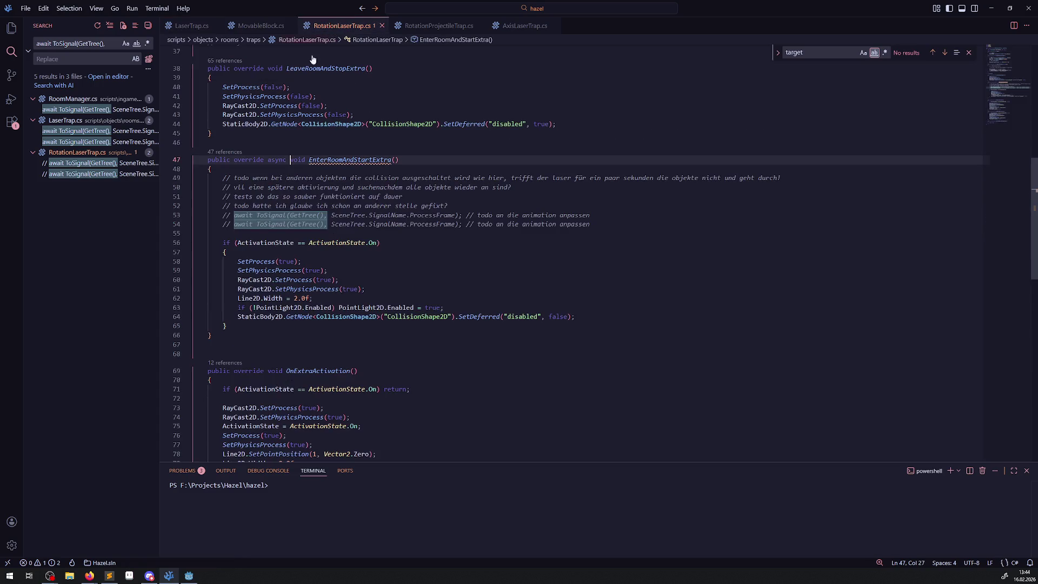
drag(228, 224, 222, 226)
key(ctrl+slash)
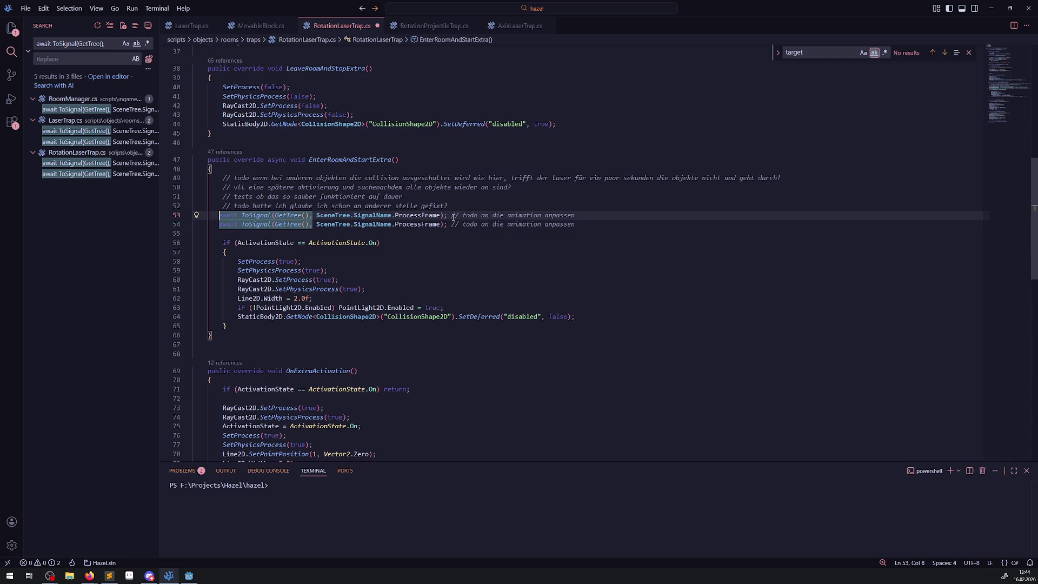
drag(451, 215, 575, 216)
key(BackSpace)
drag(450, 224, 594, 226)
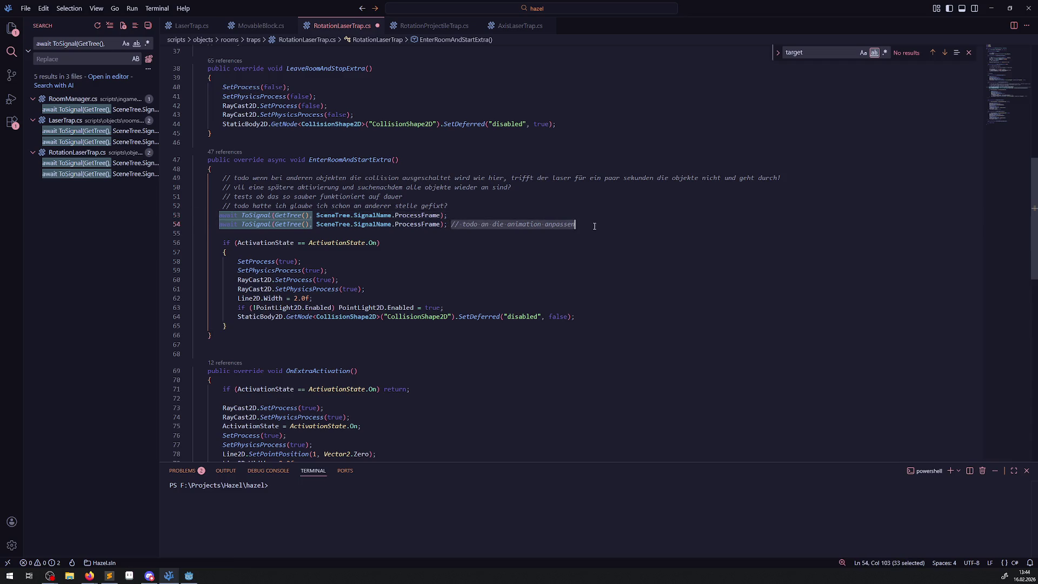
key(BackSpace)
Remove the leftover todo comment lines and the word todo from the remaining comment.
drag(448, 206, 184, 187)
key(BackSpace)
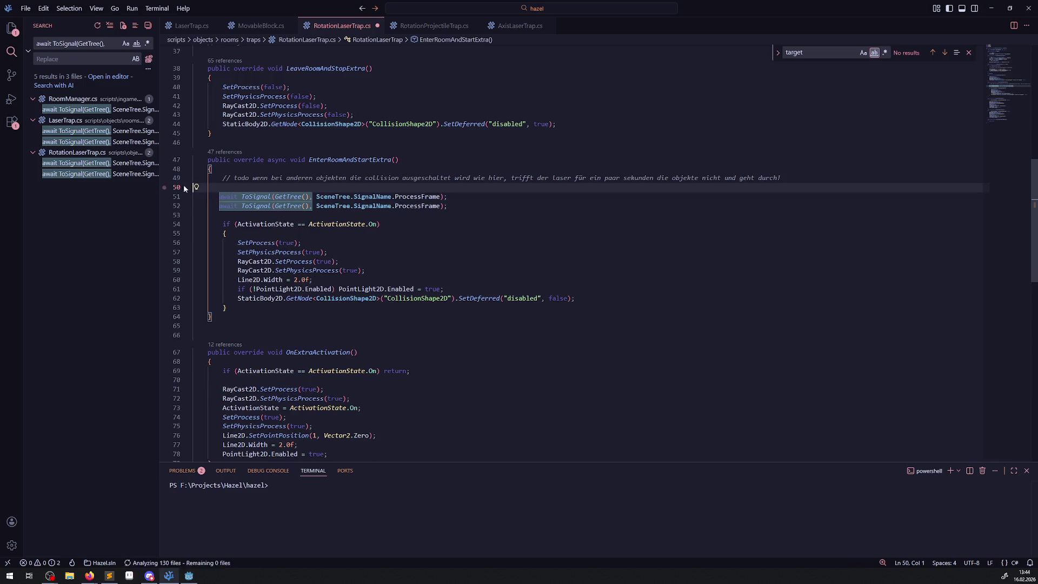
key(BackSpace)
double_click(242, 178)
key(BackSpace)
key(Delete)
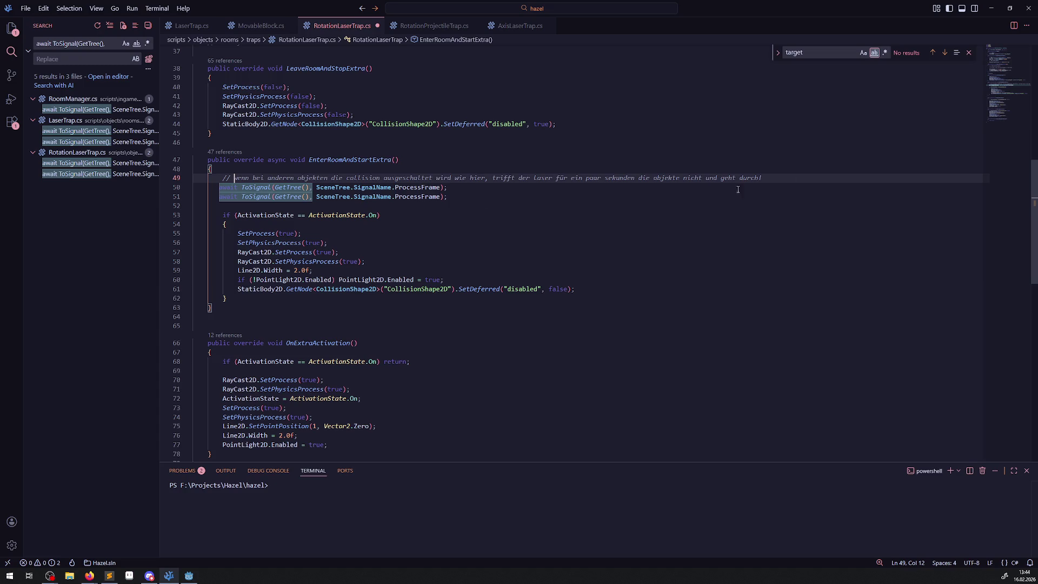
click(655, 207)
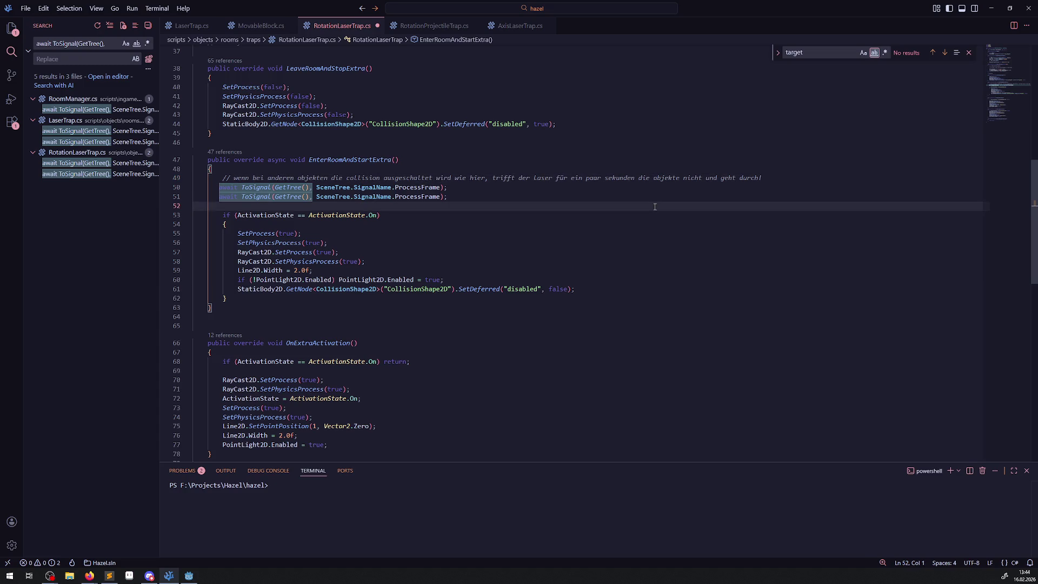
key(alt+Tab)
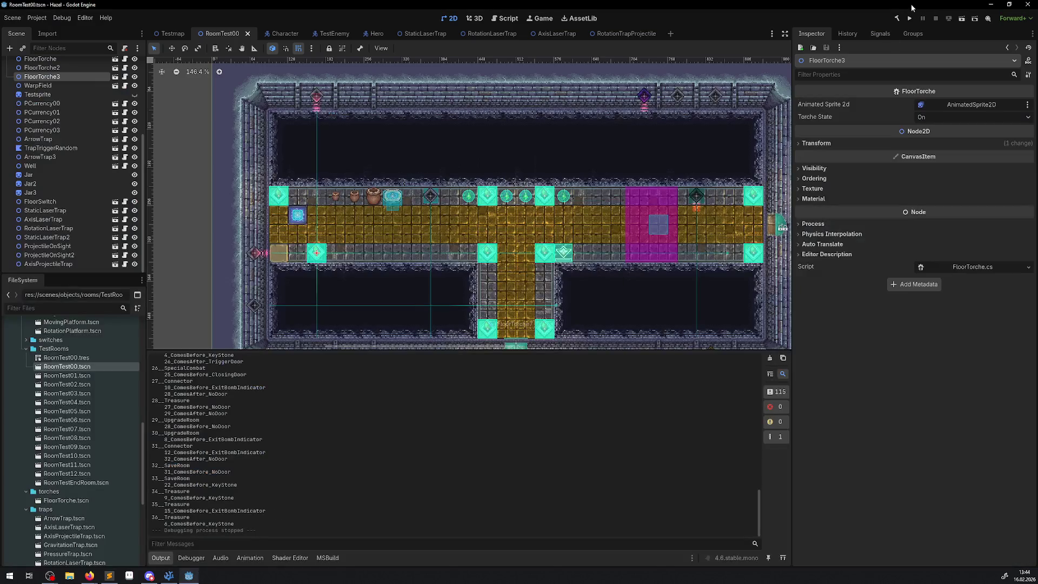
Rebuild, run the game, and walk the player through the laser hall into the ice room.
click(897, 19)
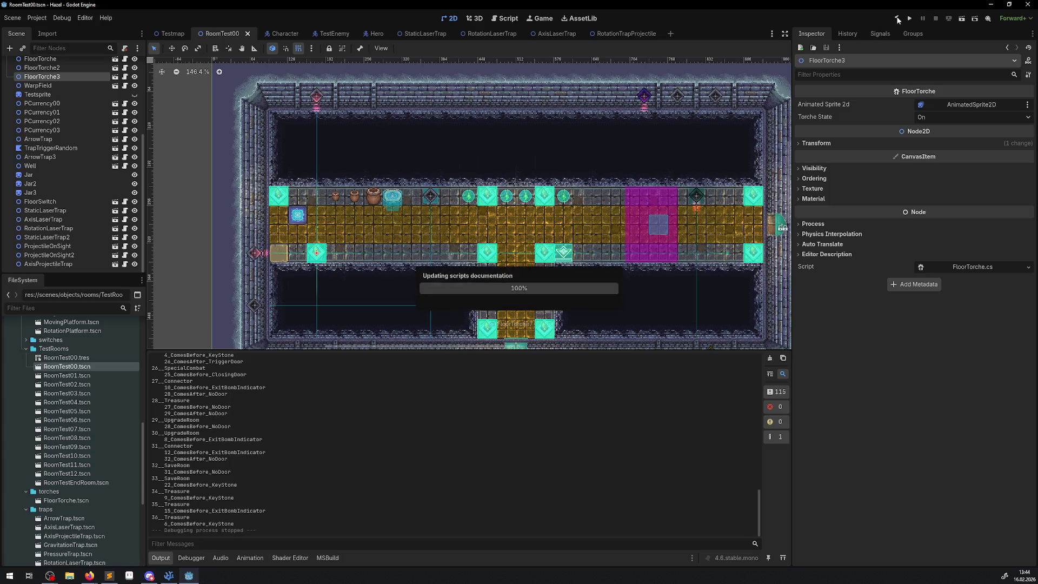
click(909, 18)
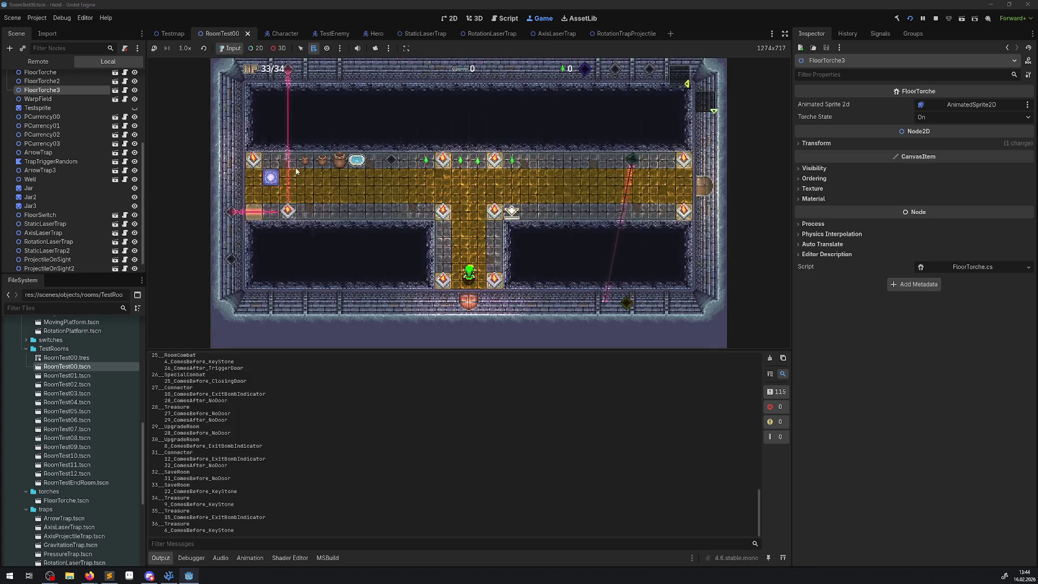
key(Up)
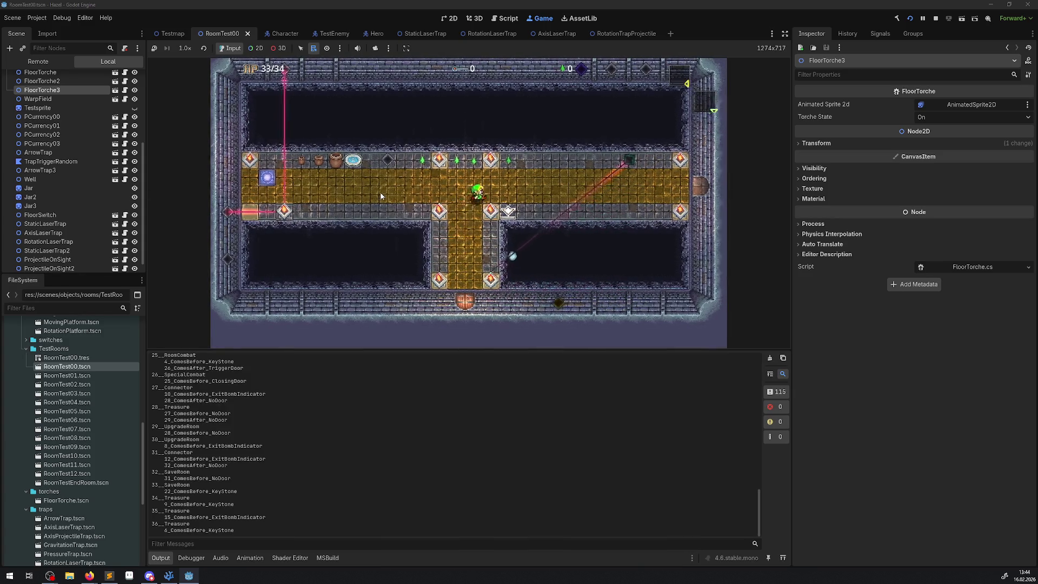
key(Right)
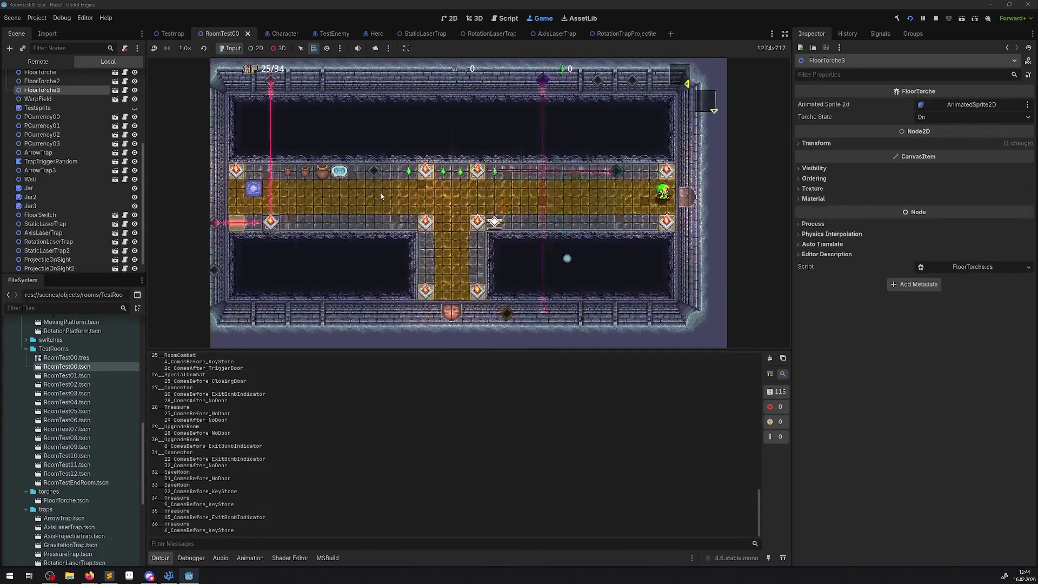
key(Right)
key(Left)
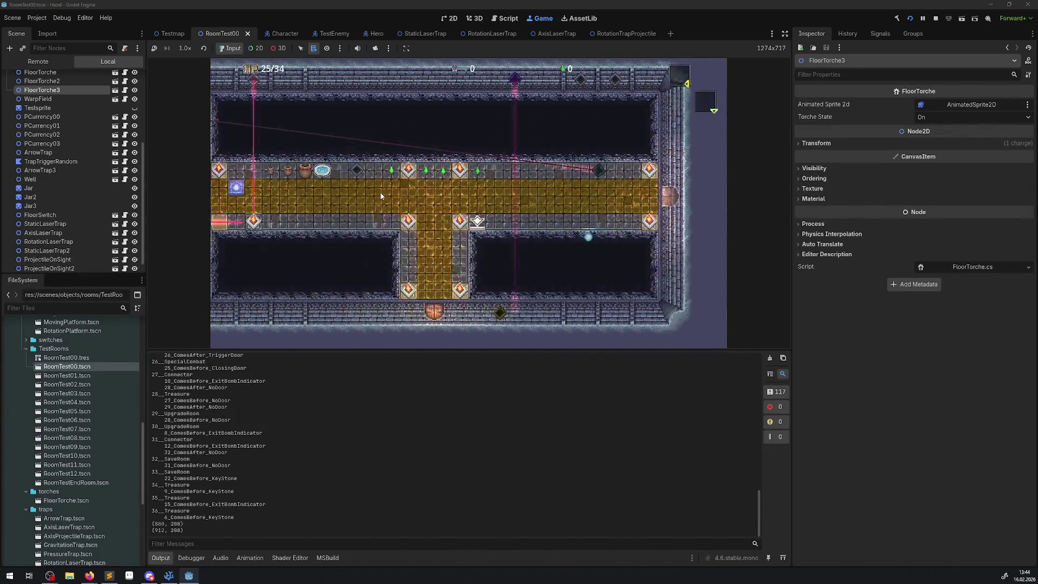
key(Right)
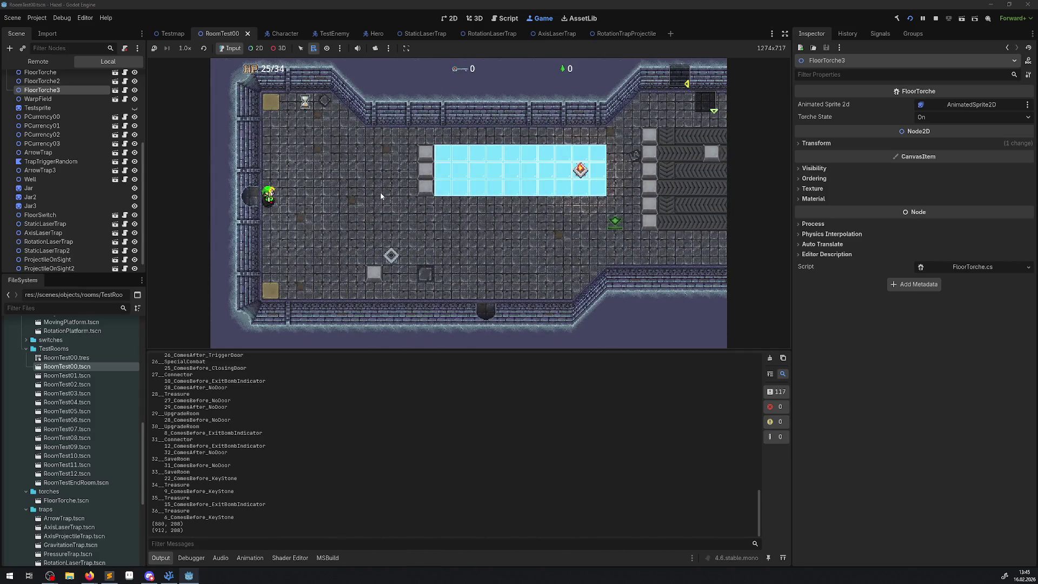
Walk back and forth between the ice room and laser hall, then stop the game.
key(Left)
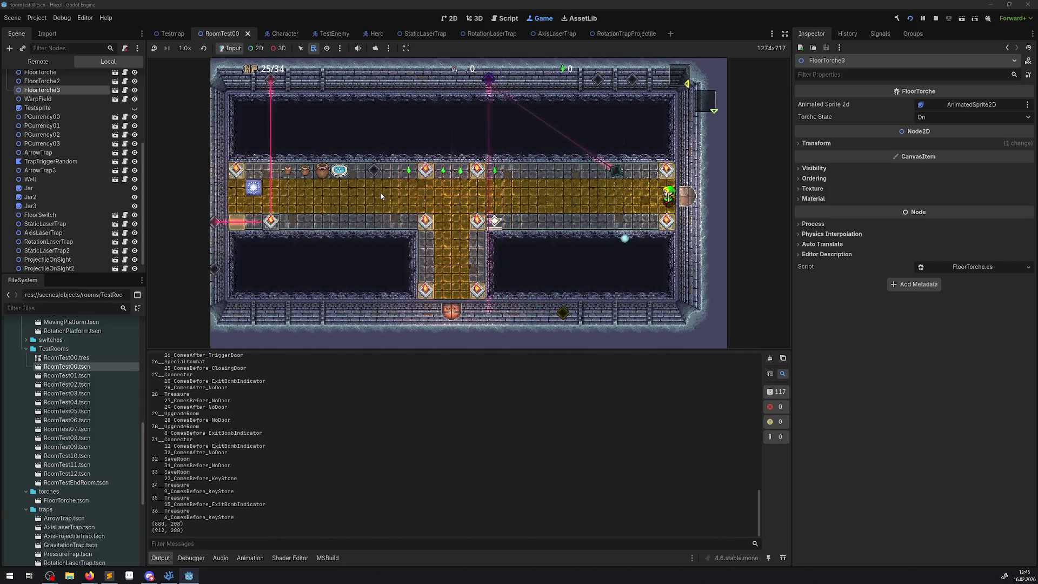
key(Right)
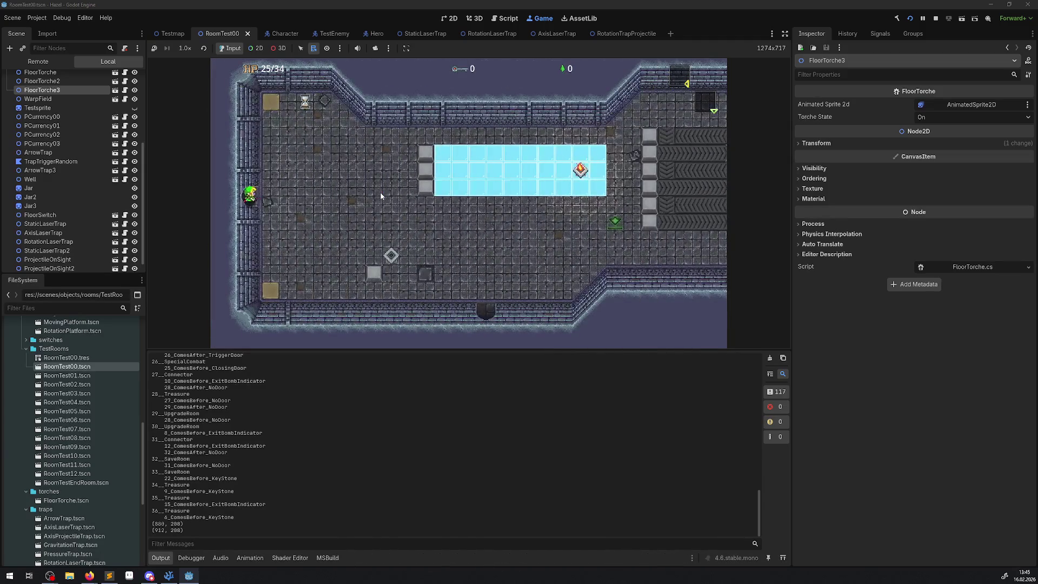
key(Left)
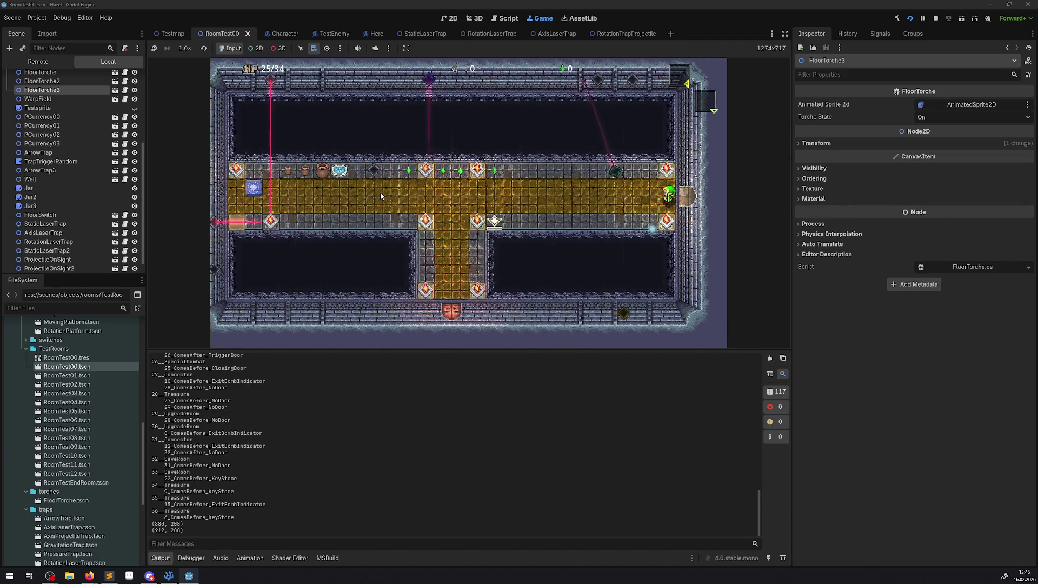
key(Right)
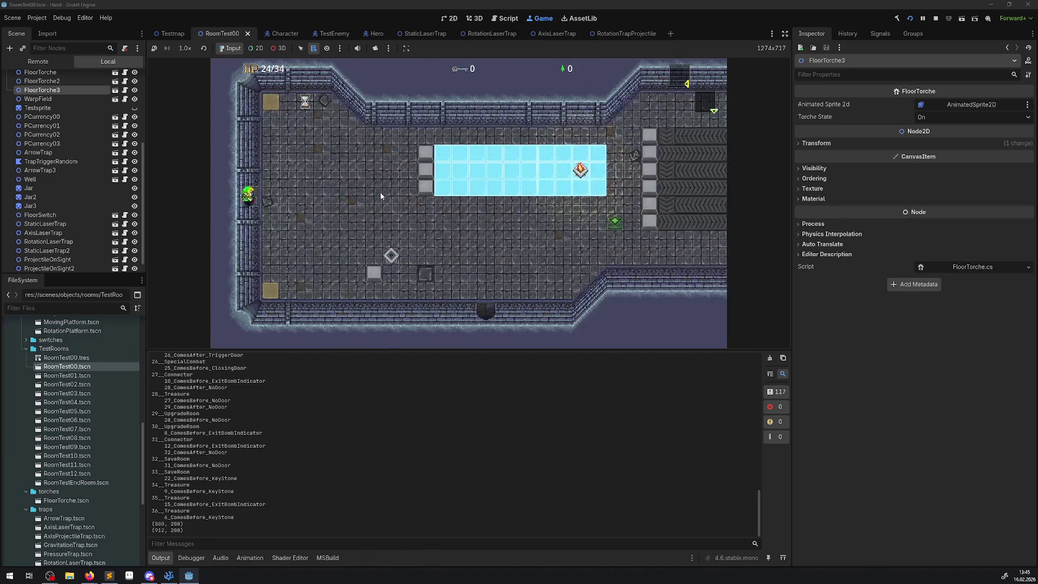
key(Left)
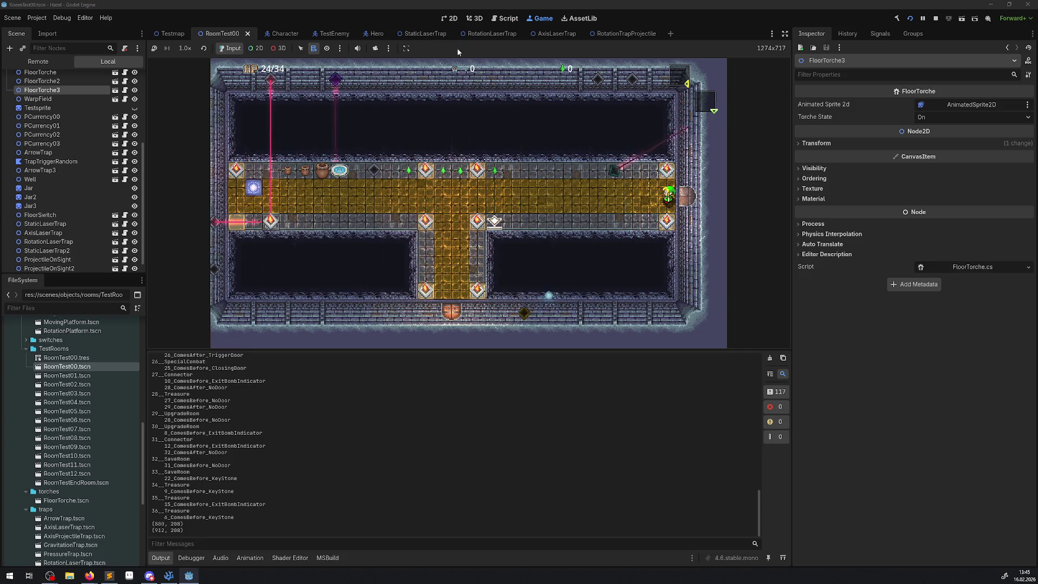
click(936, 19)
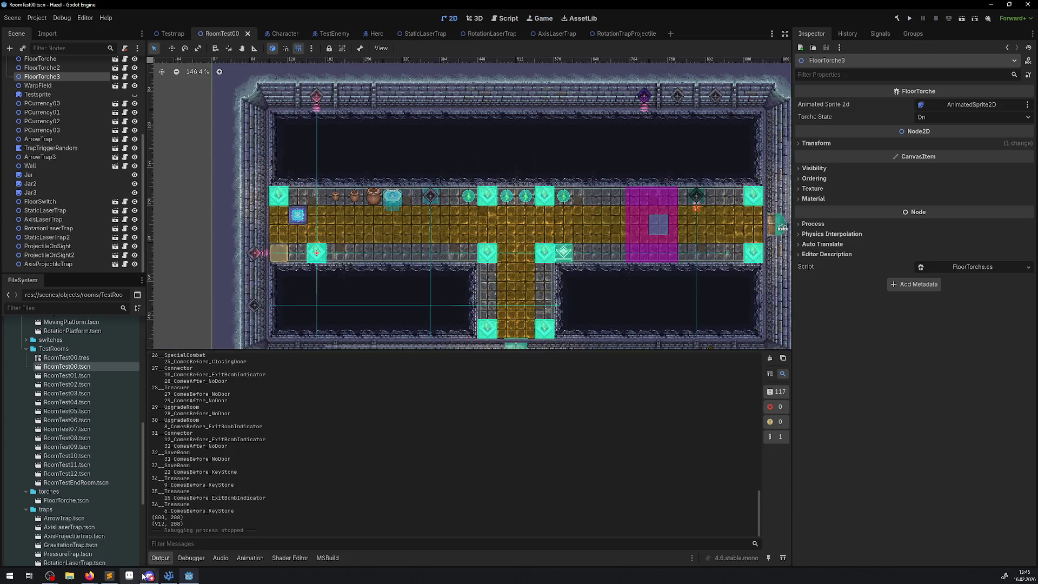
click(168, 576)
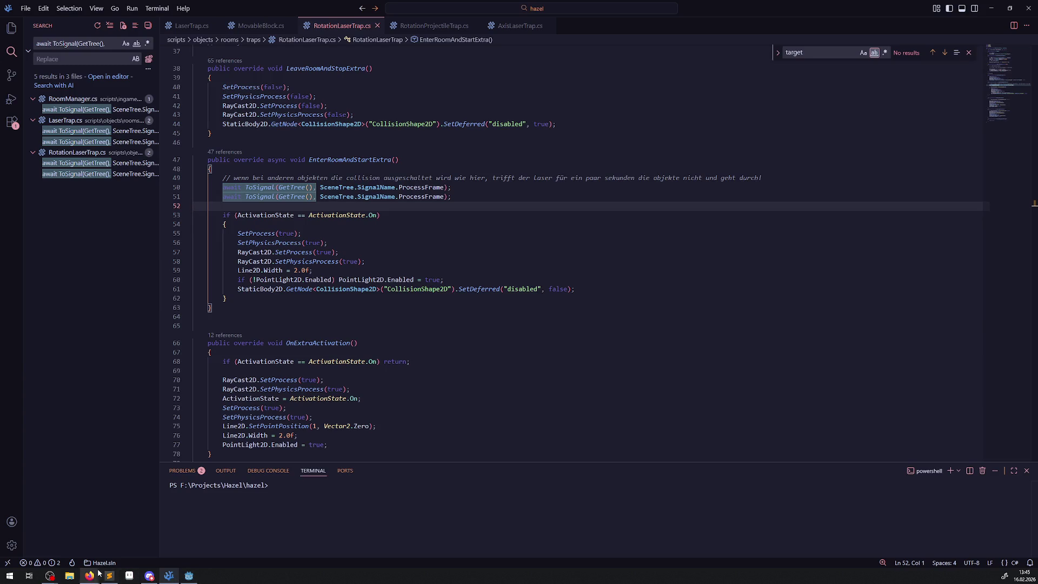
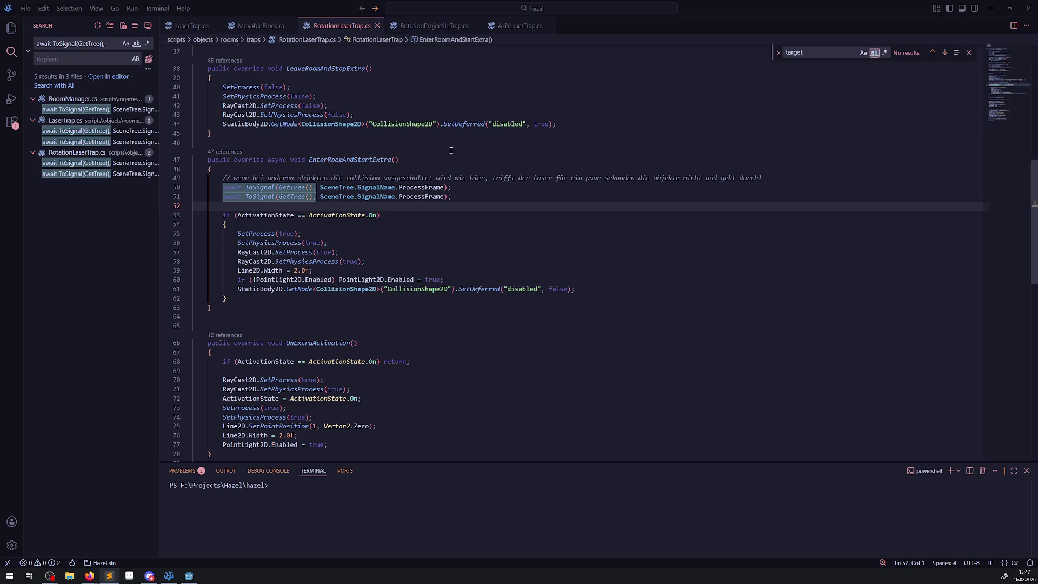
Undo the last edit in RotationLaserTrap.cs, then close Visual Studio Code.
key(ctrl+z)
click(9, 34)
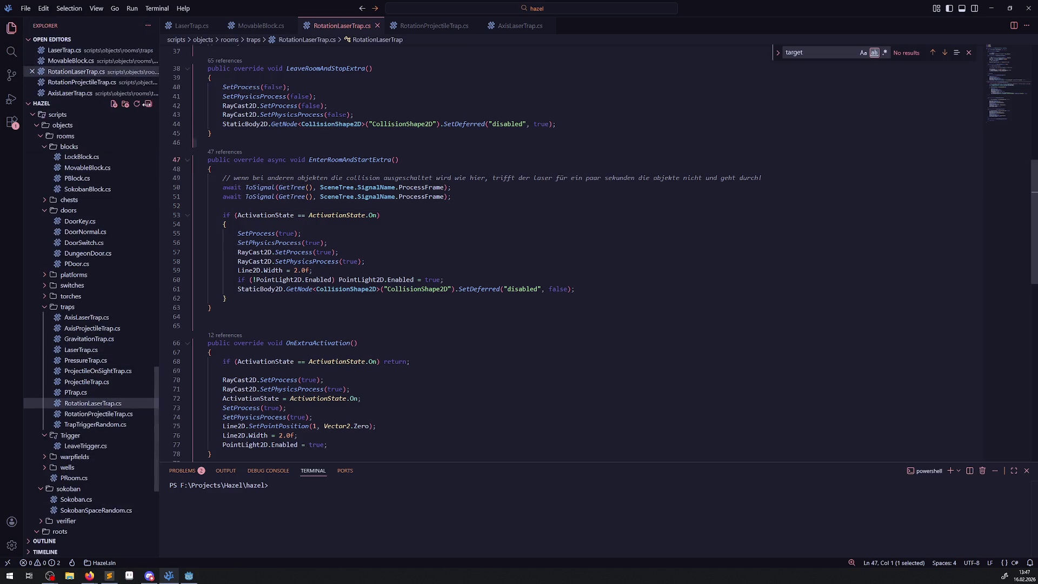
scroll(86, 131, up, 10)
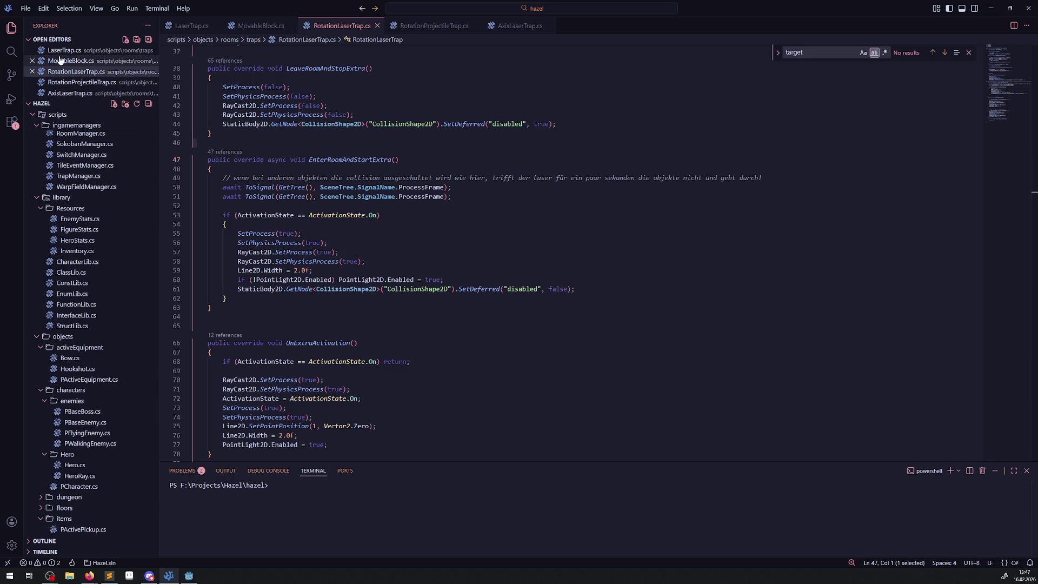
click(546, 105)
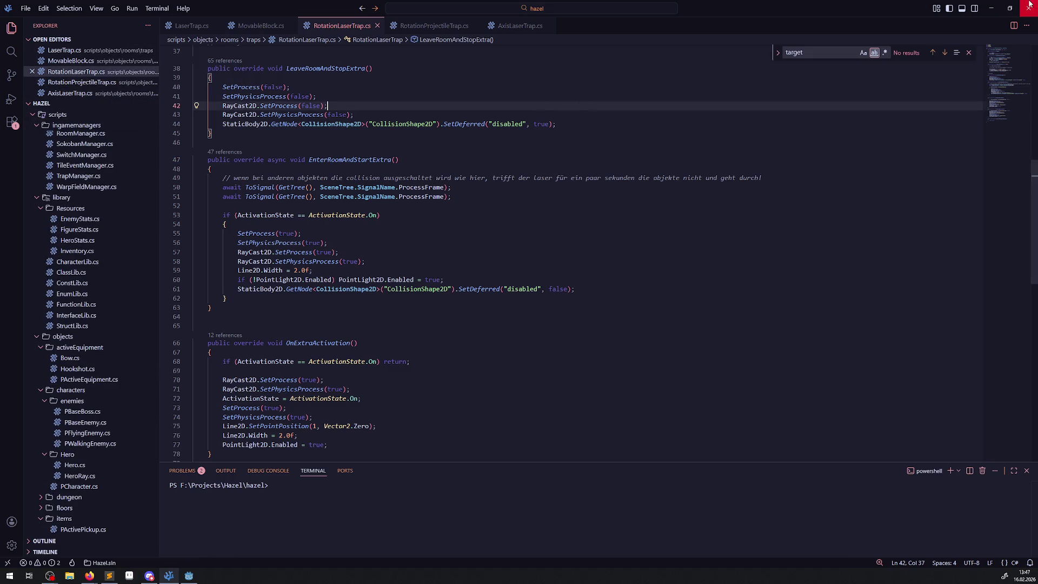
click(1028, 8)
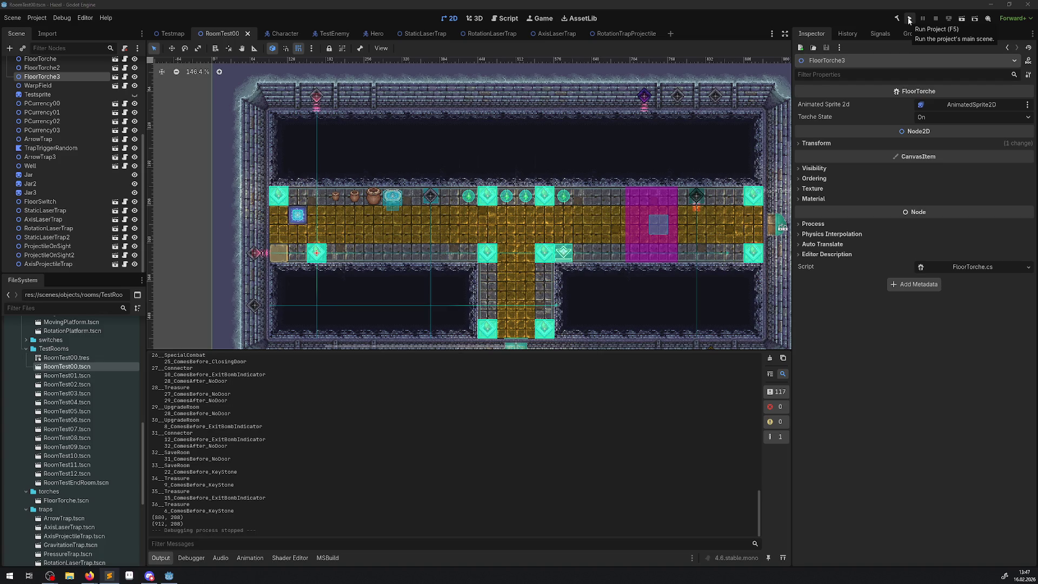
Close the trap, Hero, TestEnemy and Character scene tabs, quit Godot, and return to the browser.
click(909, 19)
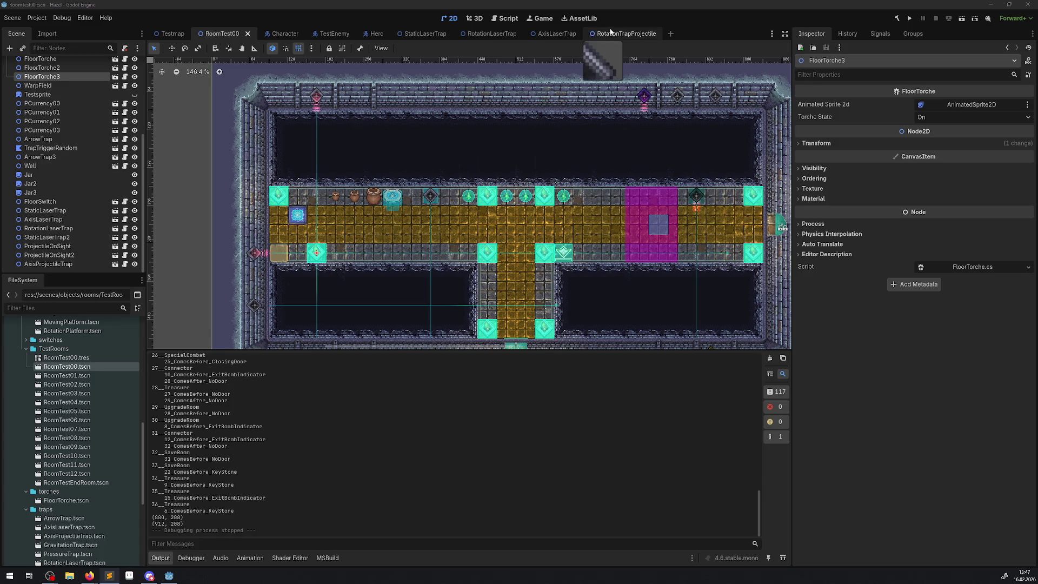
click(644, 34)
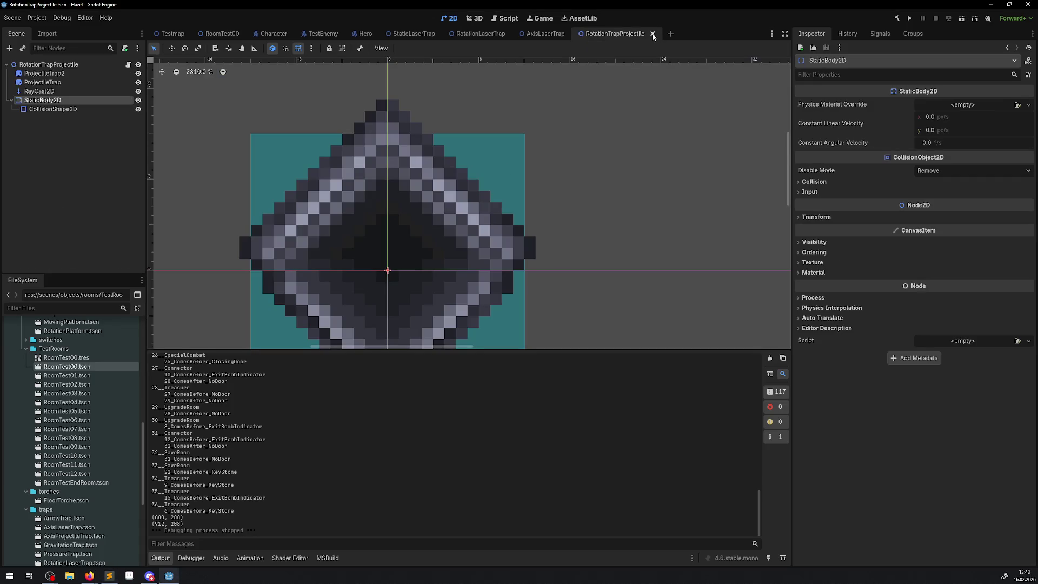
click(653, 33)
click(574, 34)
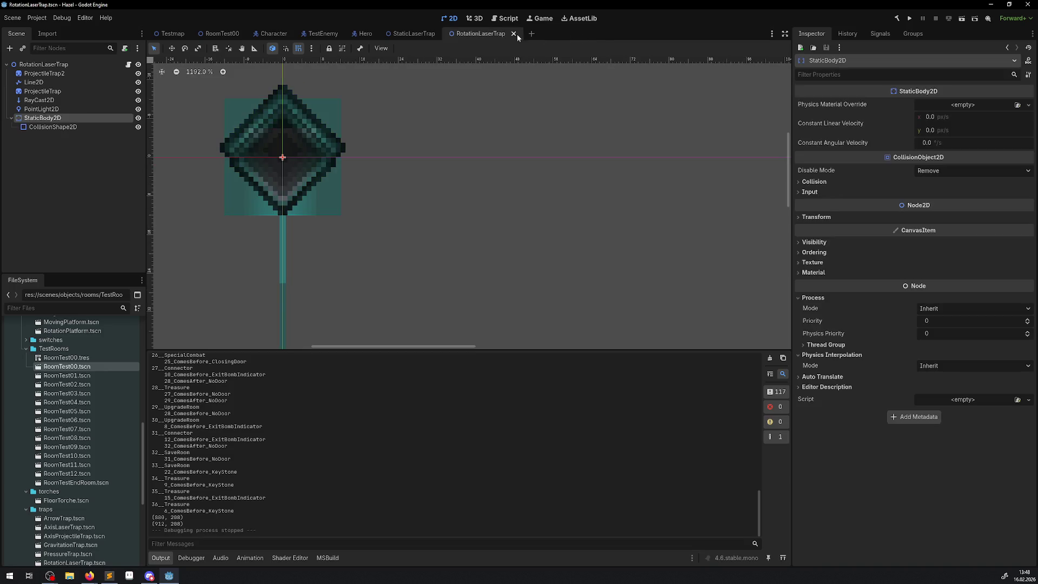
click(513, 34)
click(443, 34)
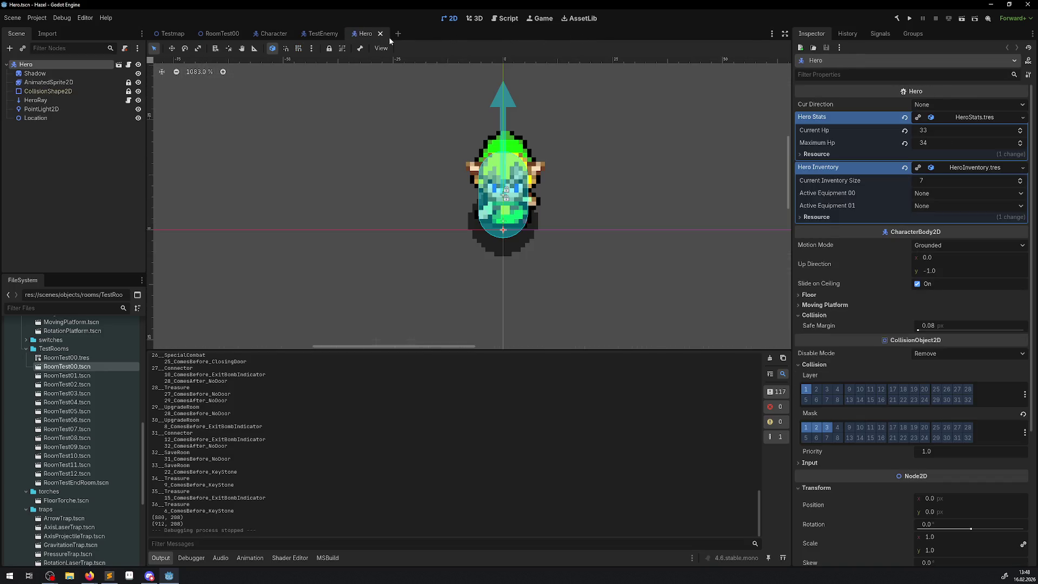
click(381, 33)
click(342, 34)
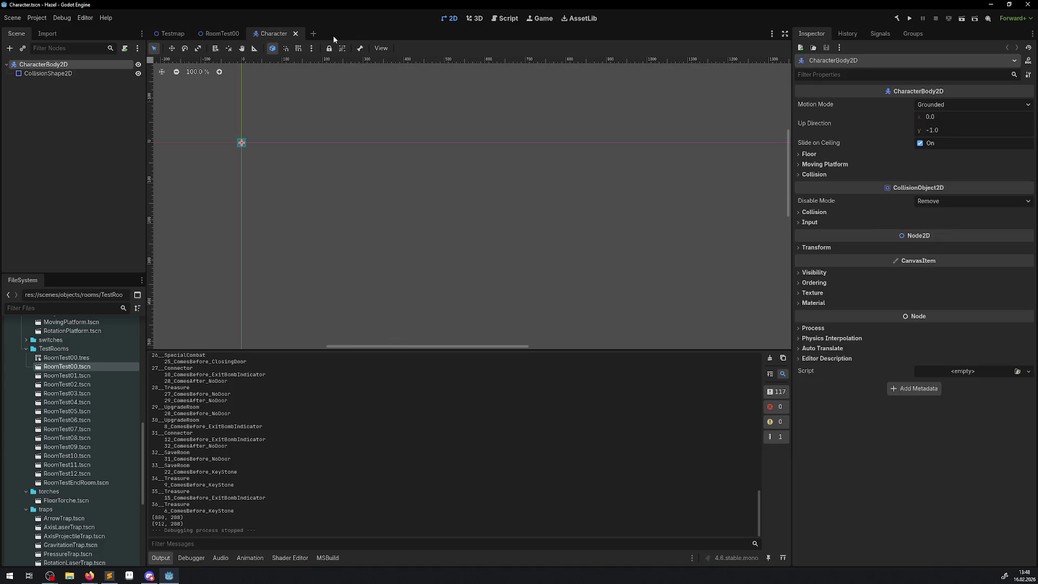
click(294, 34)
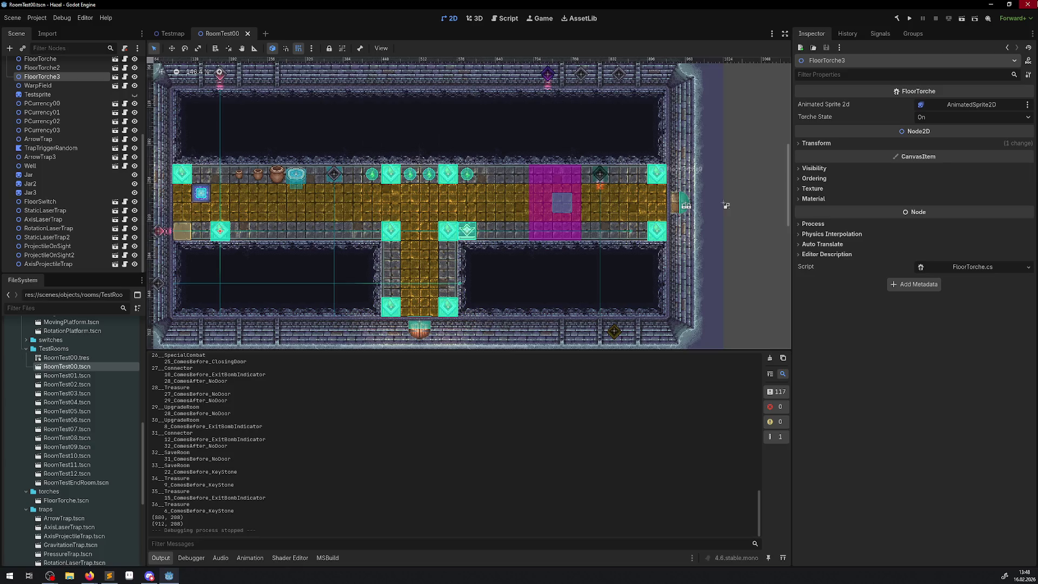
key(ctrl+q)
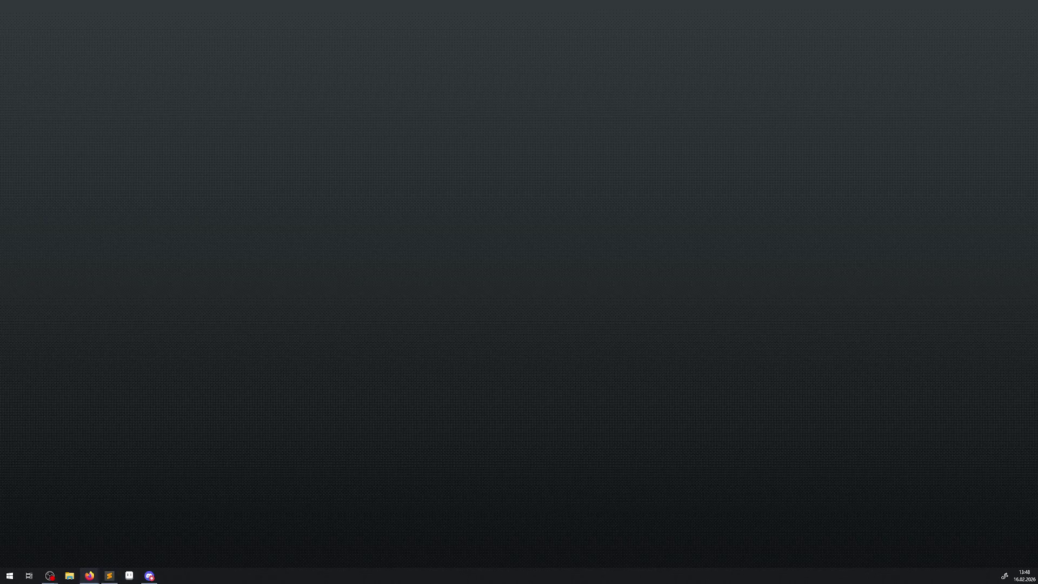
key(alt+Tab)
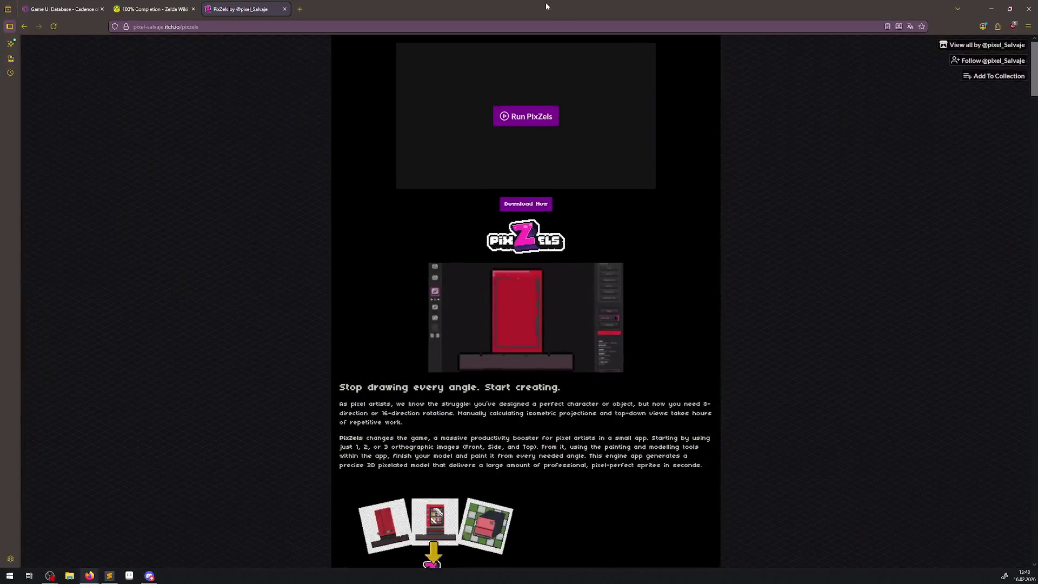
Scroll through the PixZels features and how-it-works sections, then jump back to the top.
ctrl+scroll(645, 202, up, 4)
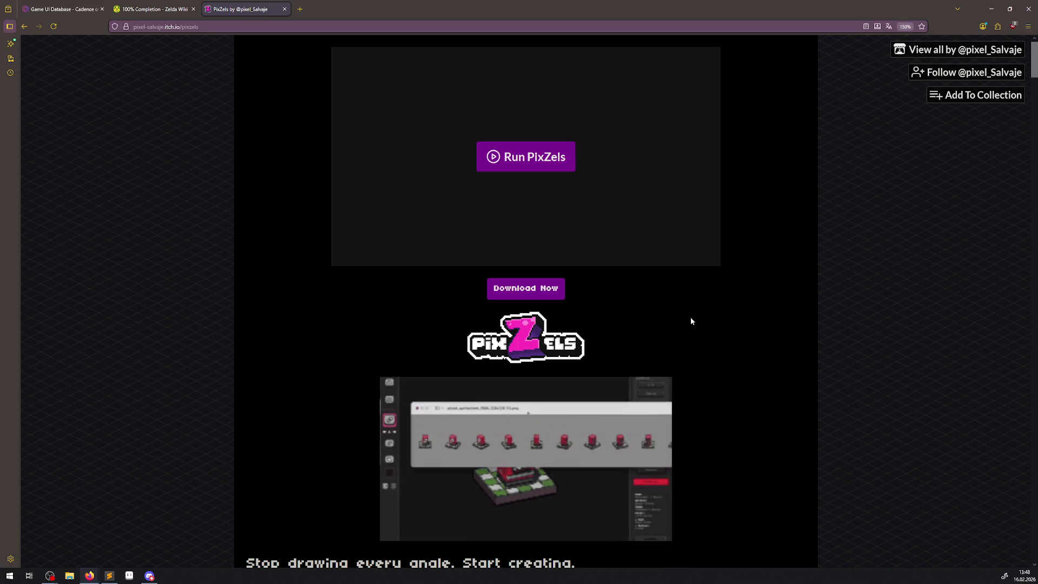
scroll(690, 317, down, 2)
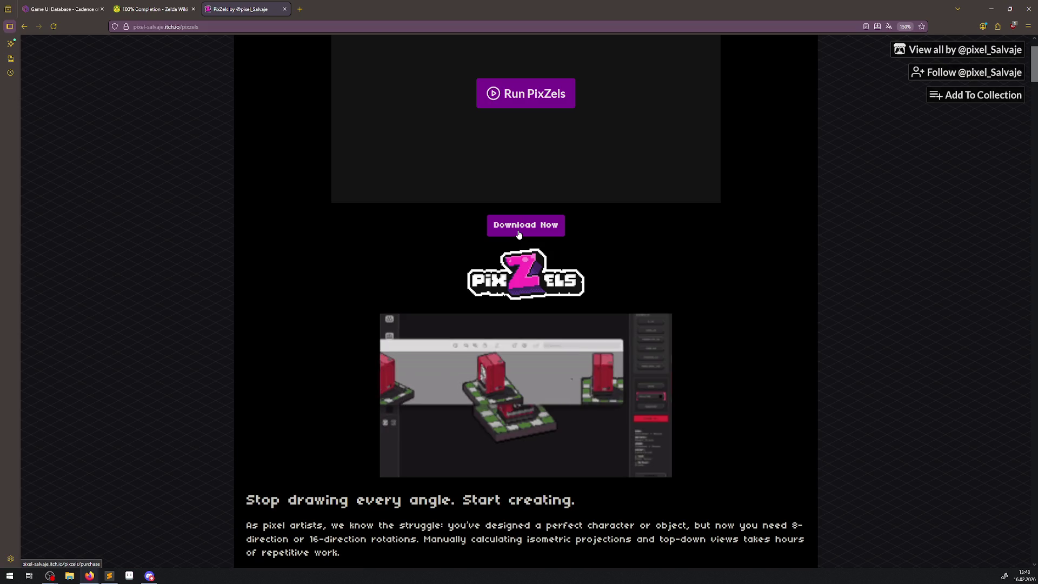
scroll(518, 237, down, 1)
scroll(519, 234, down, 5)
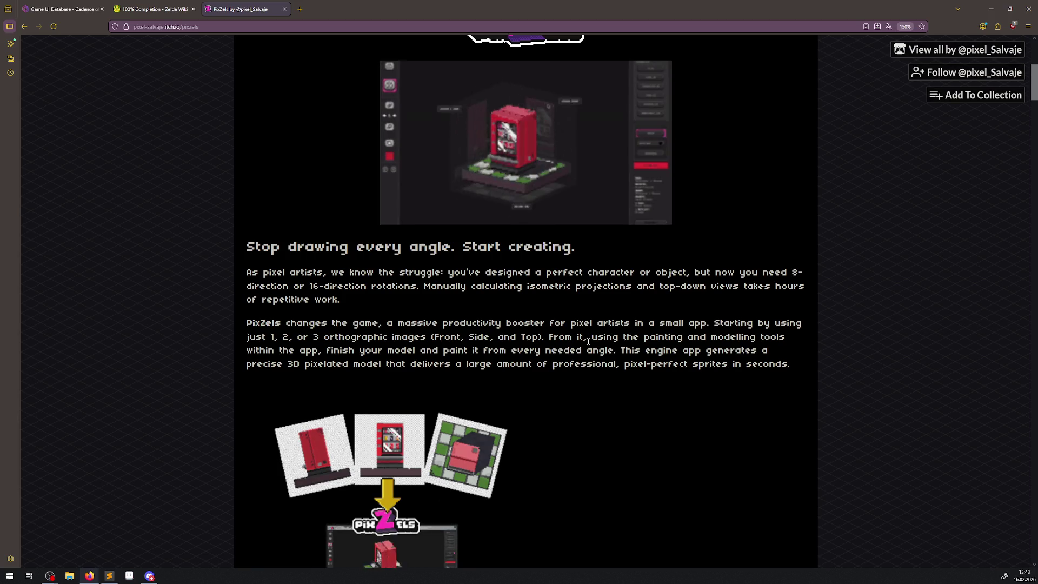
scroll(529, 432, down, 15)
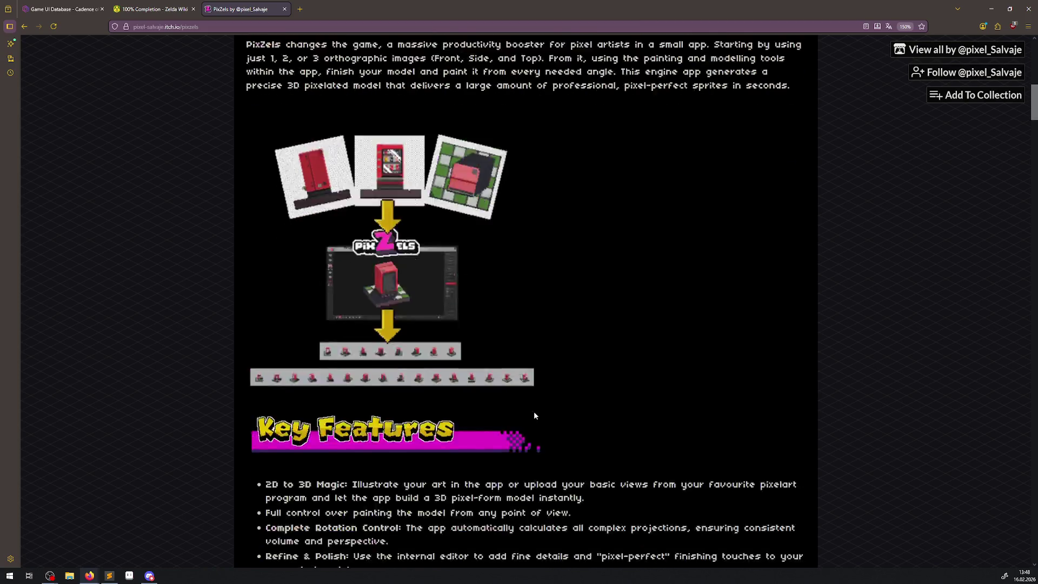
scroll(534, 411, down, 1)
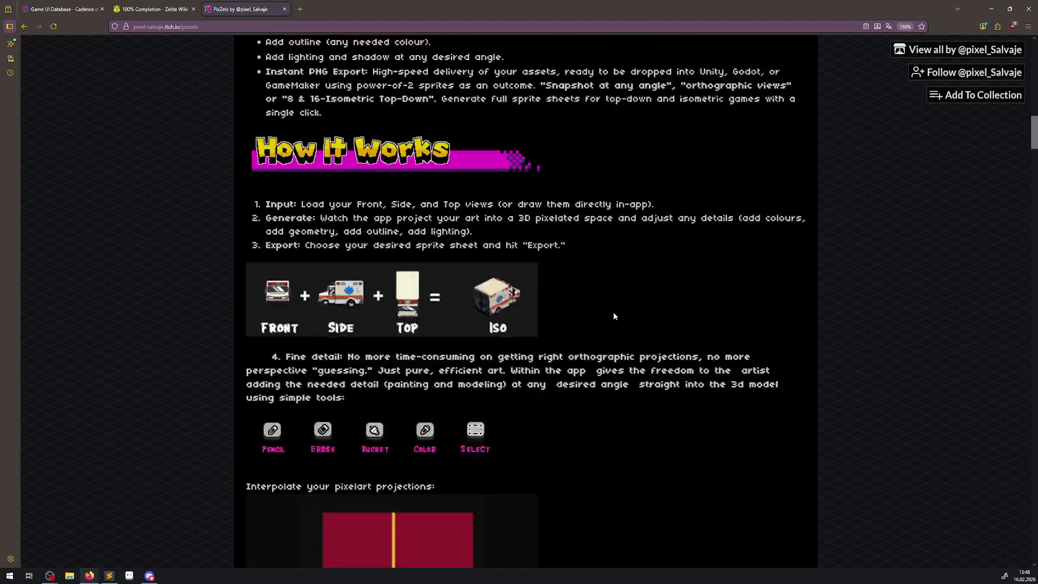
scroll(614, 319, down, 5)
scroll(571, 347, down, 6)
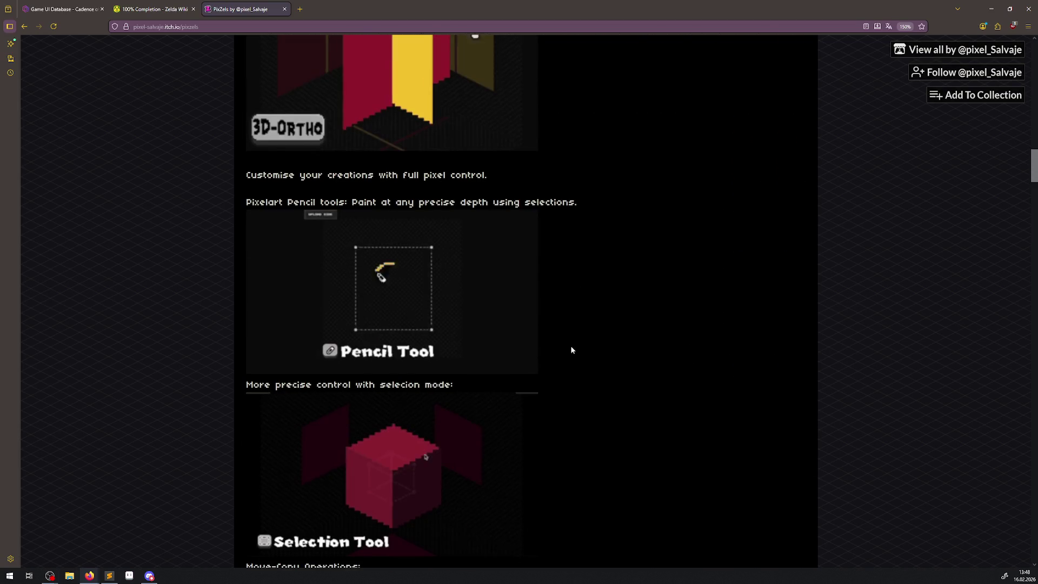
scroll(575, 346, down, 1)
scroll(576, 346, down, 3)
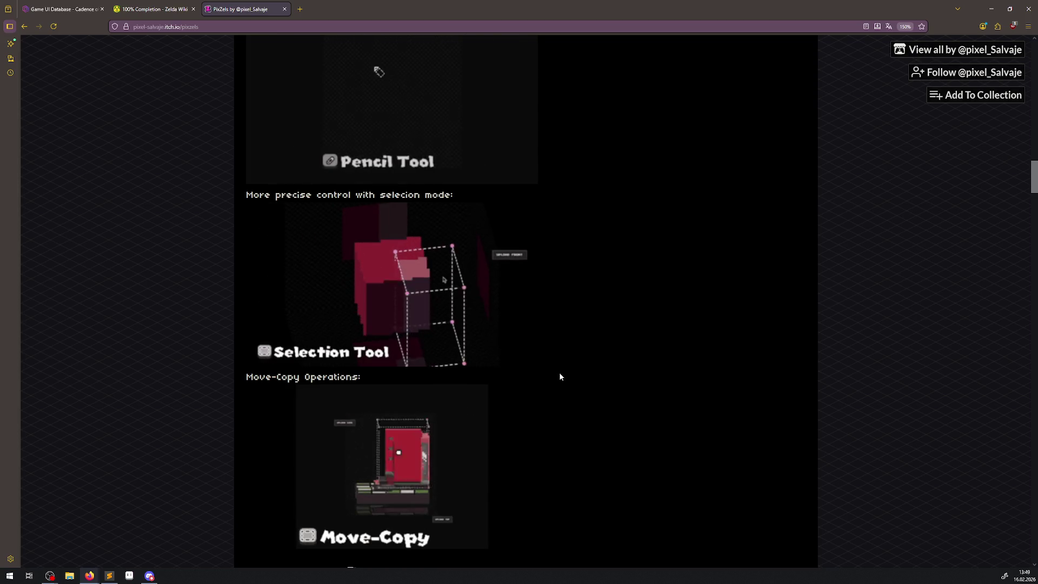
key(Home)
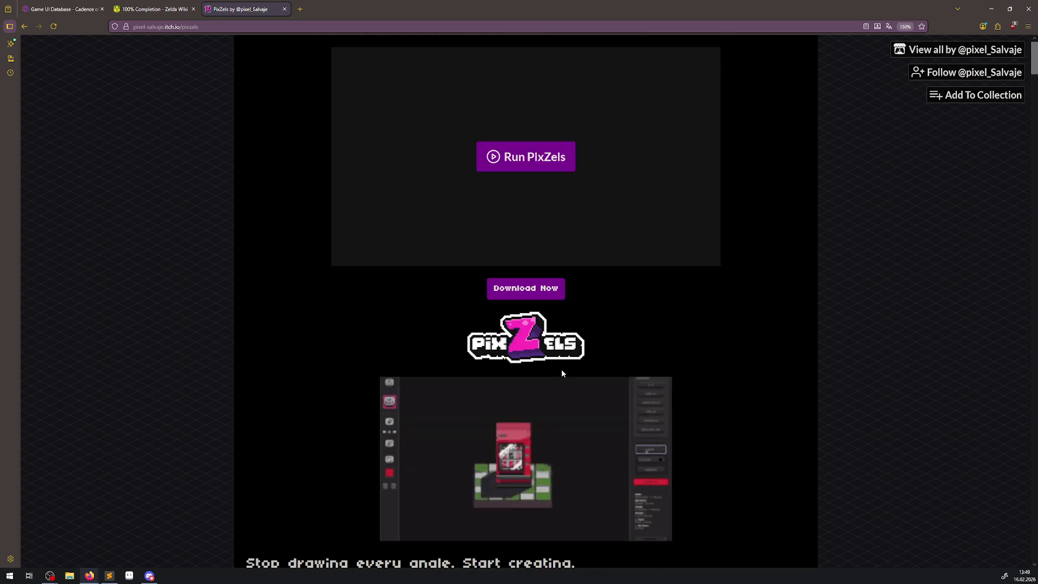
Launch the PixZels web editor and load the AMBULANCE_128 example.
click(514, 169)
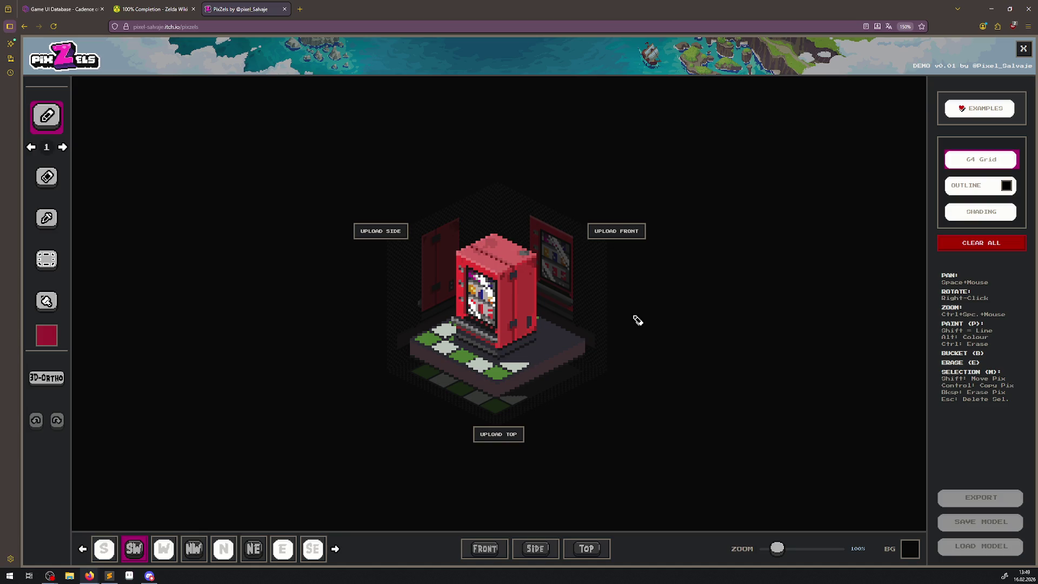
click(991, 115)
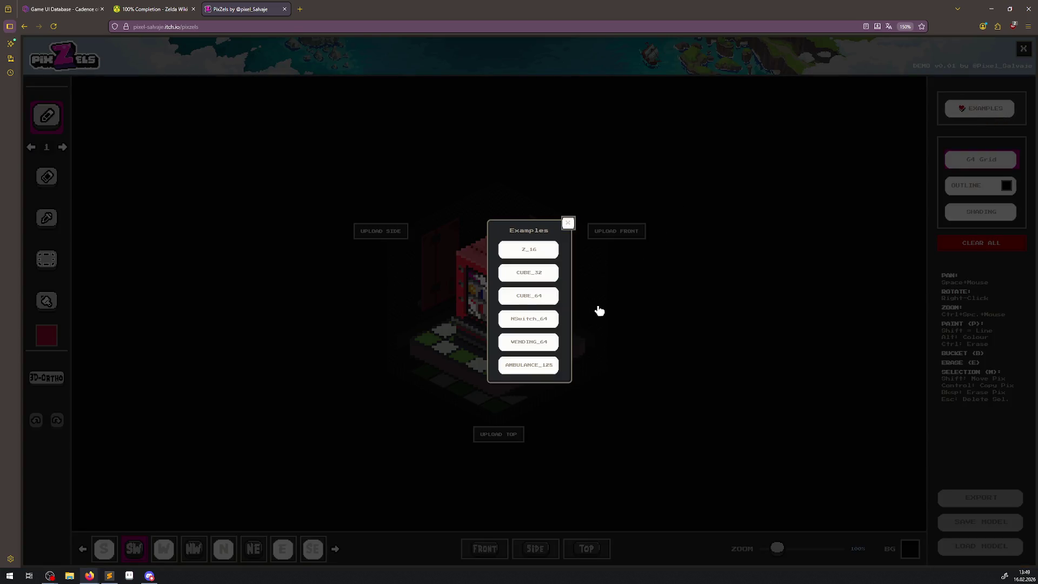
click(537, 365)
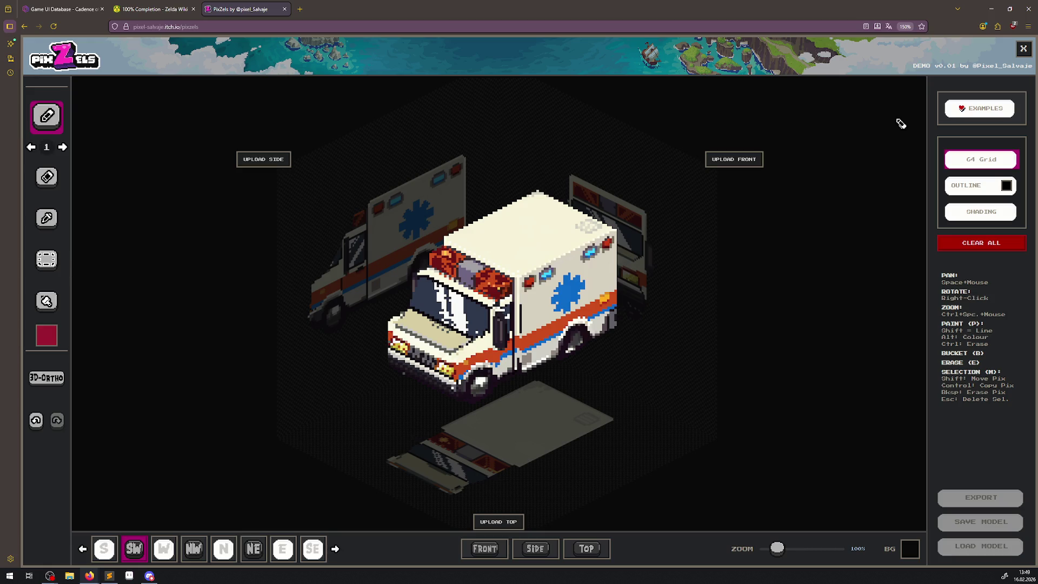
Reload the VENDING_64 example and orbit it from front, top and angled views.
click(995, 109)
click(538, 346)
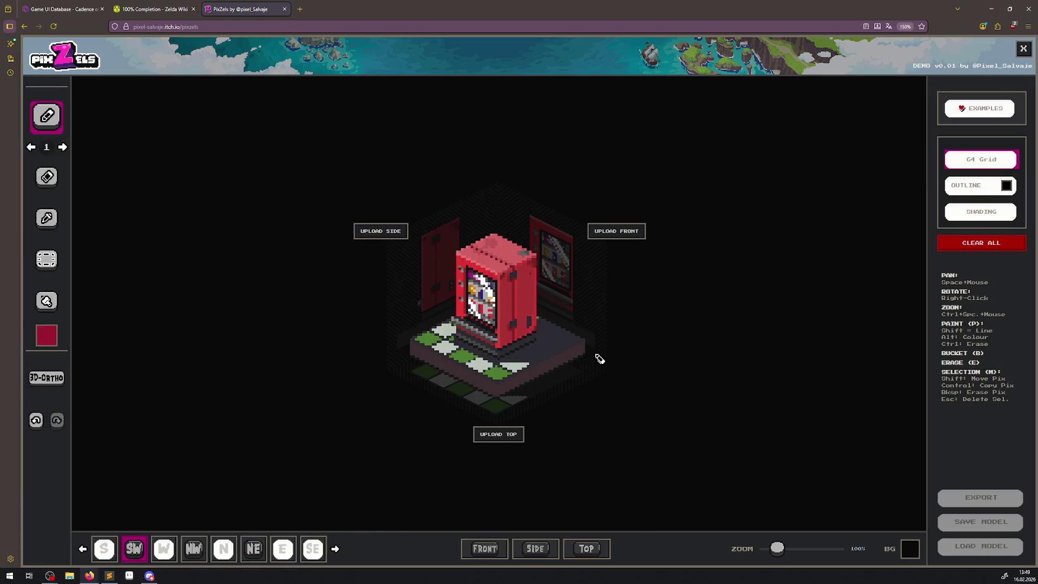
mouse_move(654, 330)
mouse_down()
mouse_move(617, 308)
mouse_move(485, 278)
mouse_move(652, 308)
mouse_move(557, 287)
mouse_move(619, 341)
mouse_move(646, 265)
mouse_move(607, 271)
mouse_up()
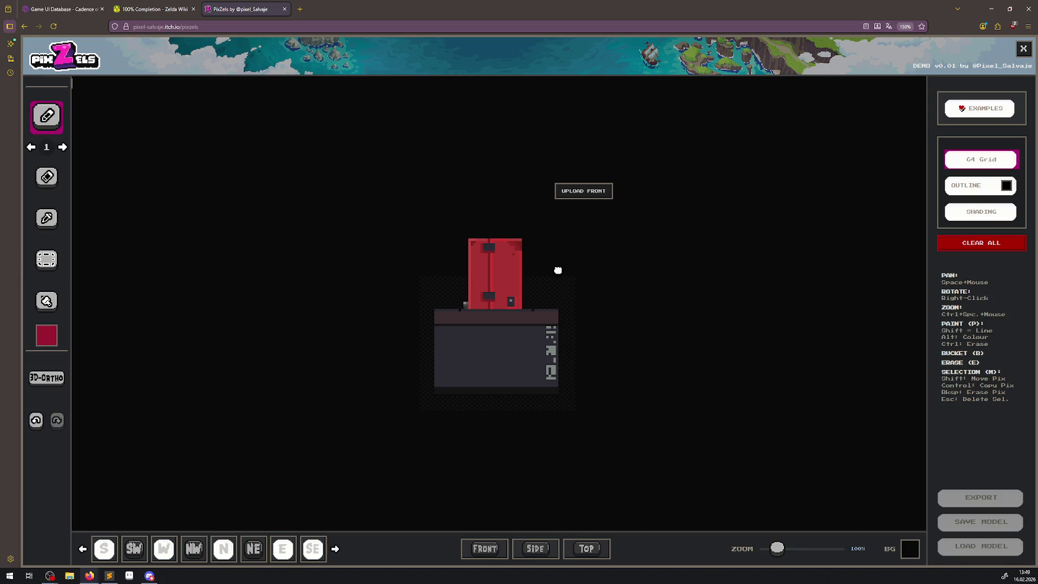
mouse_move(614, 289)
mouse_down()
mouse_move(753, 357)
mouse_move(712, 377)
mouse_move(765, 394)
mouse_move(830, 301)
mouse_move(755, 373)
mouse_move(607, 238)
mouse_move(722, 291)
mouse_up()
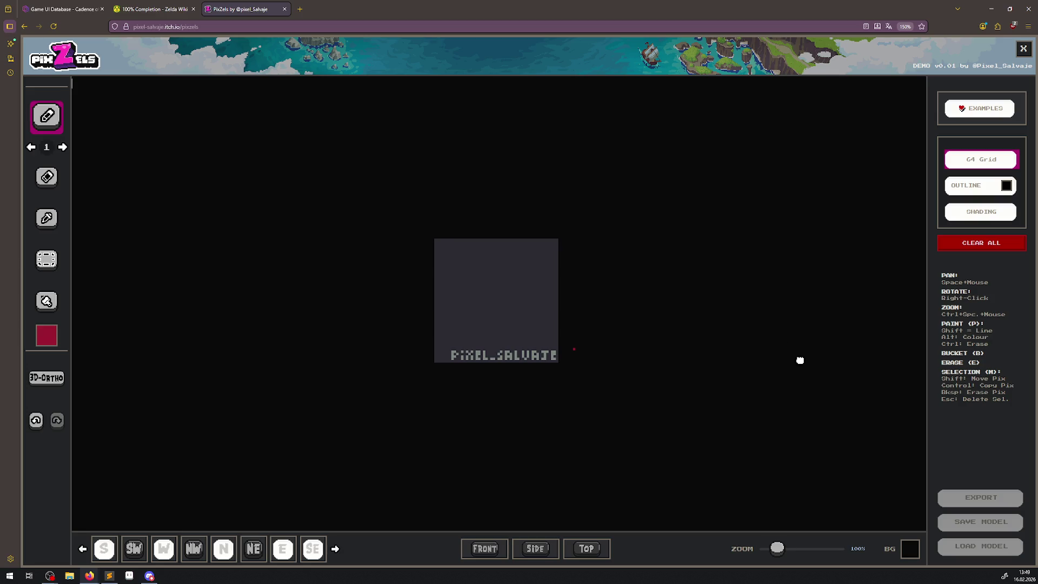
mouse_move(717, 295)
mouse_down()
mouse_move(840, 394)
mouse_move(768, 419)
mouse_move(779, 438)
mouse_move(718, 440)
mouse_move(656, 466)
mouse_move(637, 454)
mouse_up()
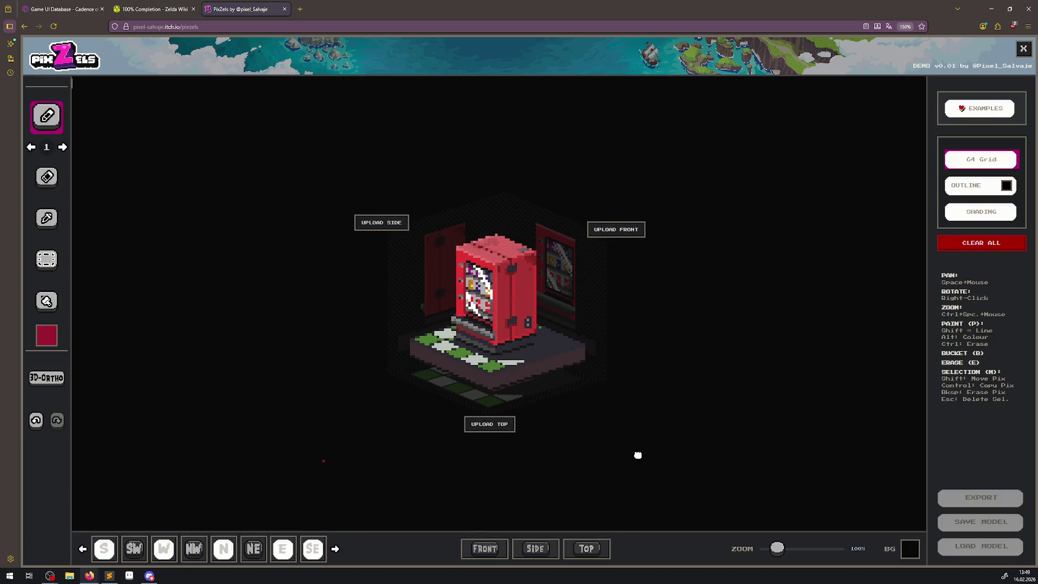
View the vending machine in front, side and top views, zoom in, and set brush size 2.
click(483, 548)
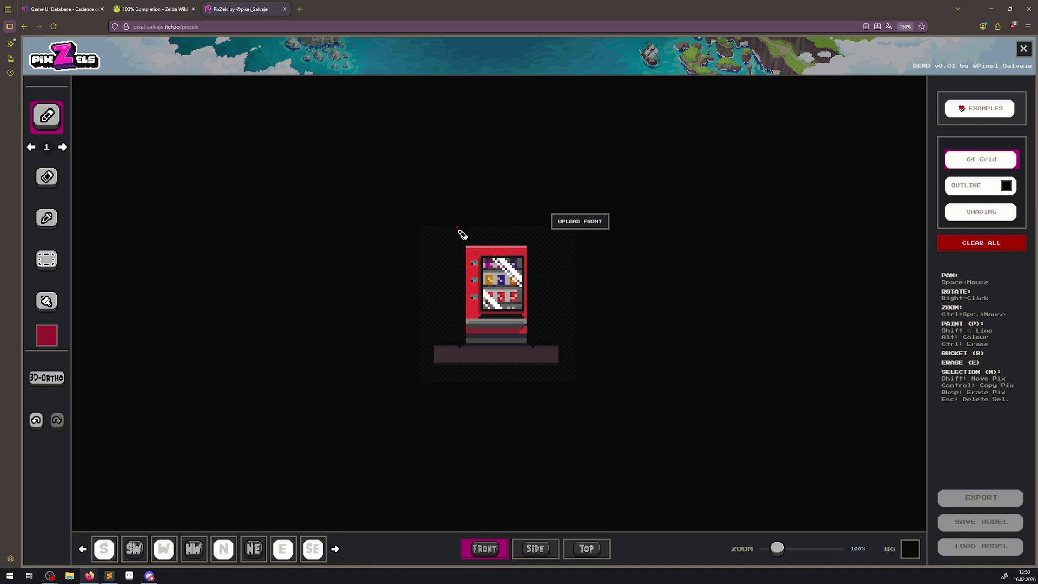
click(545, 549)
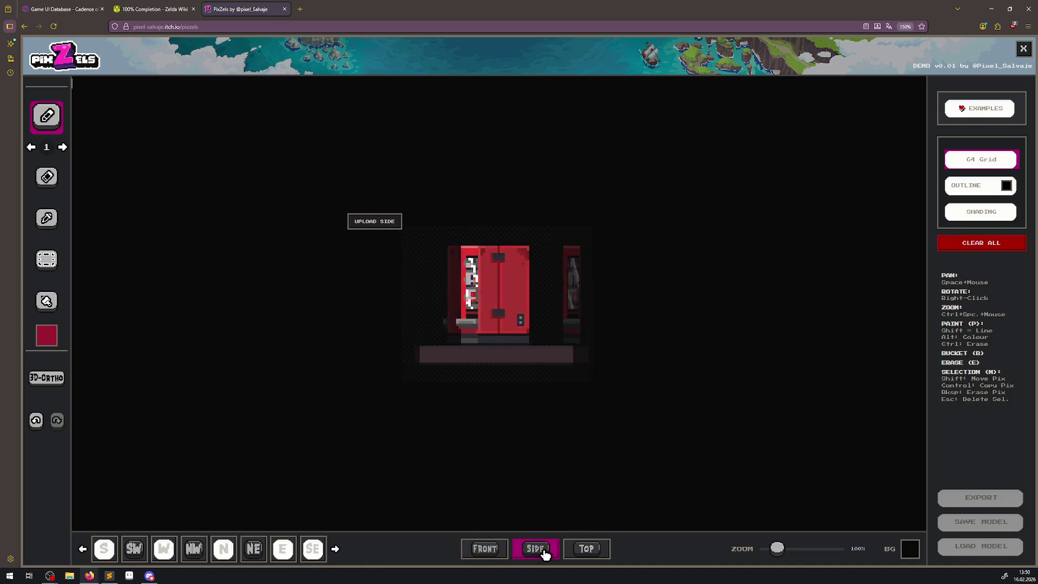
click(594, 556)
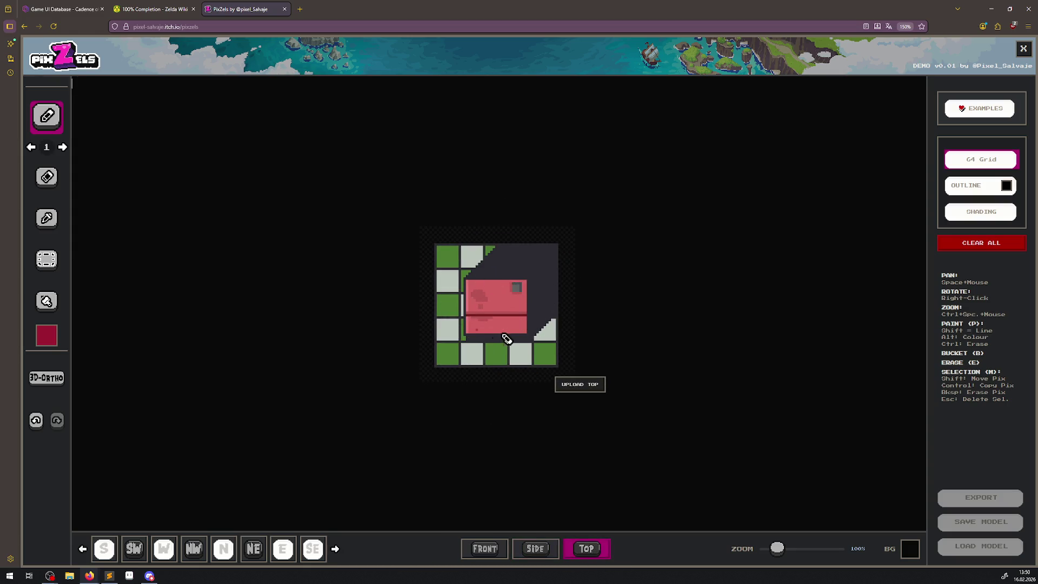
drag(777, 549, 792, 549)
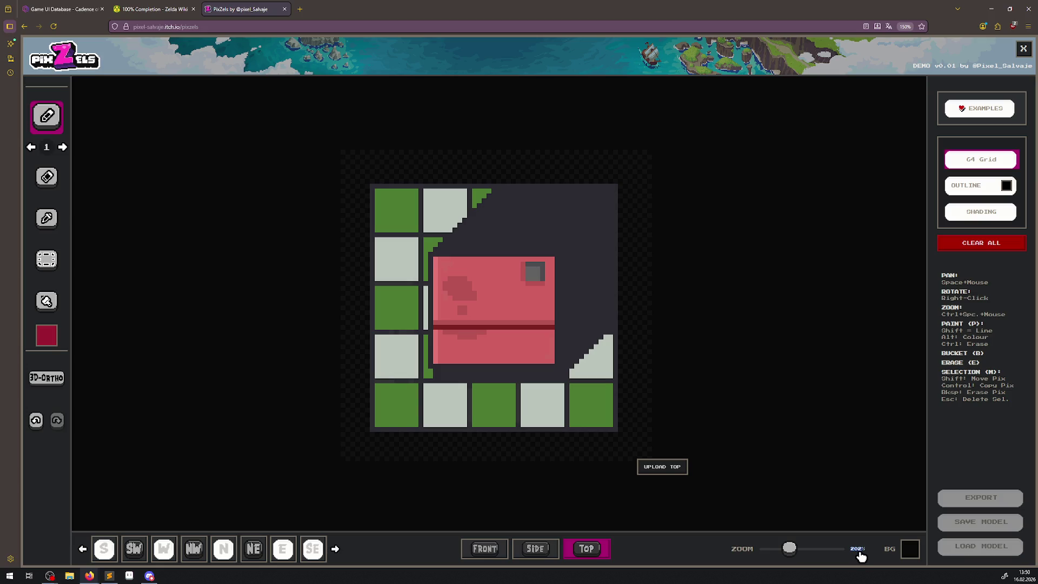
key(bracketright)
right_click(862, 556)
key(Escape)
Preview the model from S, SW, W, NW, N, NE, E and SE, ending facing south.
click(105, 549)
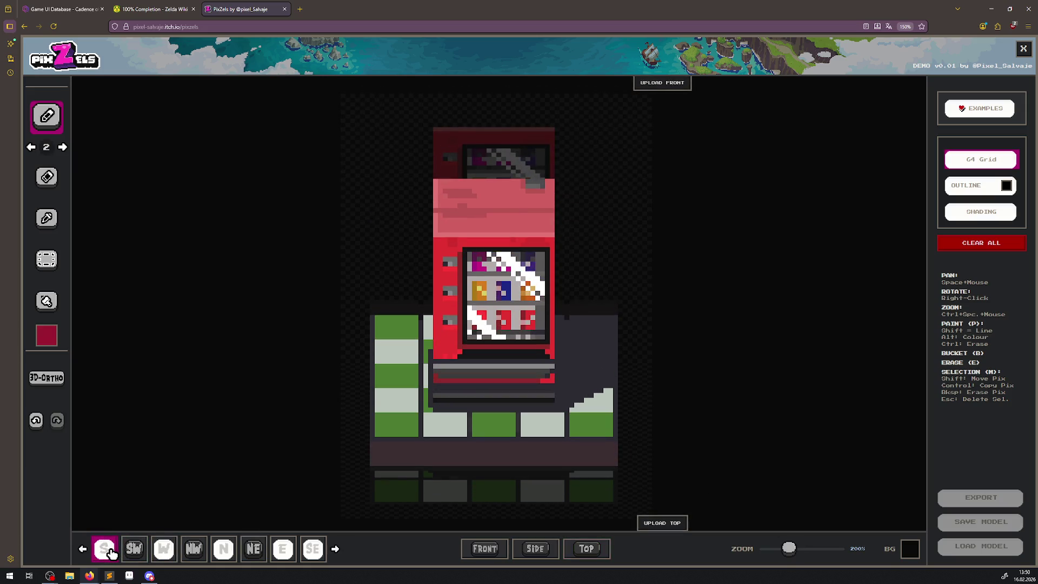
click(134, 551)
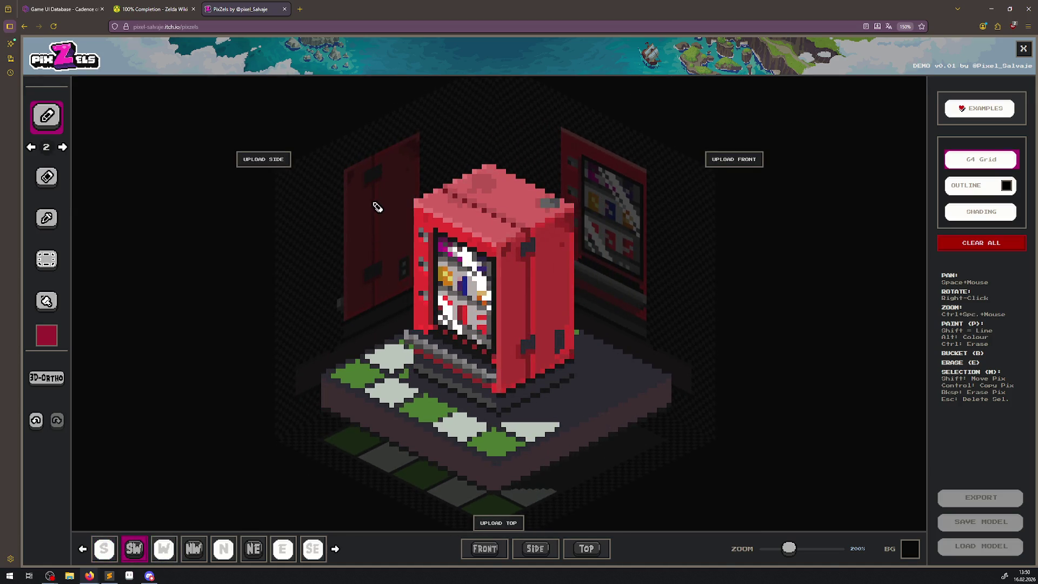
click(165, 548)
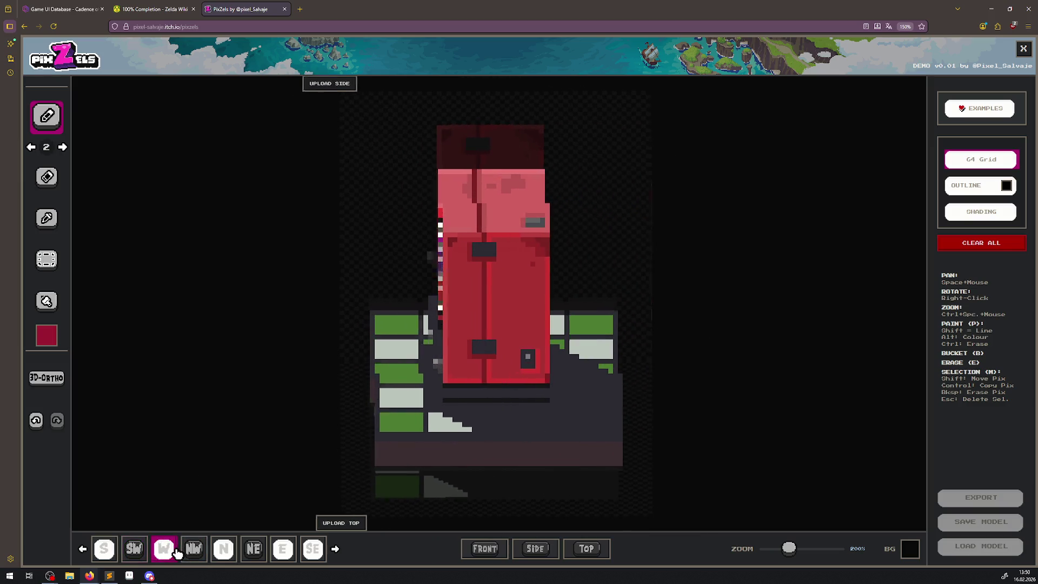
click(194, 549)
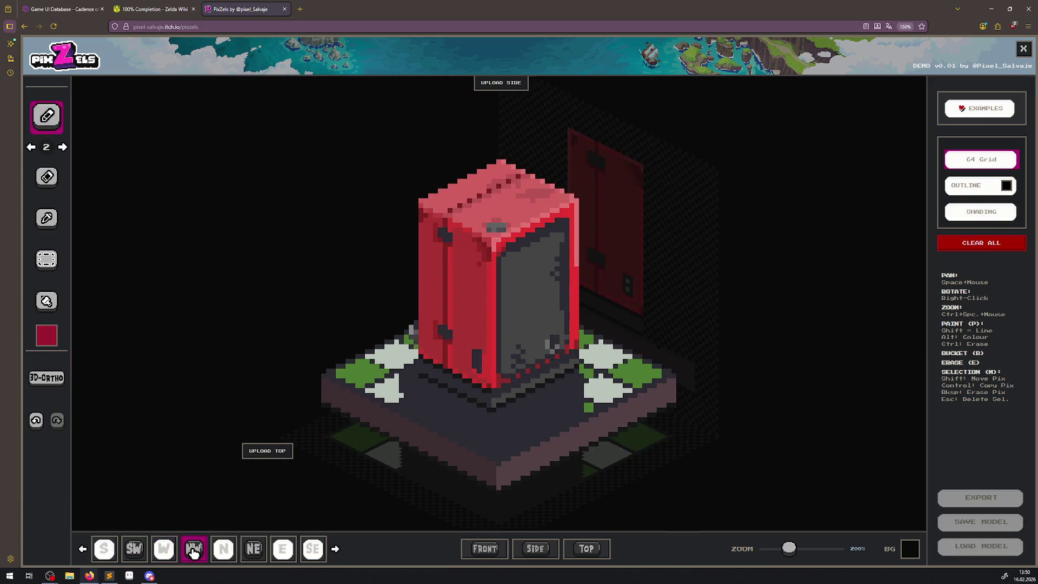
click(224, 552)
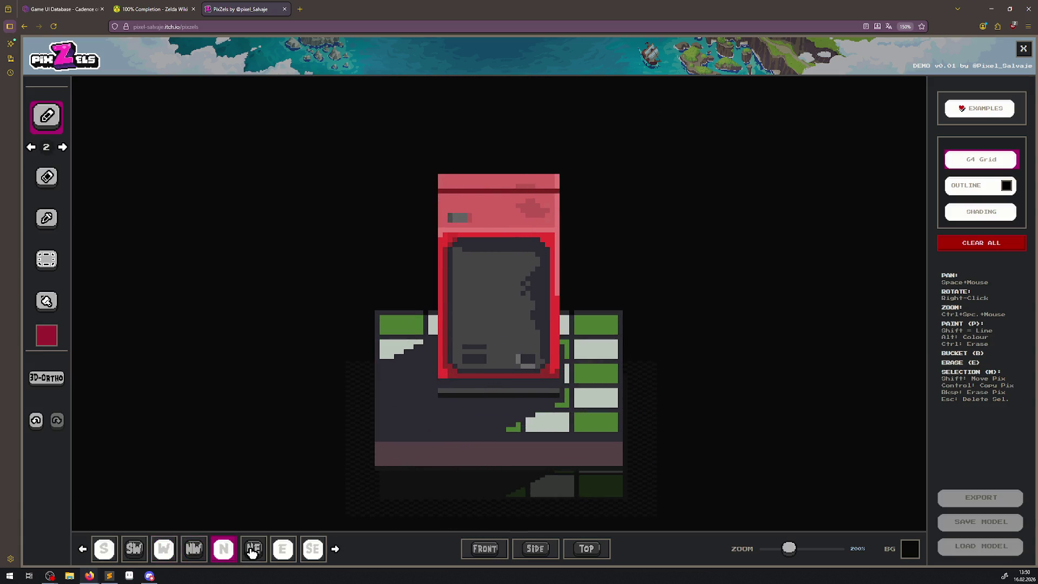
click(252, 551)
click(286, 552)
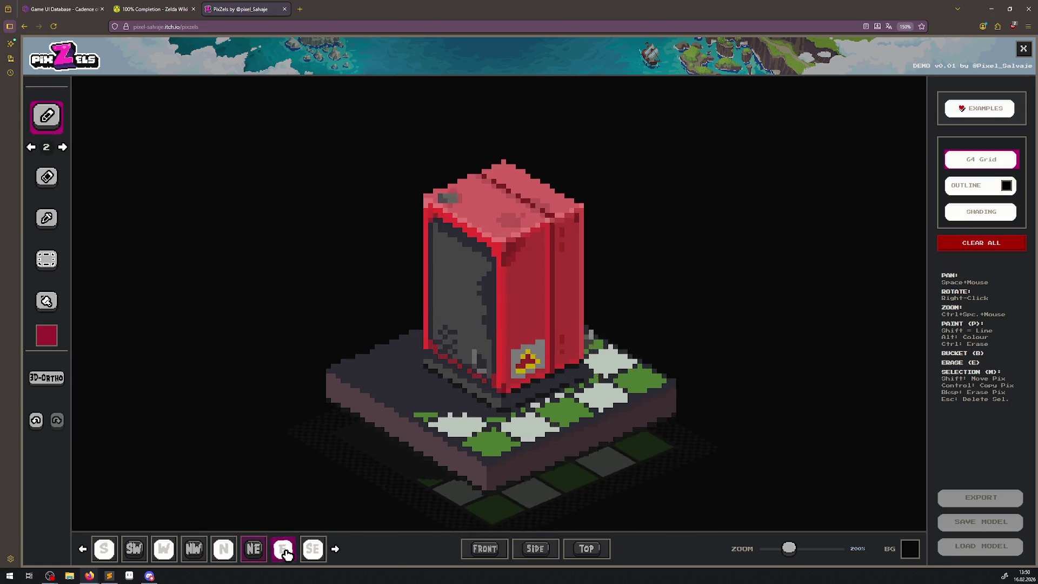
click(314, 552)
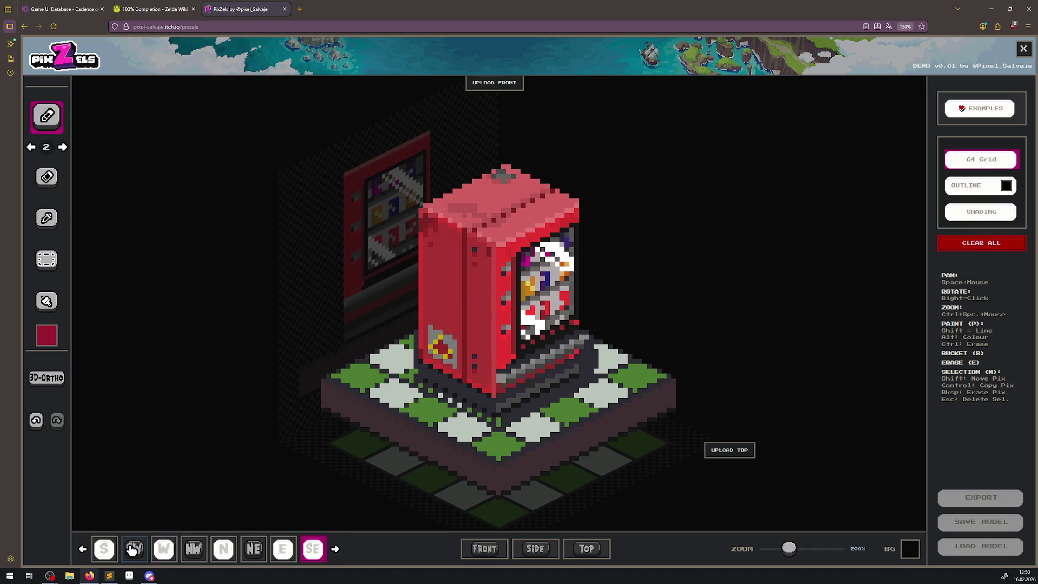
click(106, 551)
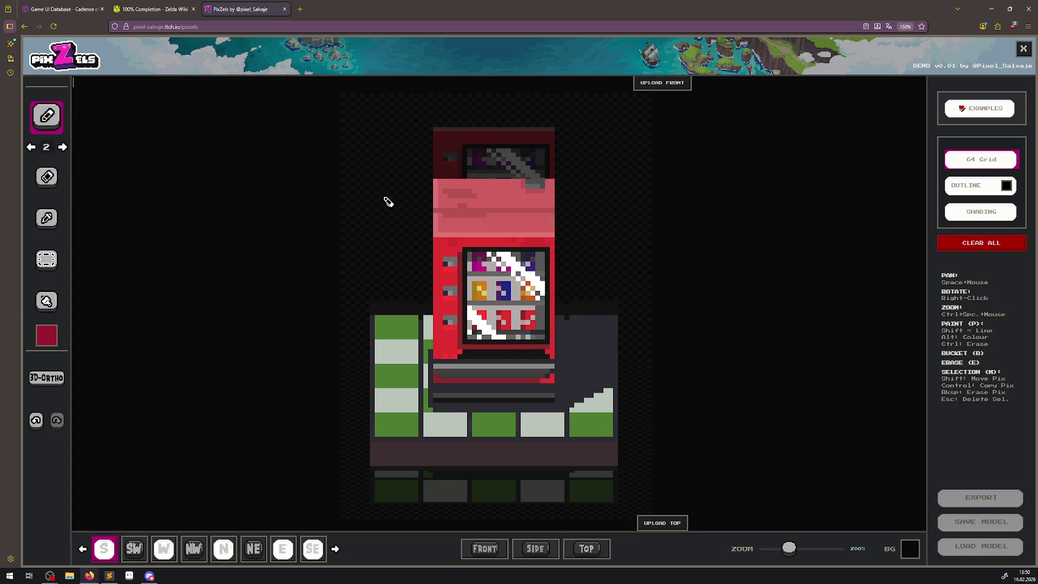
mouse_move(393, 356)
mouse_down()
mouse_move(408, 326)
mouse_move(413, 396)
mouse_move(402, 381)
mouse_move(394, 398)
mouse_move(406, 415)
mouse_up()
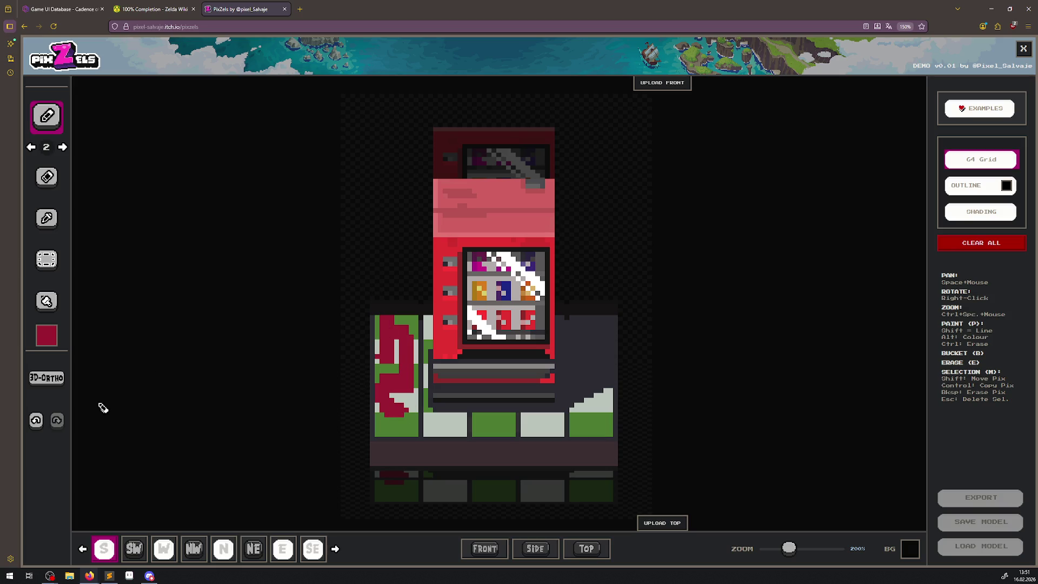
click(36, 421)
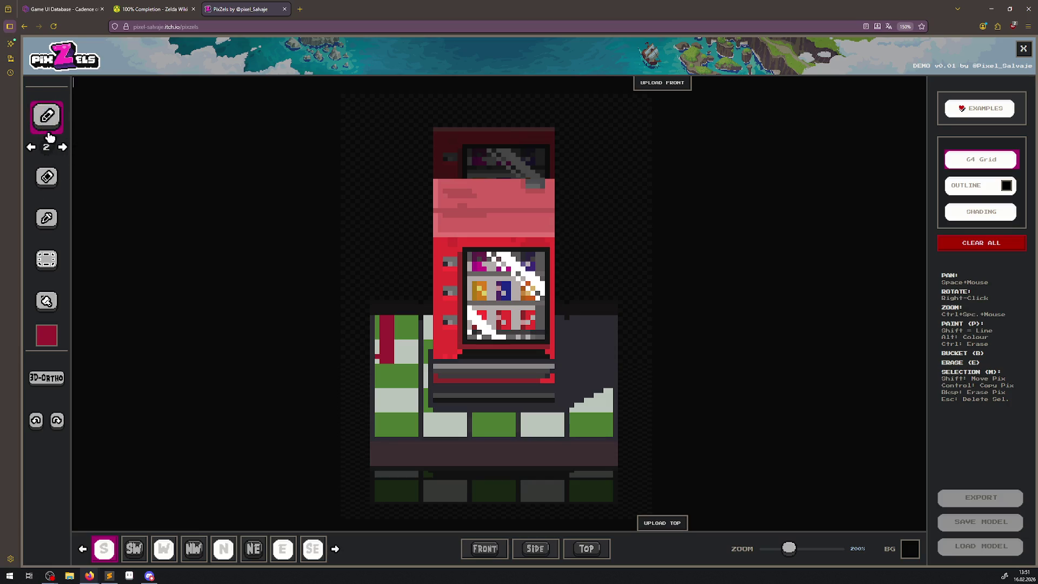
click(49, 124)
right_click(46, 120)
click(64, 150)
click(39, 422)
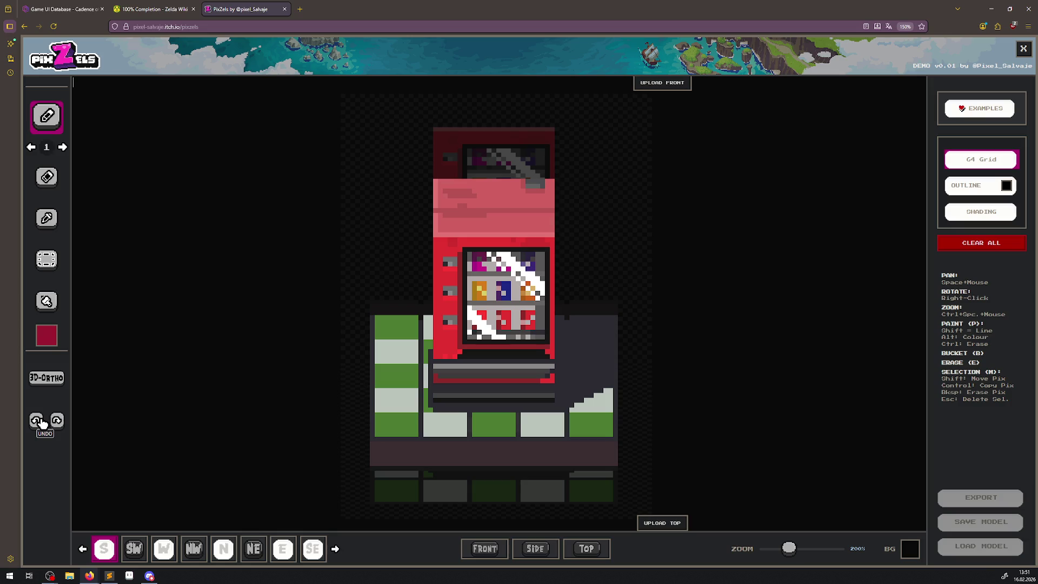
click(130, 575)
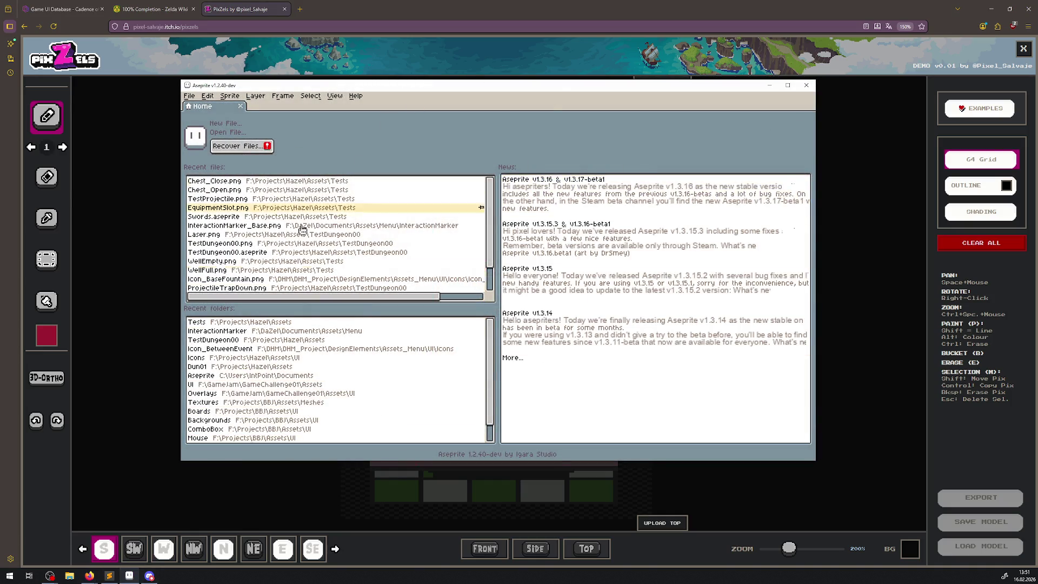
click(806, 85)
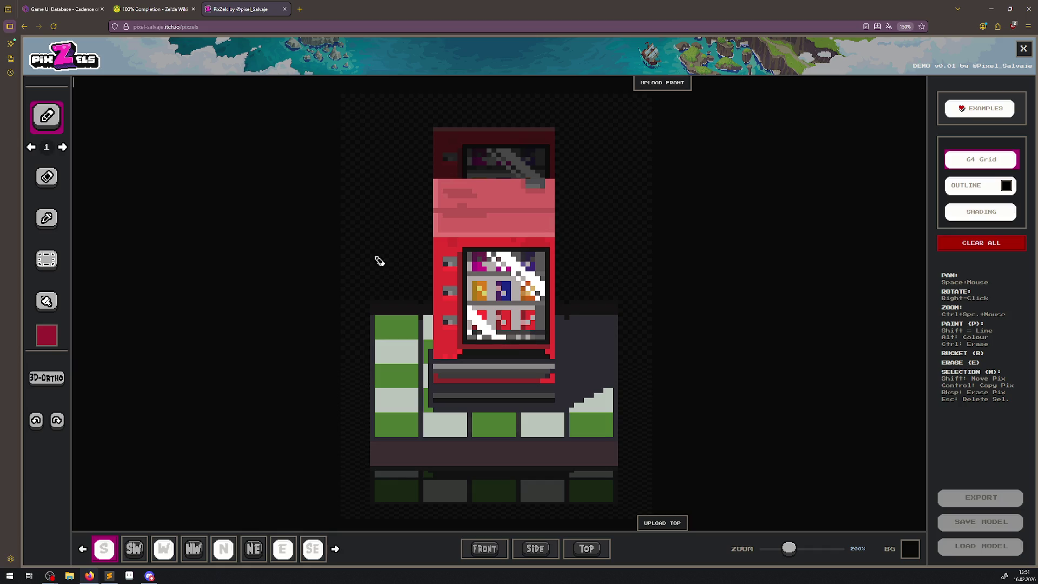
Erase pixels beside the screen, across the base and on the left floor panel; set eraser size 6.
click(49, 178)
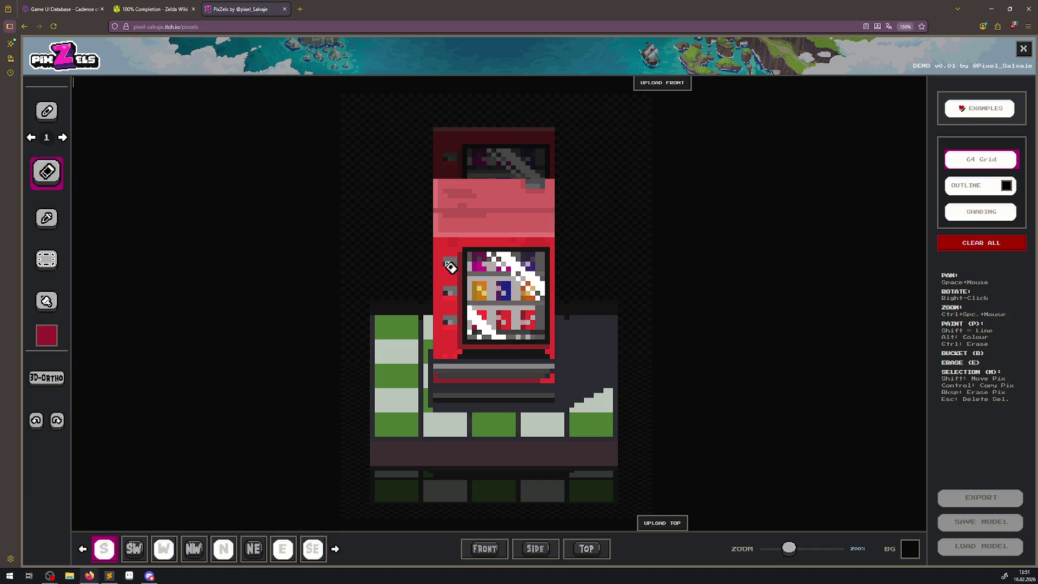
click(576, 320)
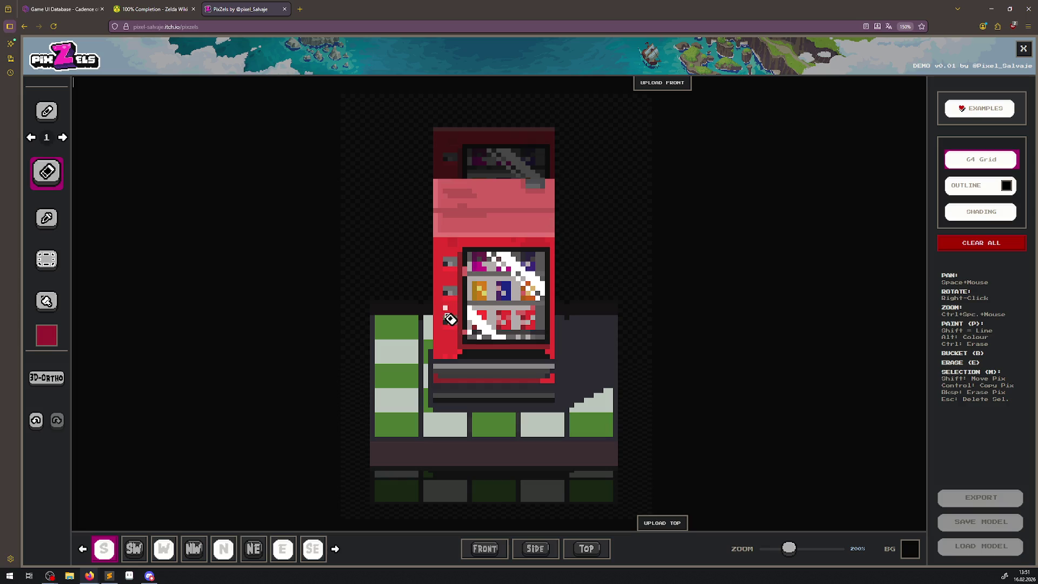
mouse_move(517, 317)
mouse_down()
mouse_move(519, 342)
mouse_move(471, 387)
mouse_move(389, 367)
mouse_up()
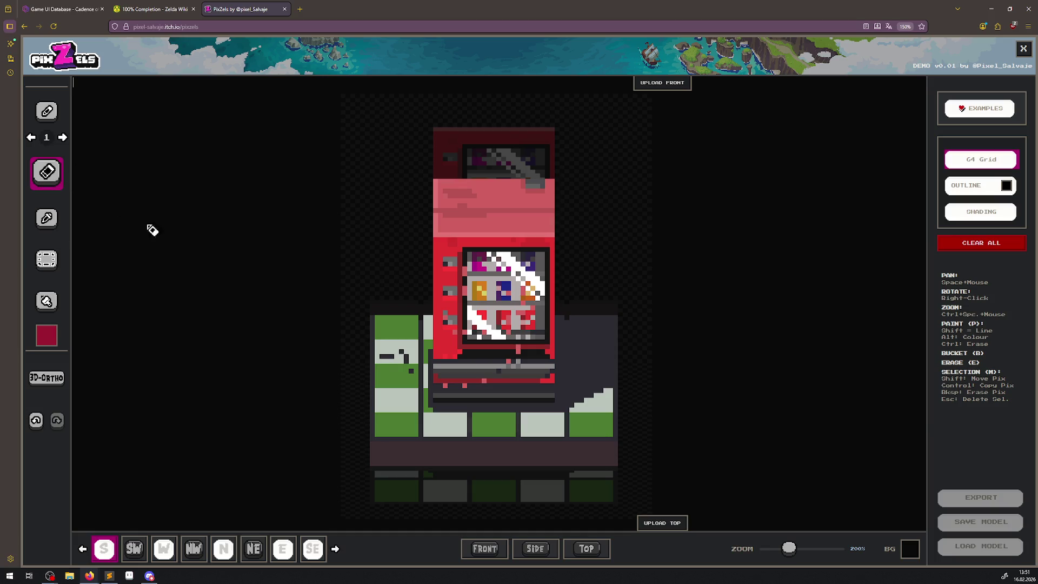
mouse_move(399, 371)
mouse_down()
mouse_move(385, 413)
mouse_move(370, 414)
mouse_move(405, 355)
mouse_move(400, 343)
mouse_move(407, 371)
mouse_move(476, 407)
mouse_move(514, 352)
mouse_move(463, 406)
mouse_move(394, 424)
mouse_move(396, 413)
mouse_move(378, 431)
mouse_move(398, 424)
mouse_move(404, 434)
mouse_move(493, 389)
mouse_move(540, 229)
mouse_move(468, 273)
mouse_up()
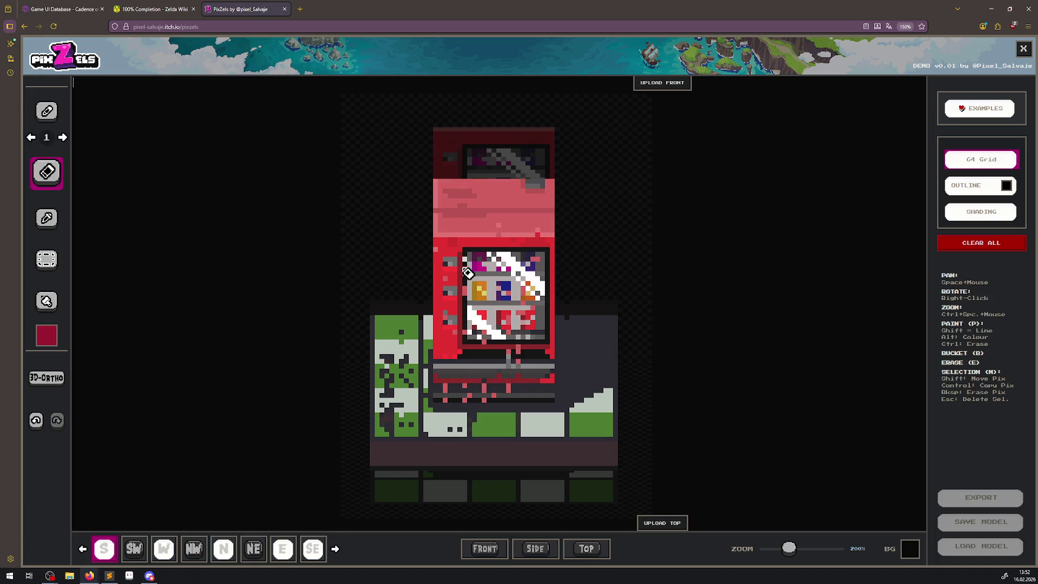
click(62, 139)
click(63, 139)
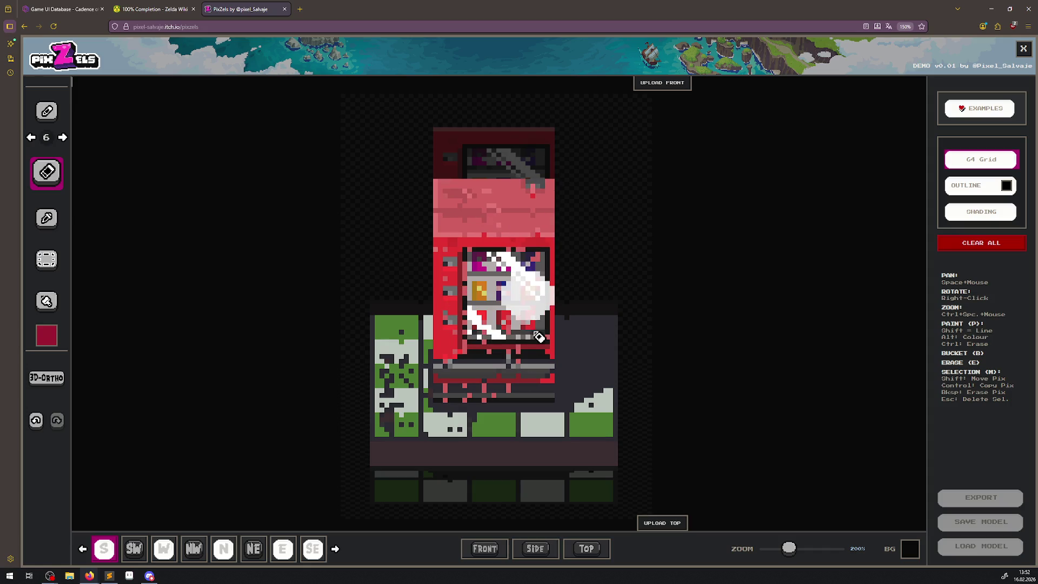
click(485, 548)
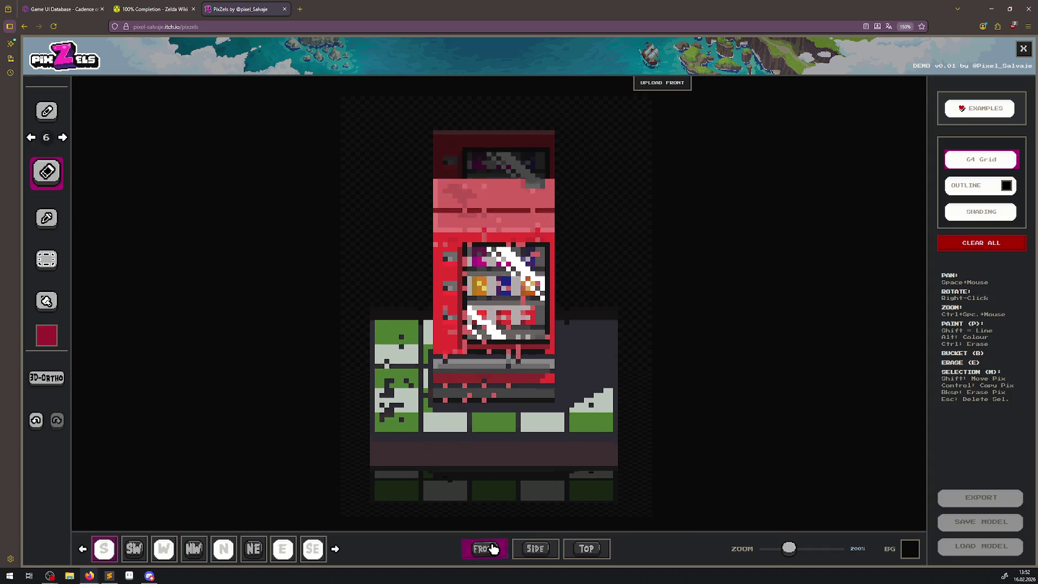
Erase most of the cabinet front, preview all eight directions, then enable the black outline.
mouse_move(522, 274)
mouse_down()
mouse_move(484, 306)
mouse_move(493, 232)
mouse_move(568, 243)
mouse_move(517, 253)
mouse_up()
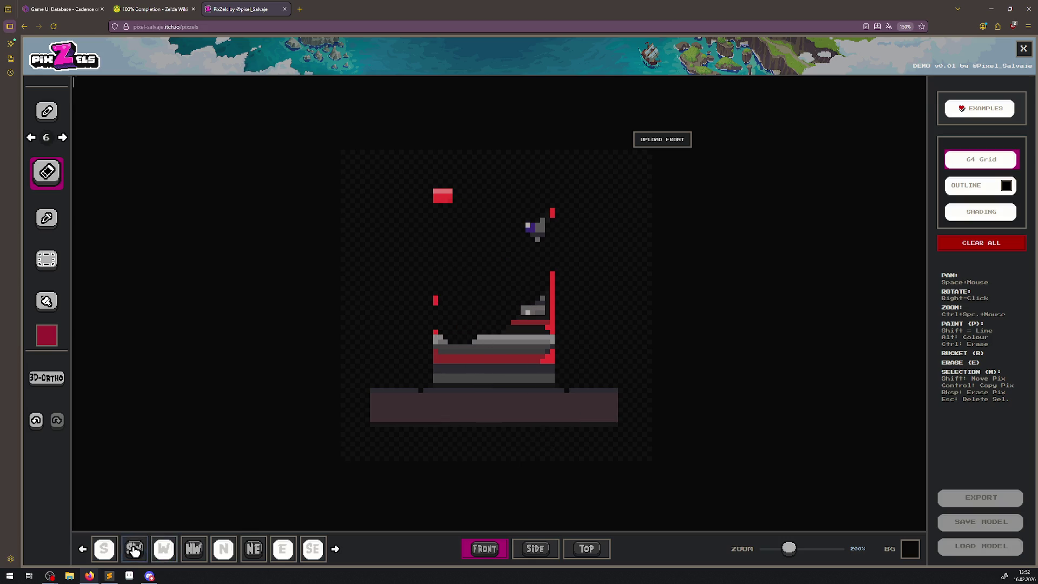
click(134, 549)
click(105, 550)
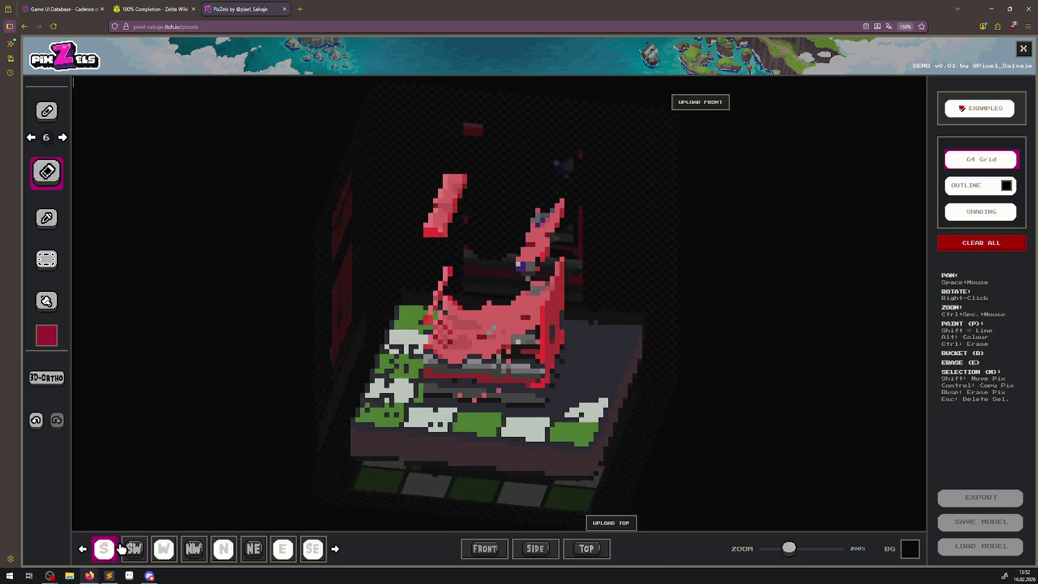
click(134, 548)
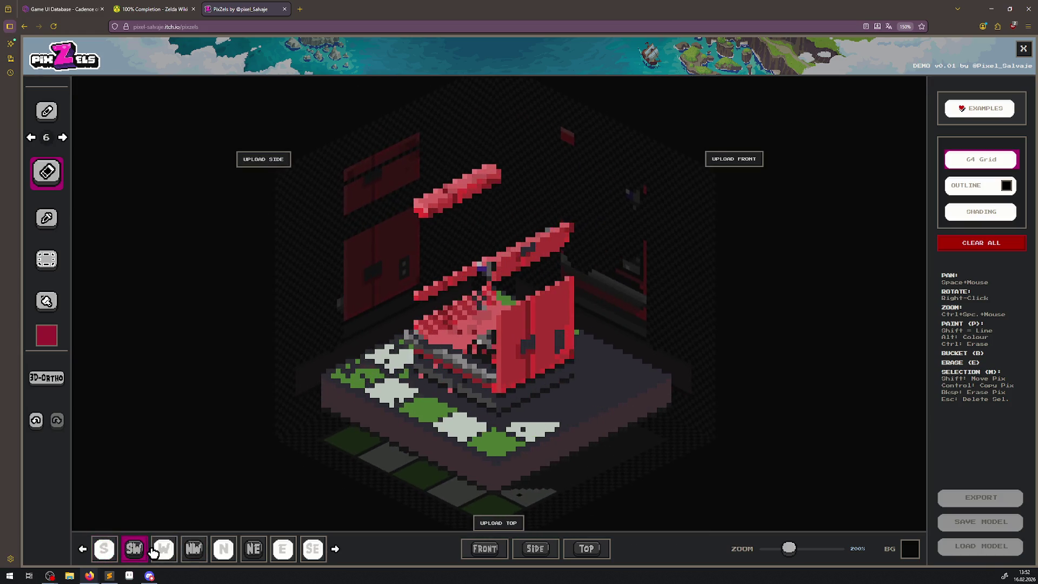
click(159, 551)
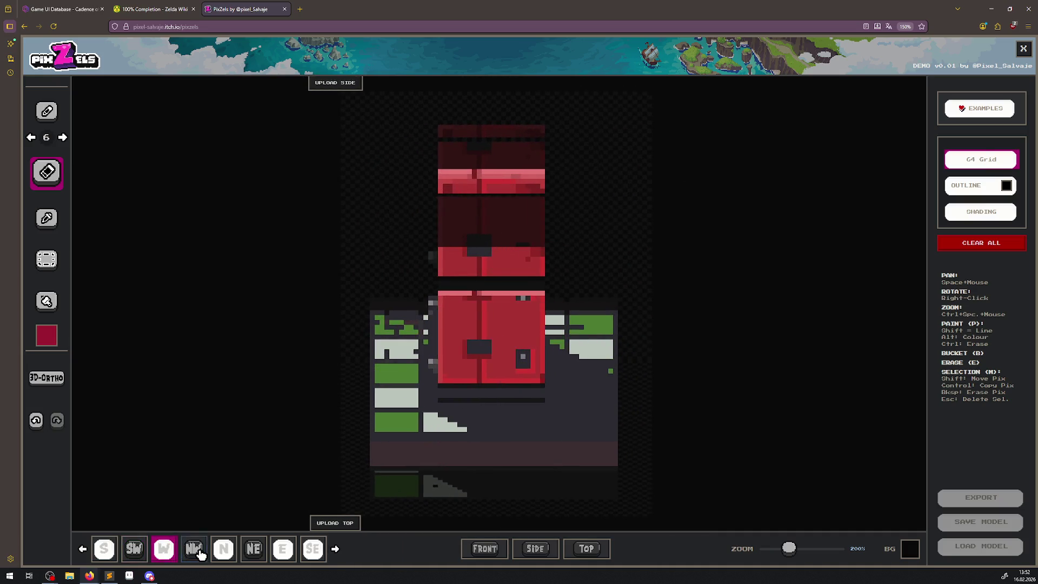
click(198, 551)
click(223, 549)
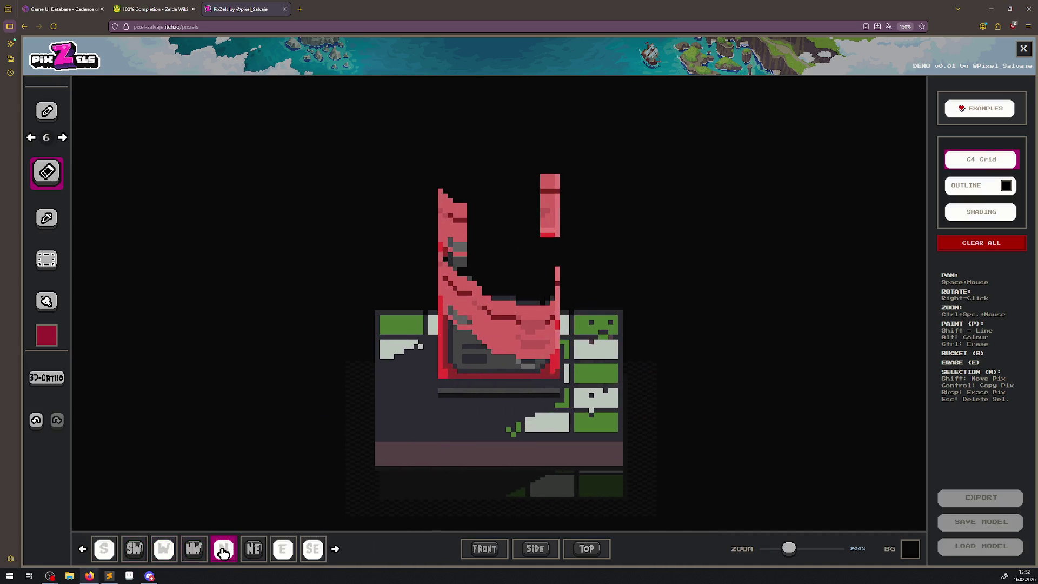
click(254, 554)
click(281, 551)
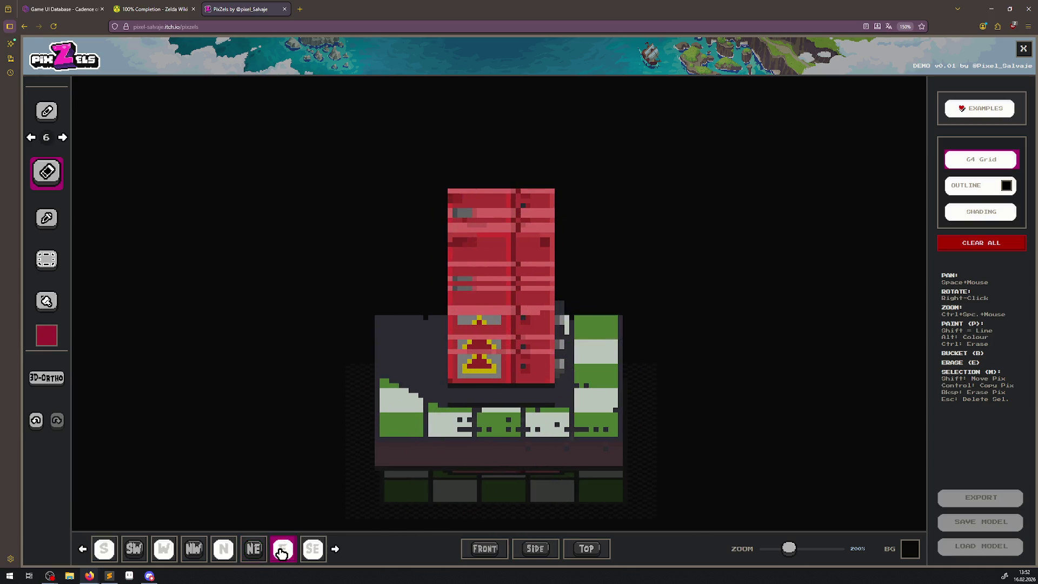
click(310, 550)
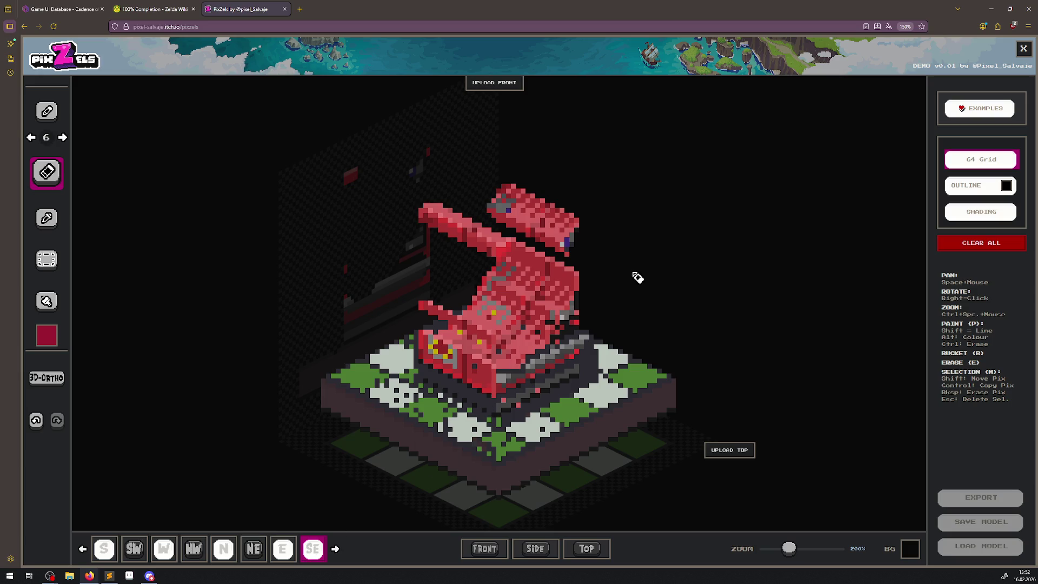
mouse_move(742, 320)
mouse_down()
mouse_move(690, 277)
mouse_move(701, 339)
mouse_move(734, 348)
mouse_move(690, 317)
mouse_move(625, 303)
mouse_move(591, 313)
mouse_move(670, 347)
mouse_move(646, 294)
mouse_move(667, 326)
mouse_move(626, 294)
mouse_up()
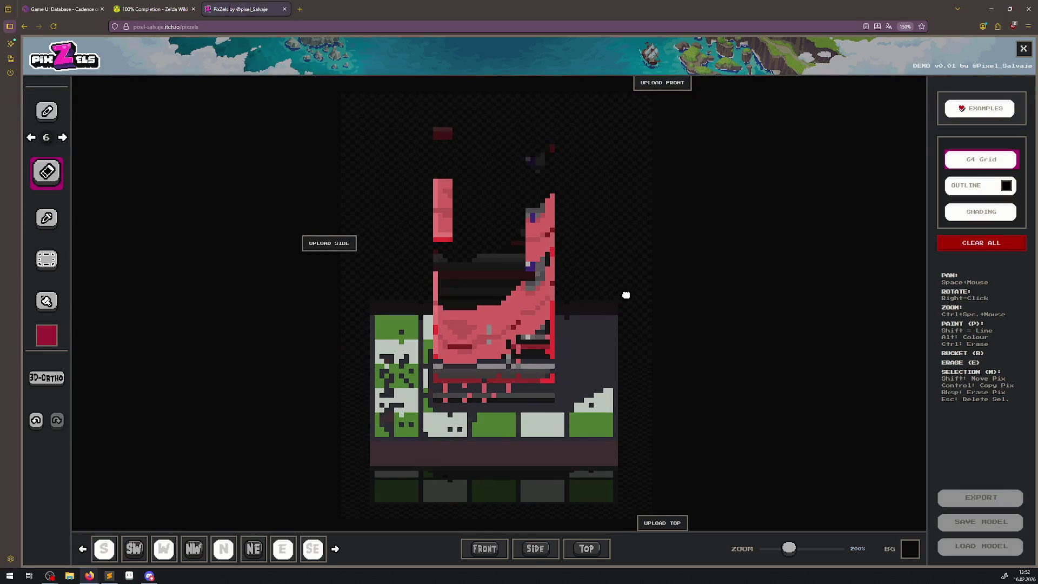
click(972, 192)
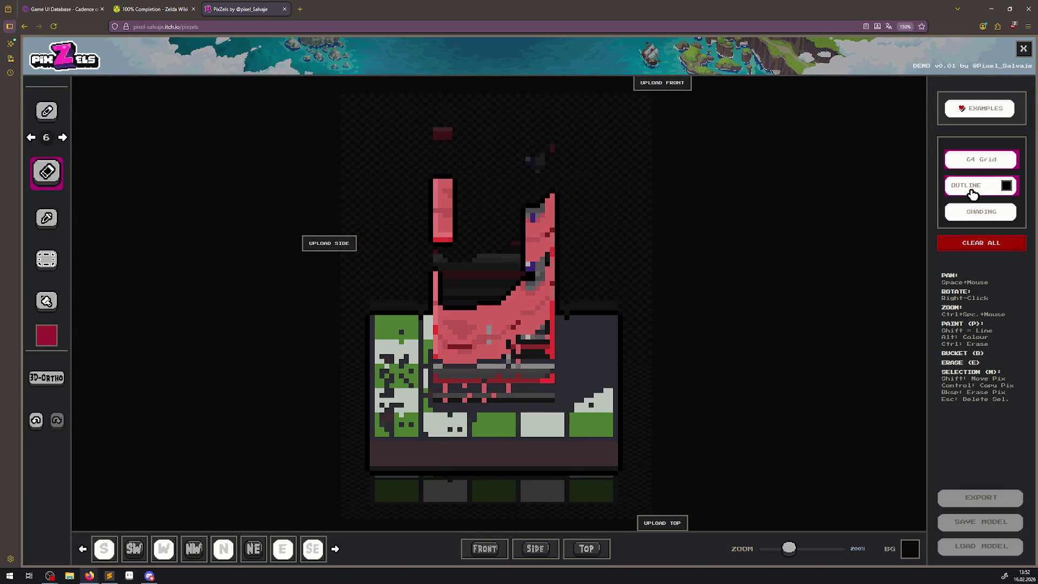
Leave the outline colour unchanged, compare shading on and off, and leave shading on.
mouse_move(649, 299)
mouse_down()
mouse_move(774, 274)
mouse_move(718, 287)
mouse_move(720, 314)
mouse_move(737, 294)
mouse_up()
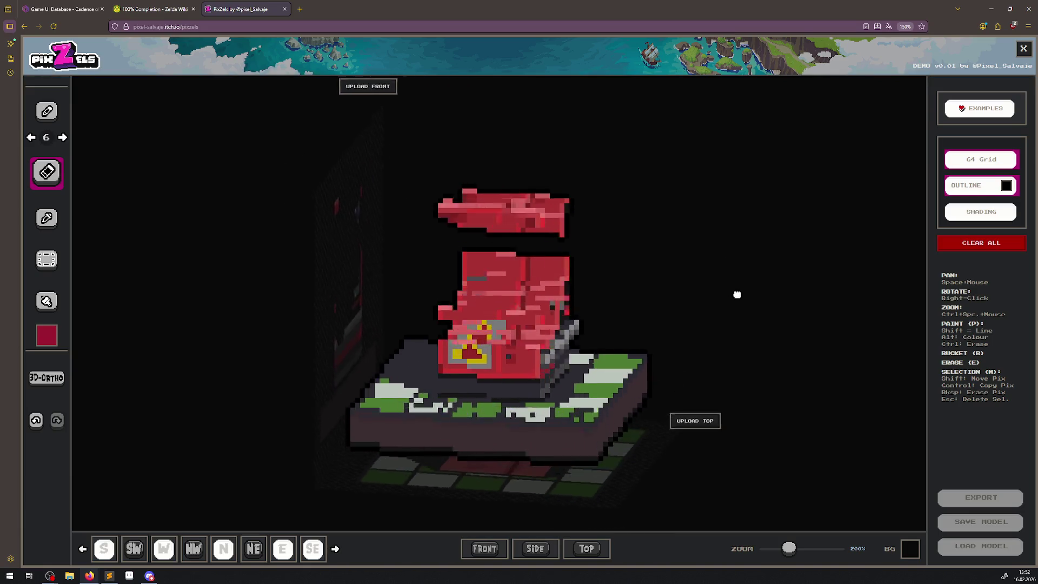
click(1007, 187)
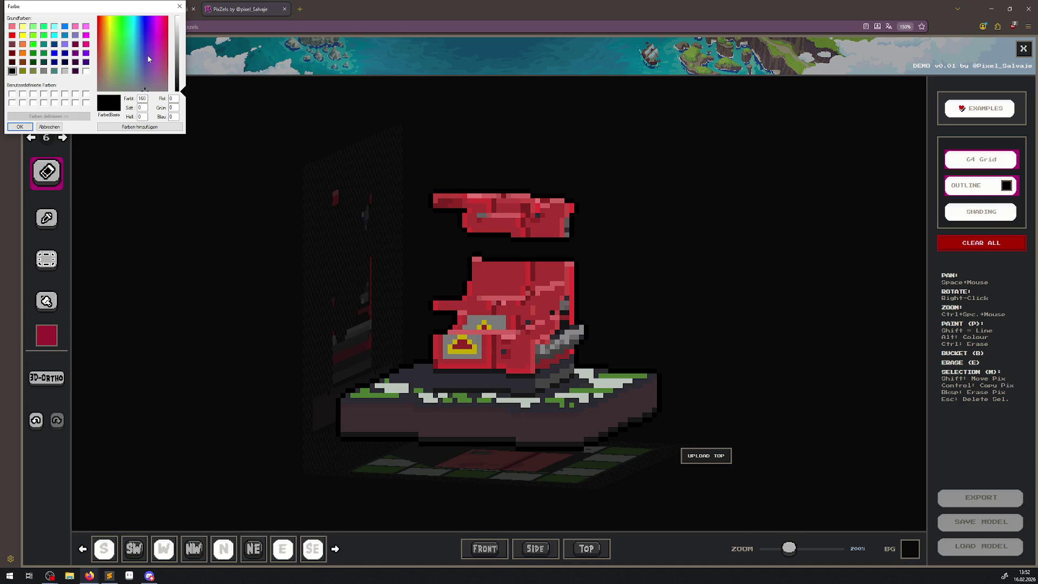
click(179, 6)
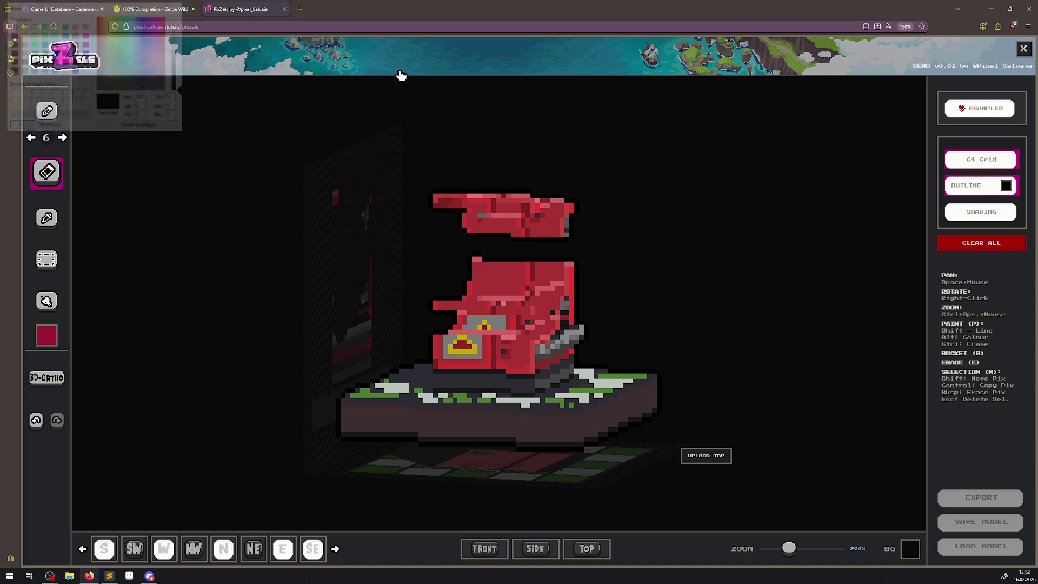
click(976, 217)
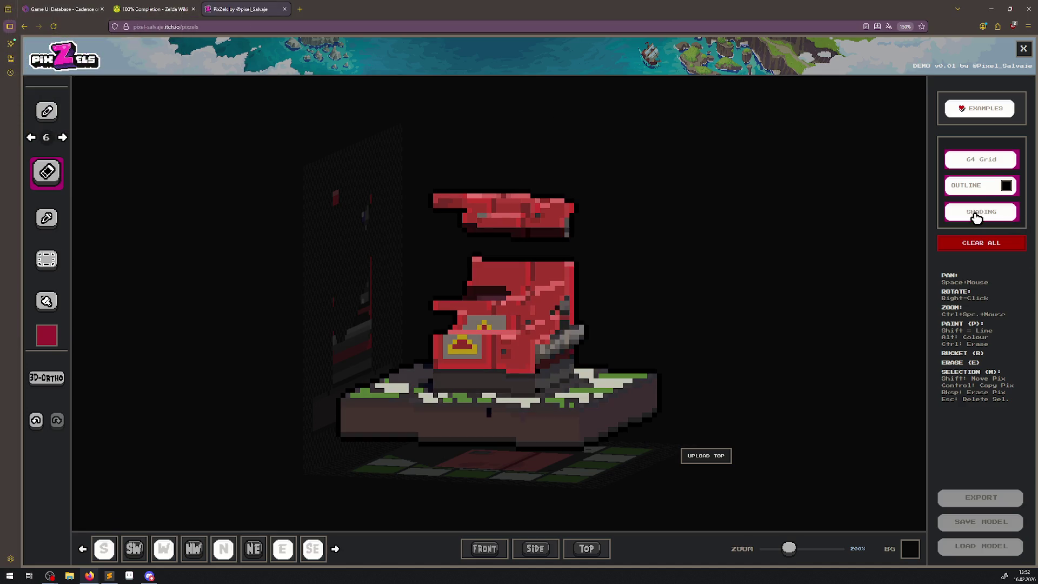
click(977, 216)
click(978, 212)
mouse_move(600, 274)
mouse_down()
mouse_move(658, 325)
mouse_move(591, 275)
mouse_move(558, 304)
mouse_move(573, 278)
mouse_move(641, 319)
mouse_up()
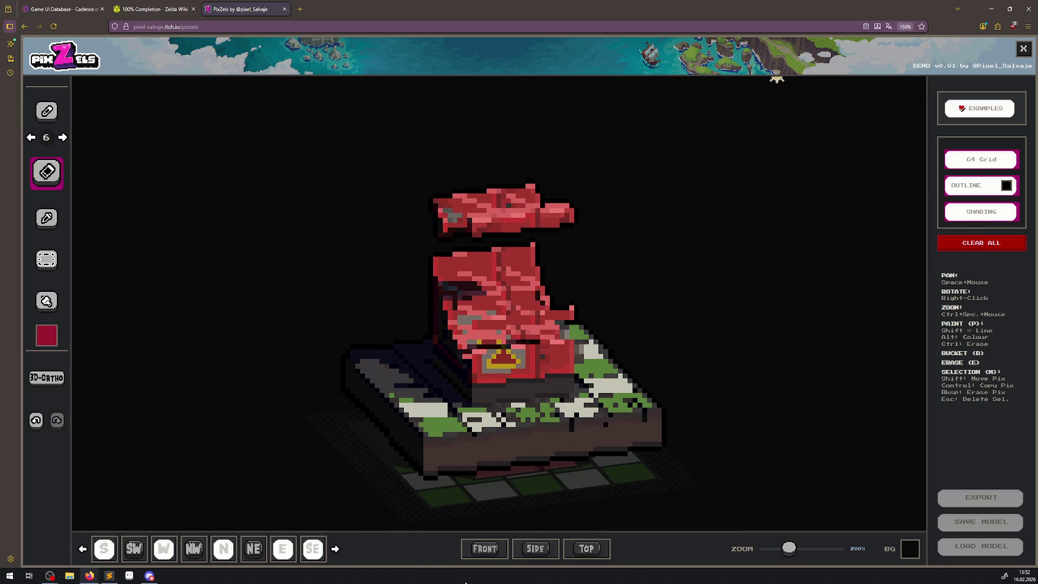
click(486, 549)
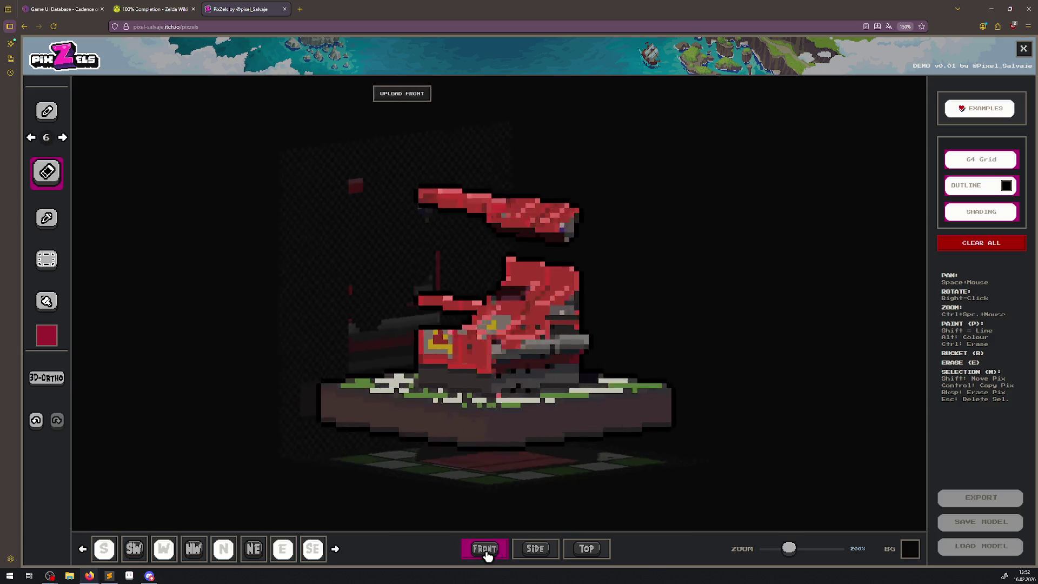
Cancel Clear All, switch shading and outline off, and rotate to the southeast view.
click(967, 246)
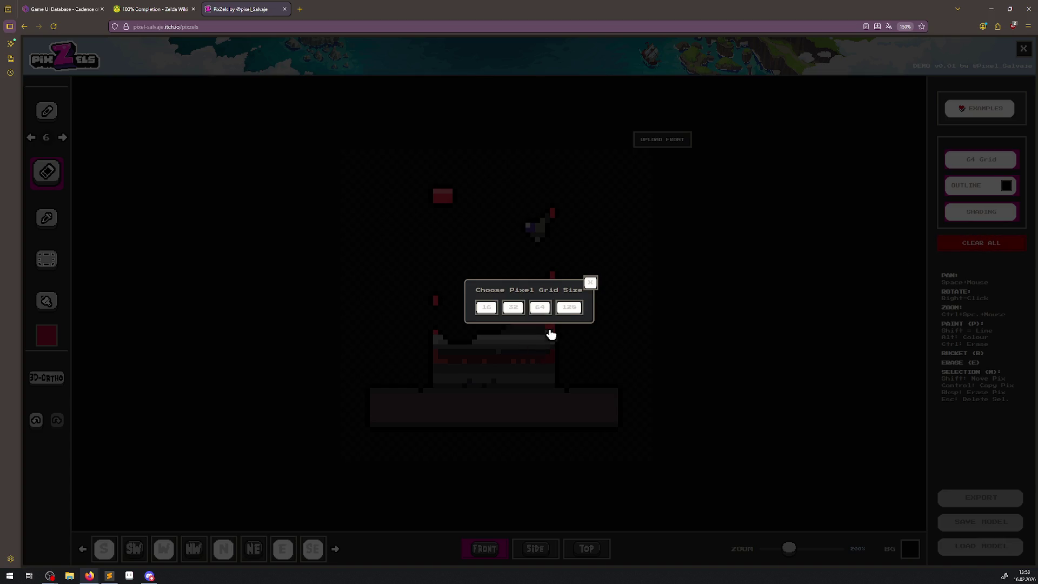
click(590, 283)
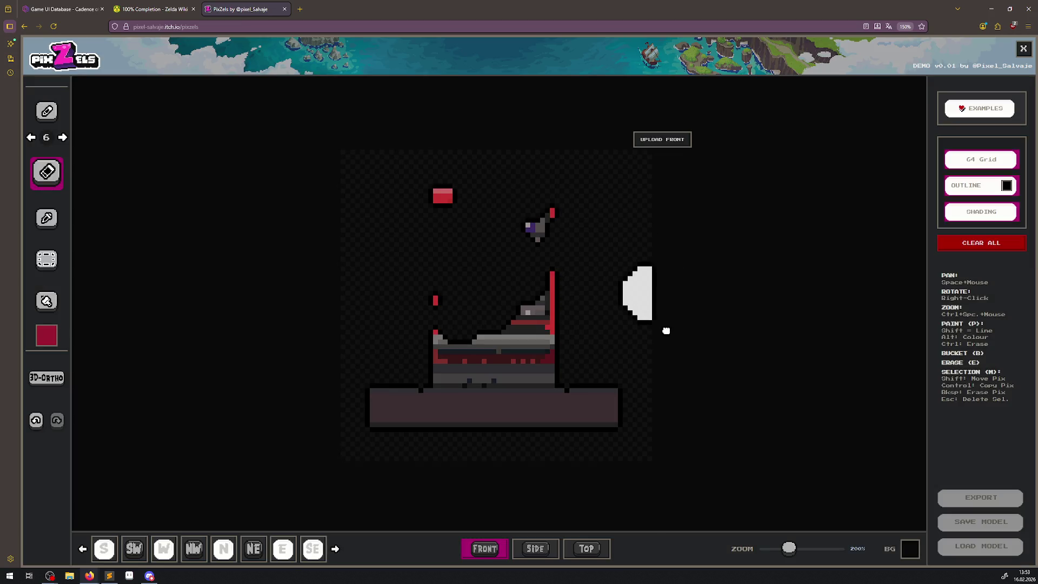
click(975, 219)
click(975, 220)
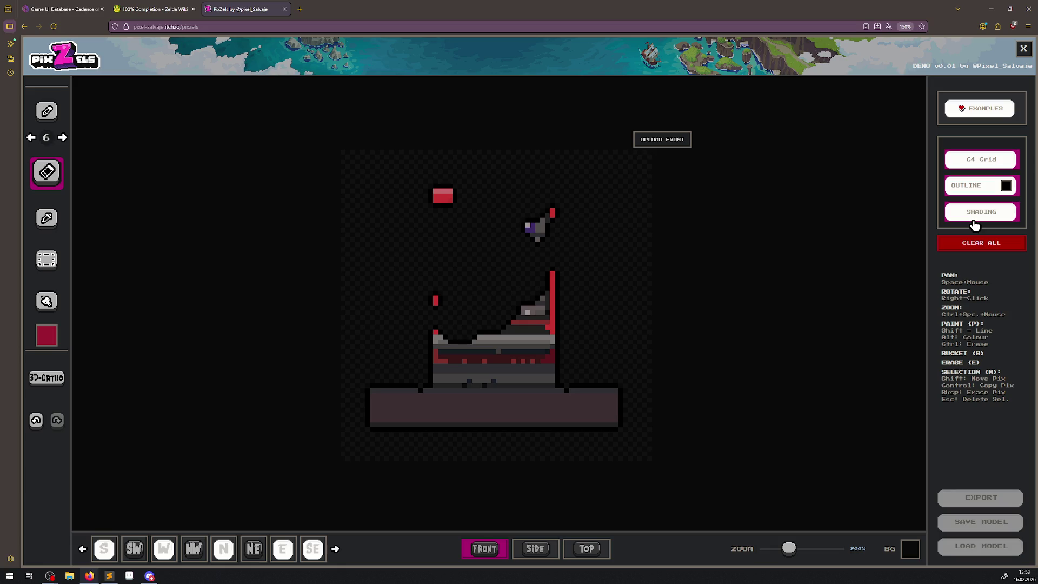
click(974, 222)
click(976, 193)
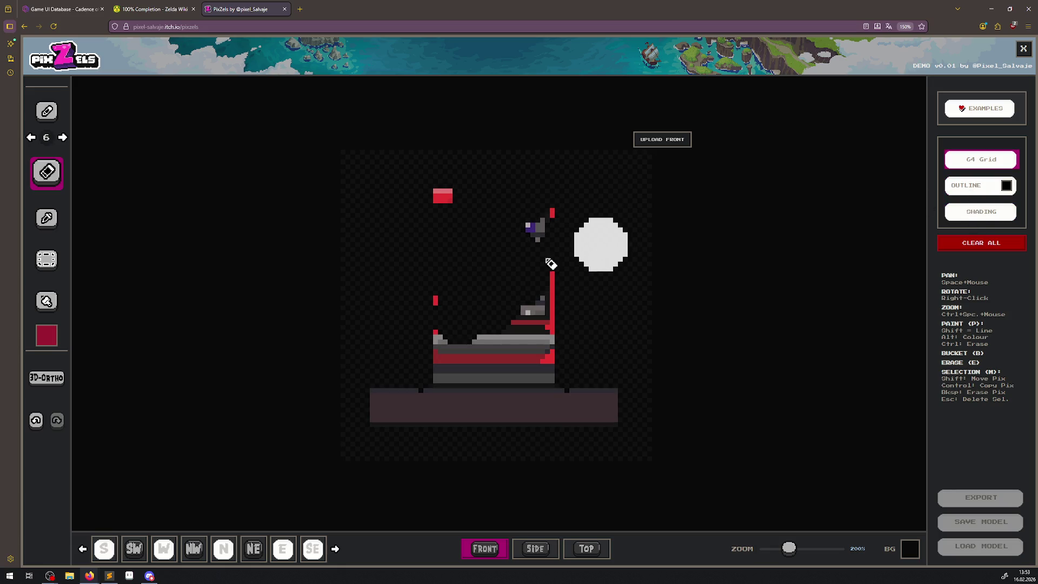
mouse_move(551, 264)
mouse_down()
mouse_move(213, 311)
mouse_move(359, 359)
mouse_move(490, 312)
mouse_up()
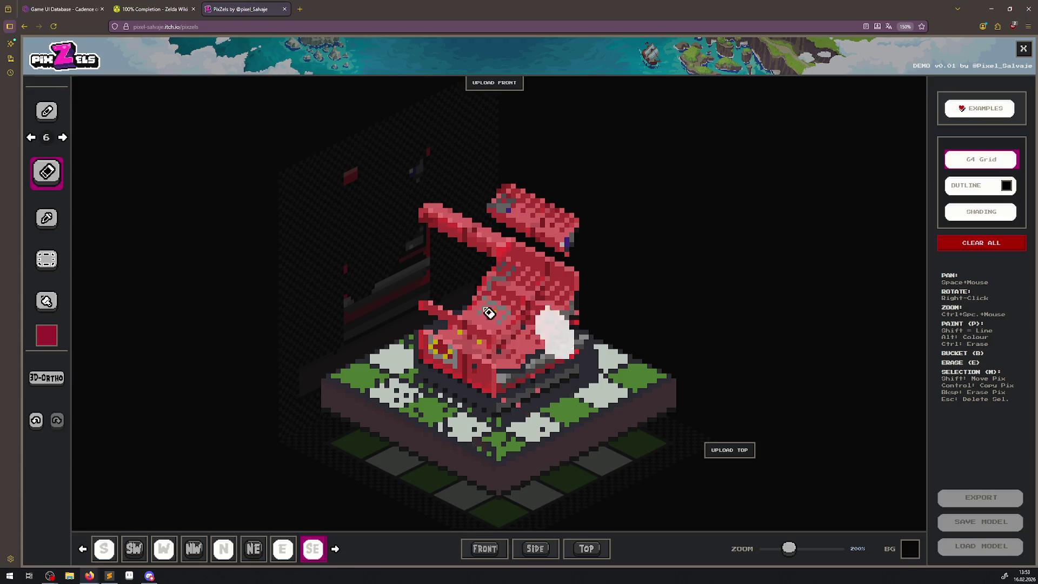
Sample the model's light pink as the paint colour.
click(46, 218)
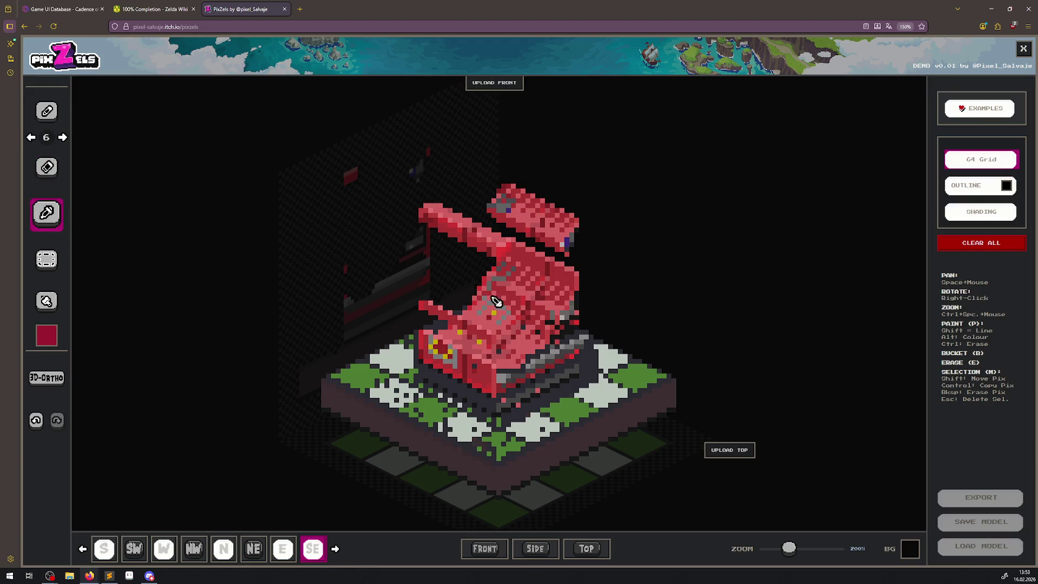
alt+click(528, 306)
alt+click(495, 336)
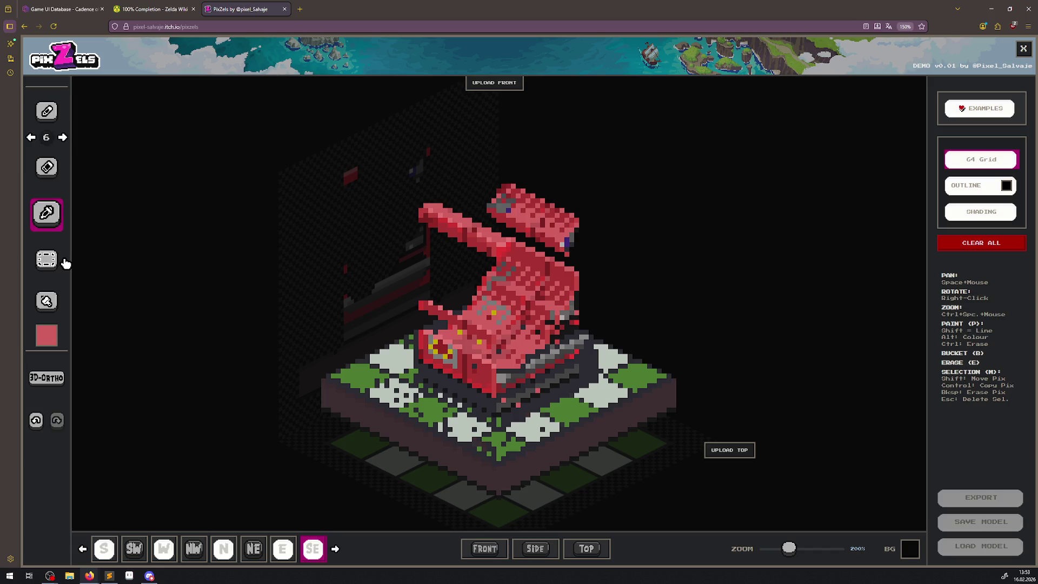
click(47, 260)
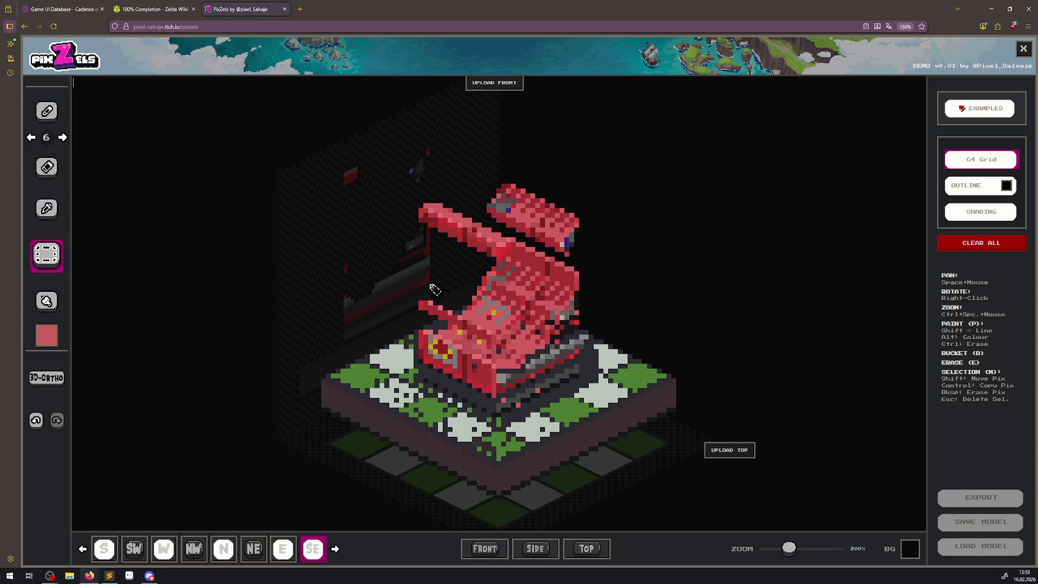
Draw a selection box, refine it in front, side and top views, and move it over the top pieces.
drag(438, 269, 495, 259)
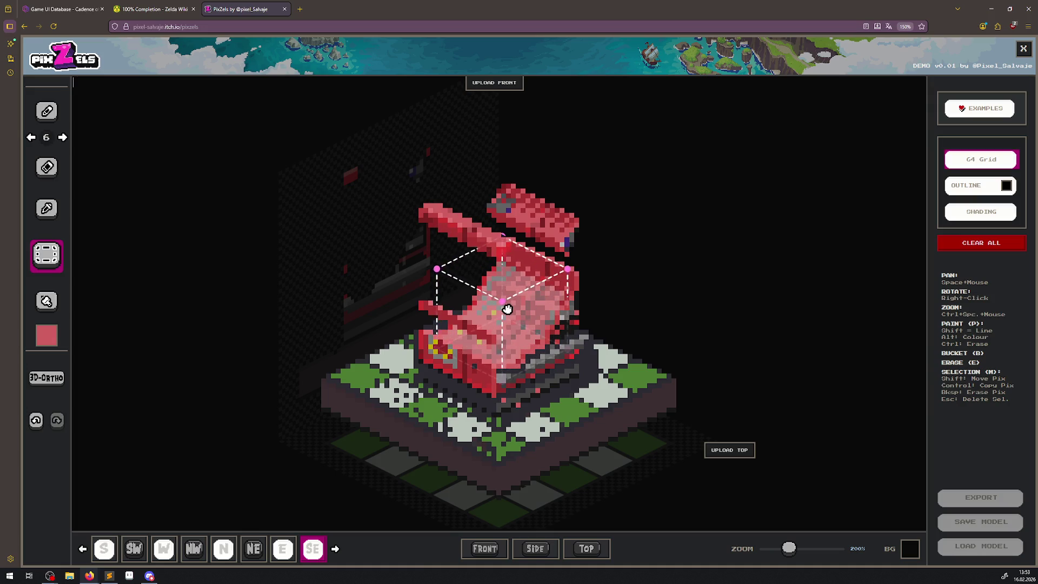
mouse_move(504, 303)
mouse_down()
mouse_move(390, 282)
mouse_move(397, 294)
mouse_move(421, 287)
mouse_move(479, 409)
mouse_move(485, 292)
mouse_up()
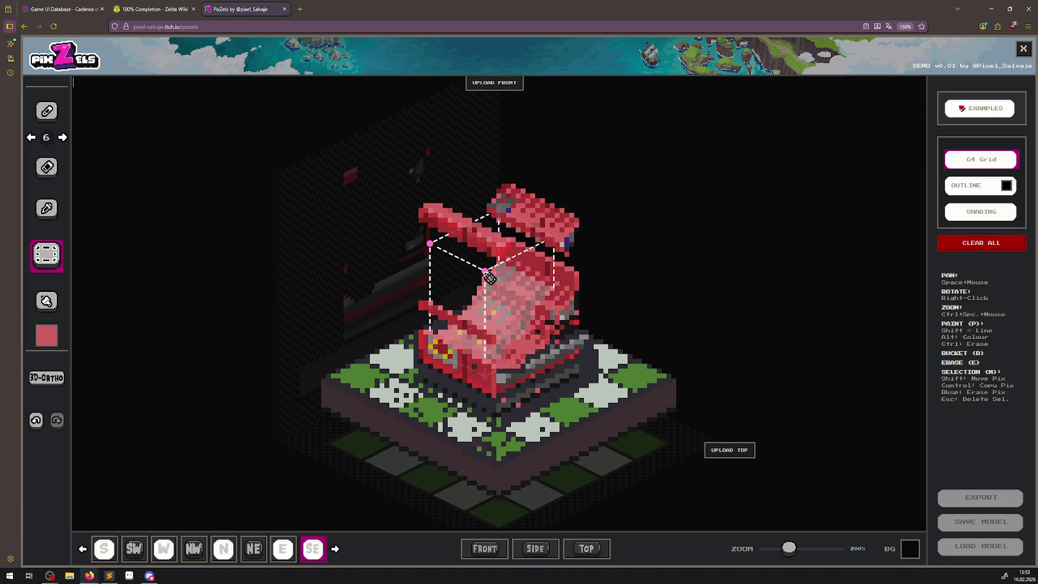
click(495, 549)
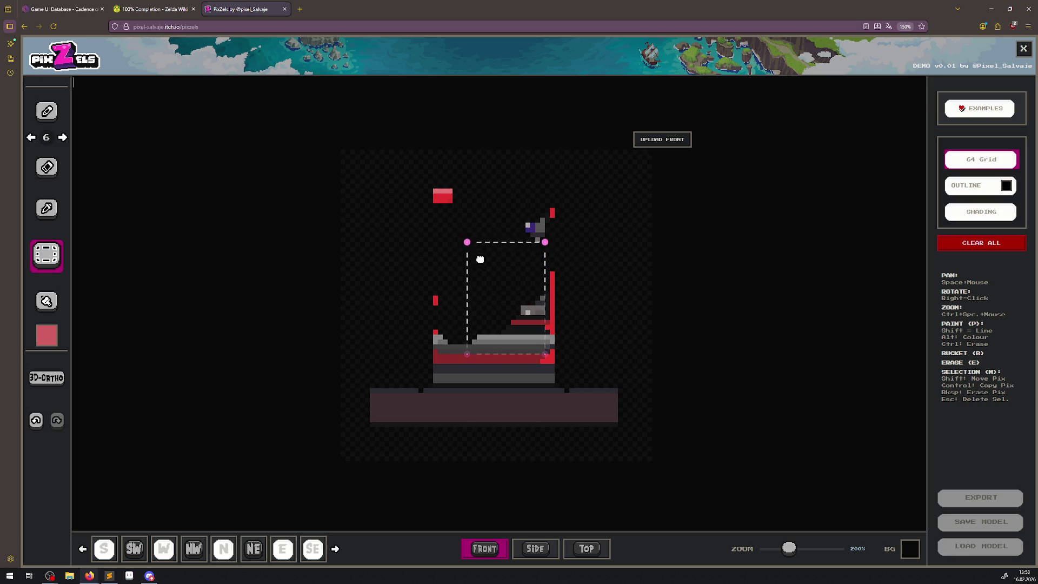
click(537, 549)
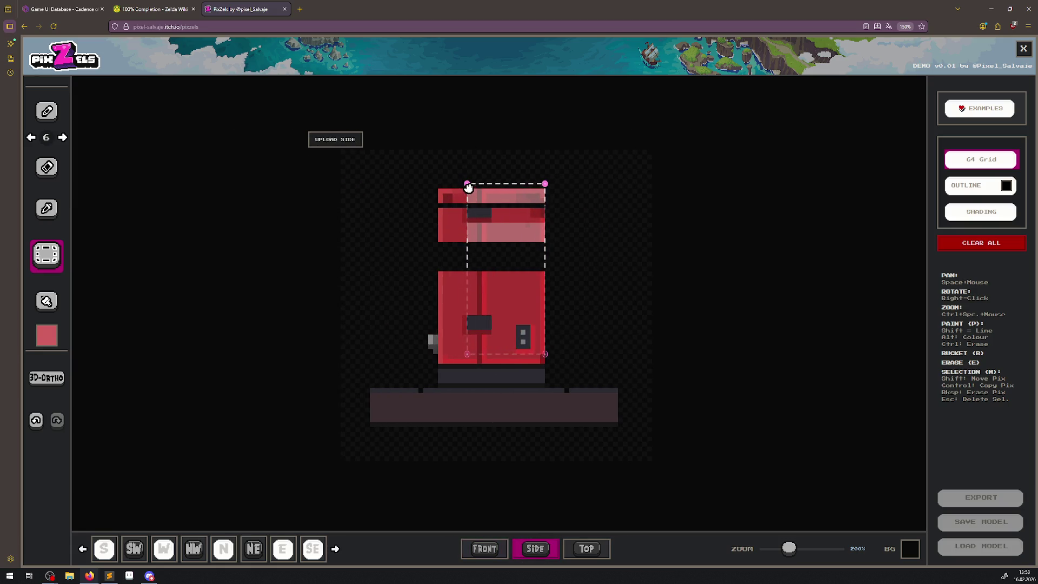
drag(467, 185, 457, 174)
click(584, 548)
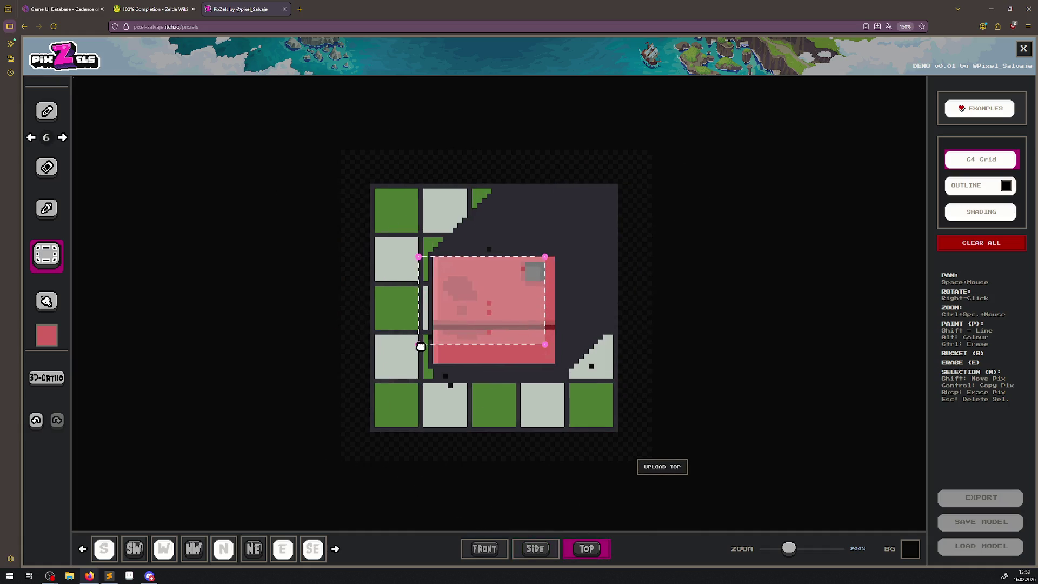
click(482, 548)
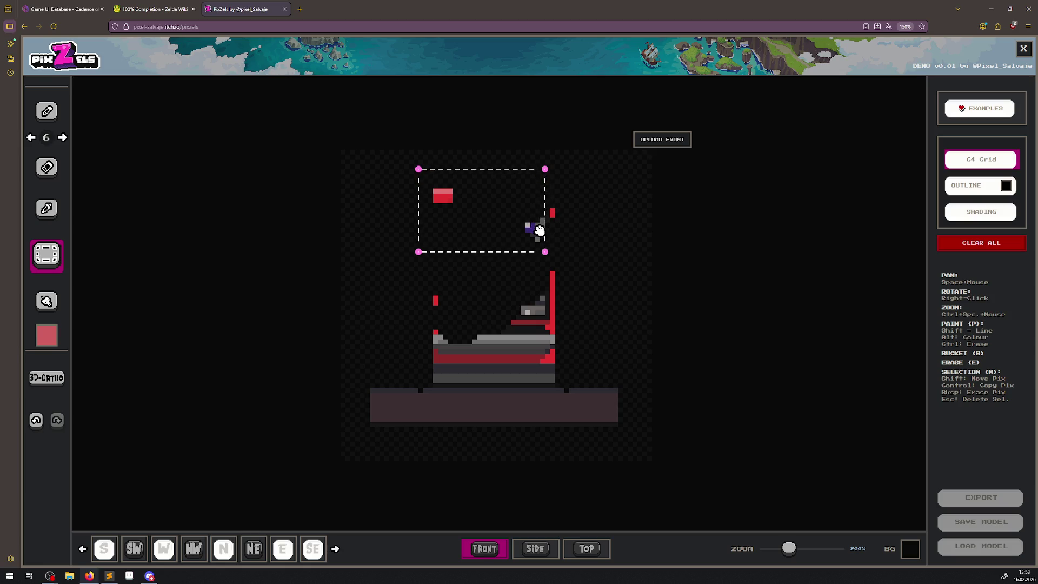
drag(506, 254, 509, 252)
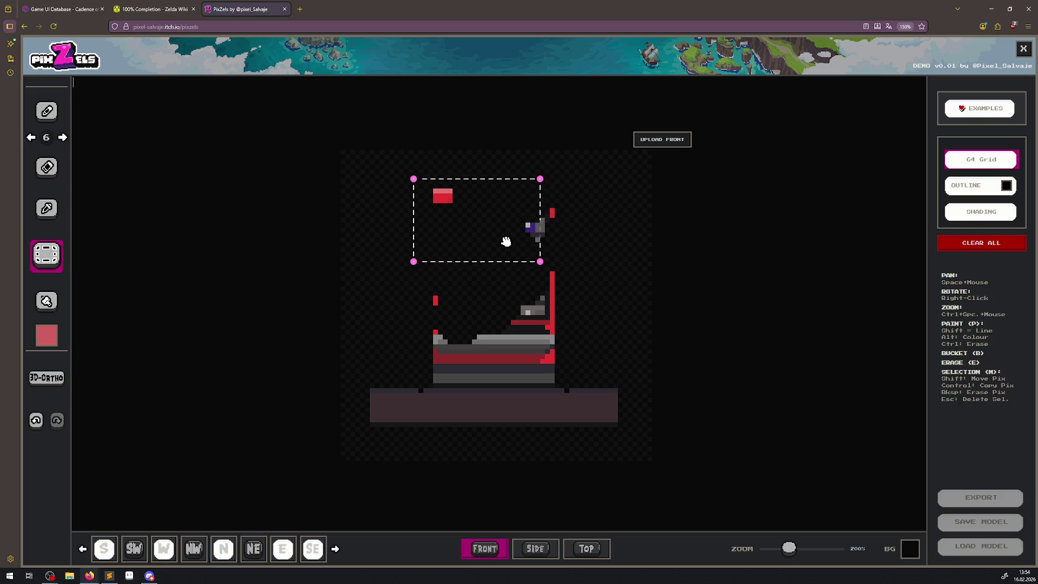
Select the fill tool, show the side view and briefly rotate the model in 3D.
click(54, 299)
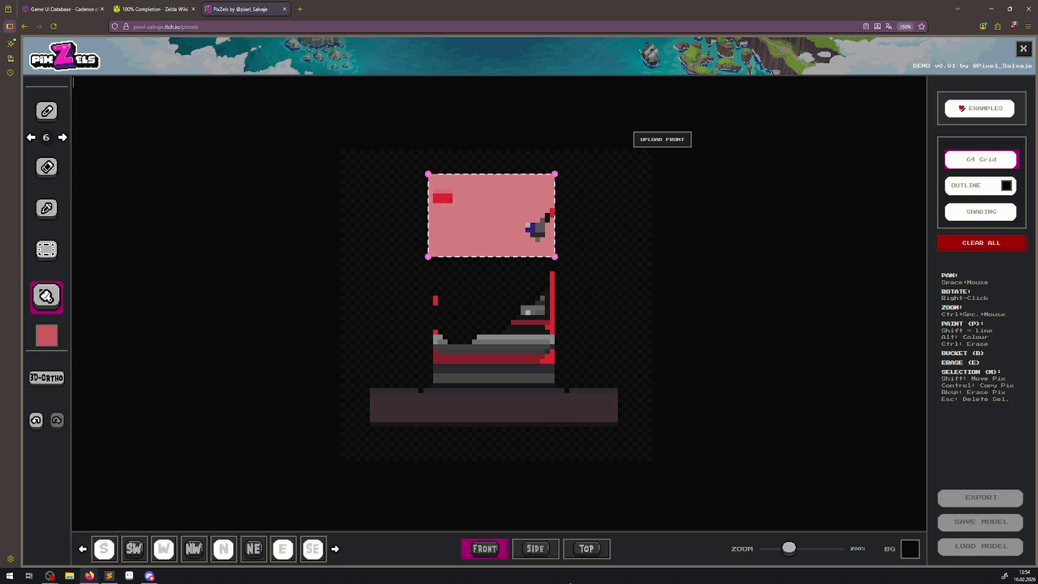
click(547, 551)
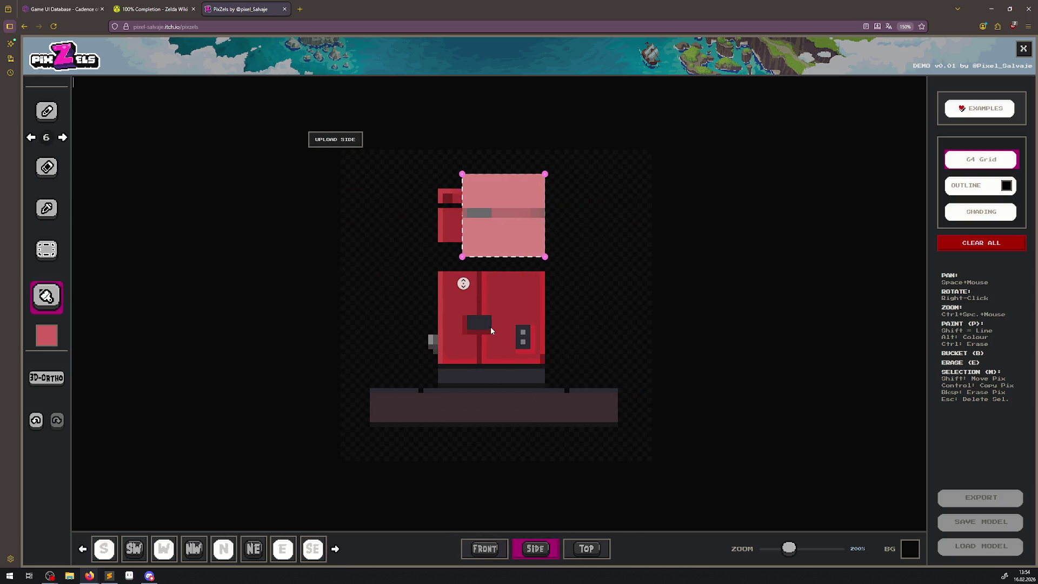
right_click(647, 285)
right_click(641, 300)
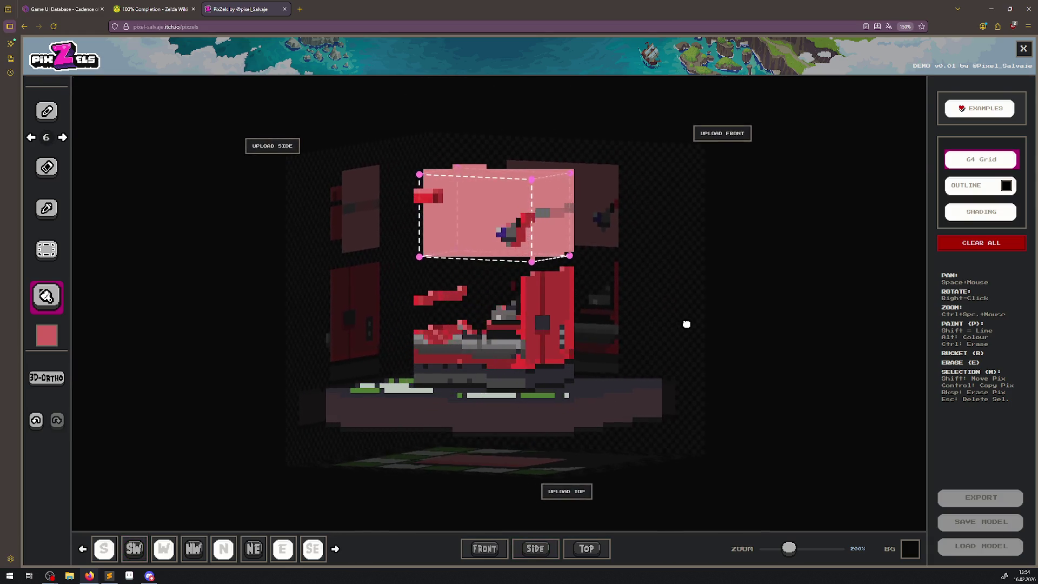
Darken the fill colour to RGB 197/58/58 and orbit the view to look from above.
click(54, 340)
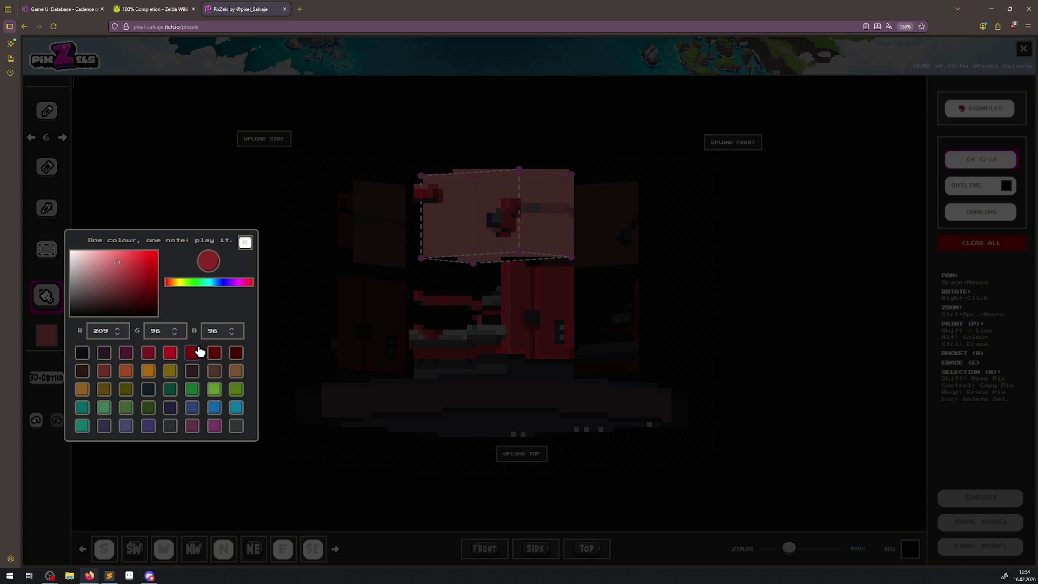
drag(133, 279, 135, 267)
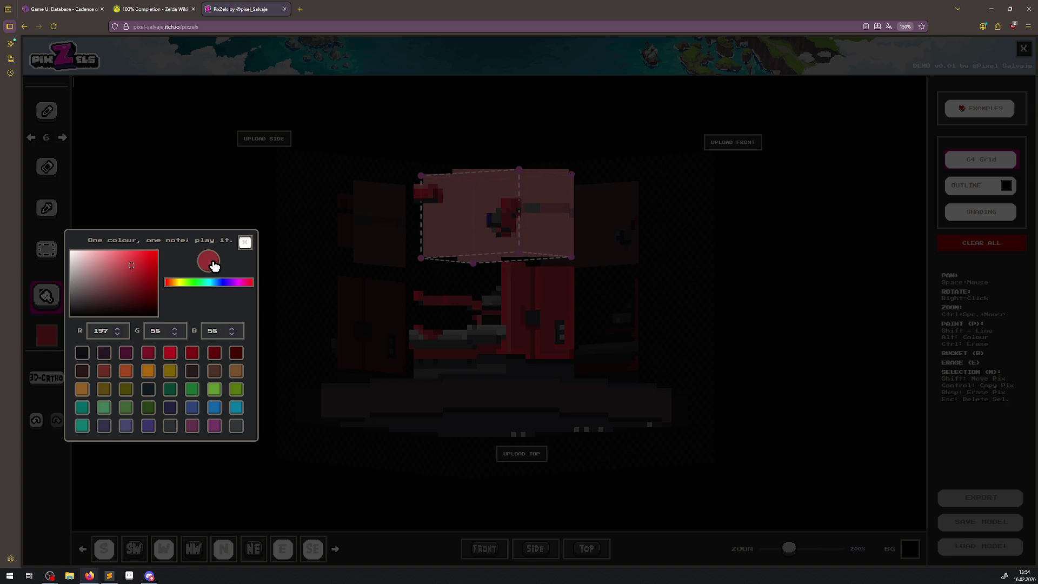
click(245, 242)
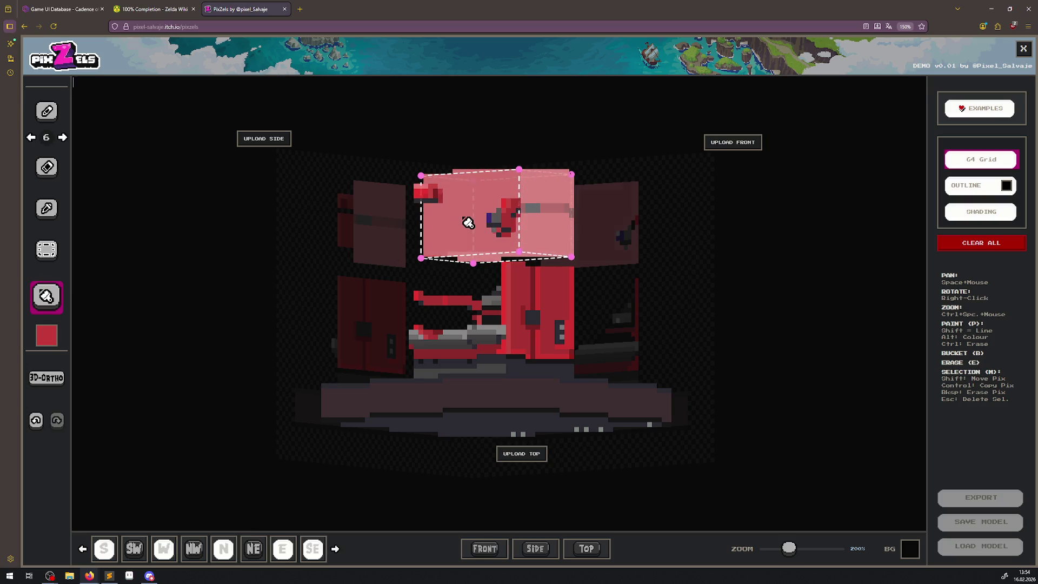
mouse_move(466, 223)
mouse_down()
mouse_move(463, 308)
mouse_move(503, 267)
mouse_up()
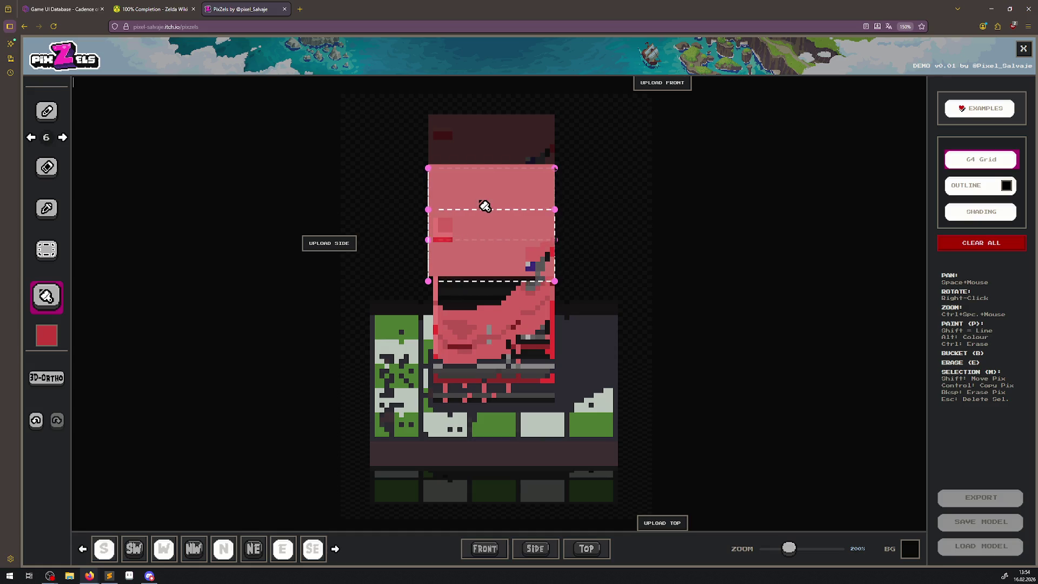
Pick a bright green fill colour and bucket-fill the middle band of the box.
click(50, 332)
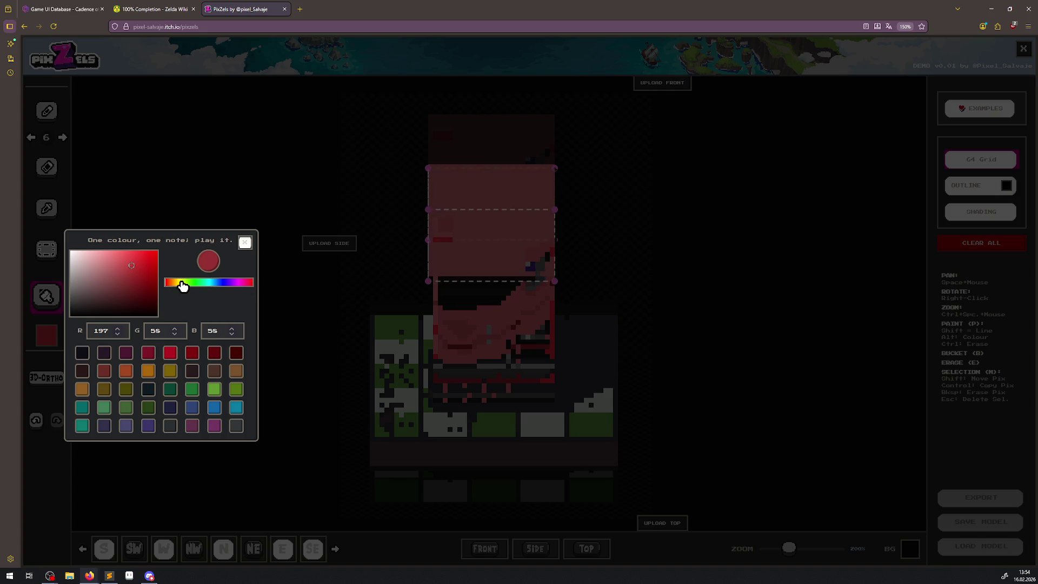
click(198, 285)
click(338, 319)
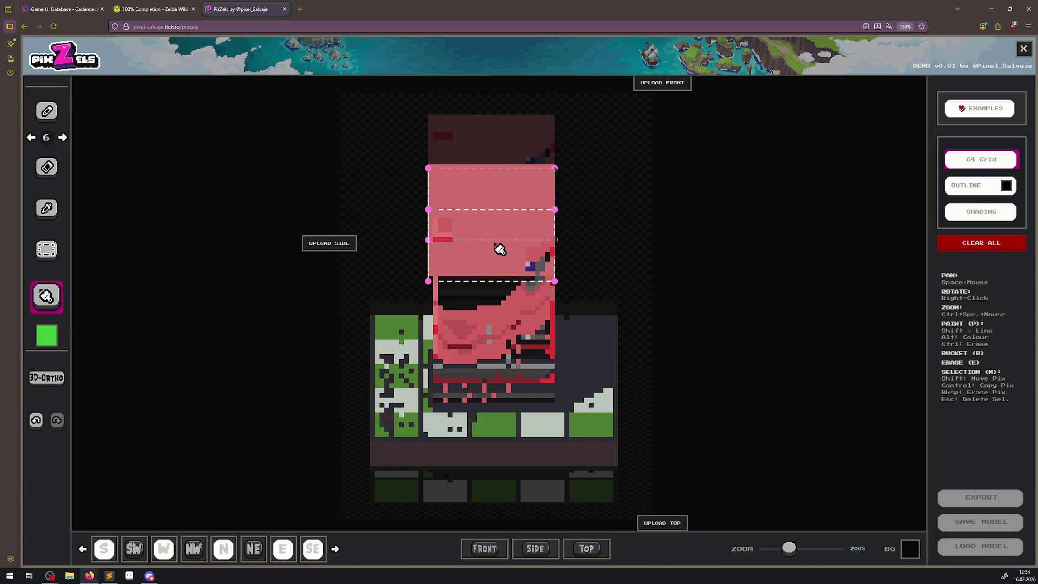
click(499, 249)
Rotate the model through angled and isometric views to inspect the green fill.
mouse_move(603, 295)
mouse_down()
mouse_move(494, 245)
mouse_move(521, 260)
mouse_move(537, 236)
mouse_move(533, 301)
mouse_move(647, 263)
mouse_up()
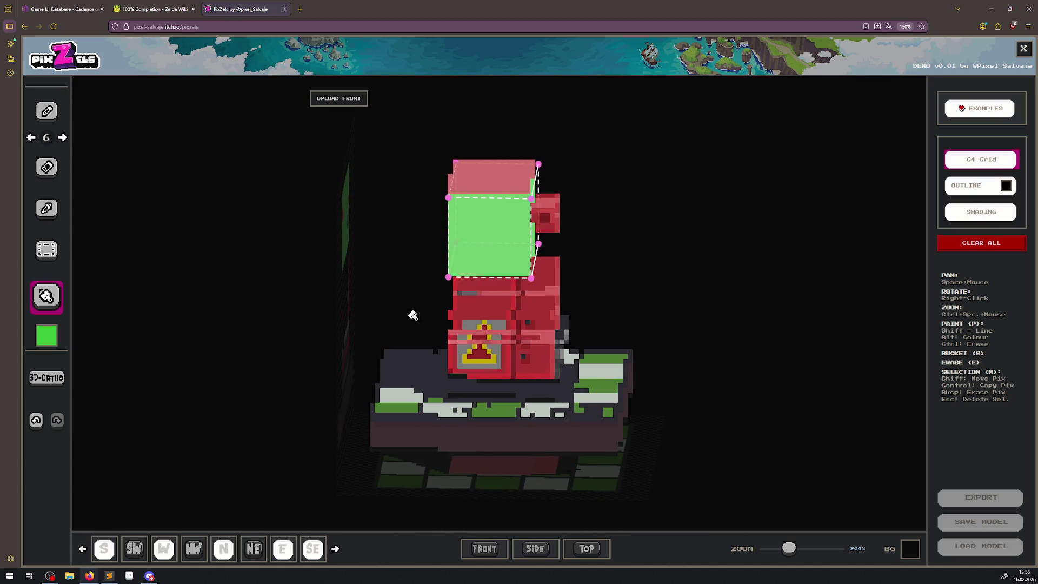
mouse_move(498, 278)
mouse_down()
mouse_move(371, 301)
mouse_move(322, 248)
mouse_up()
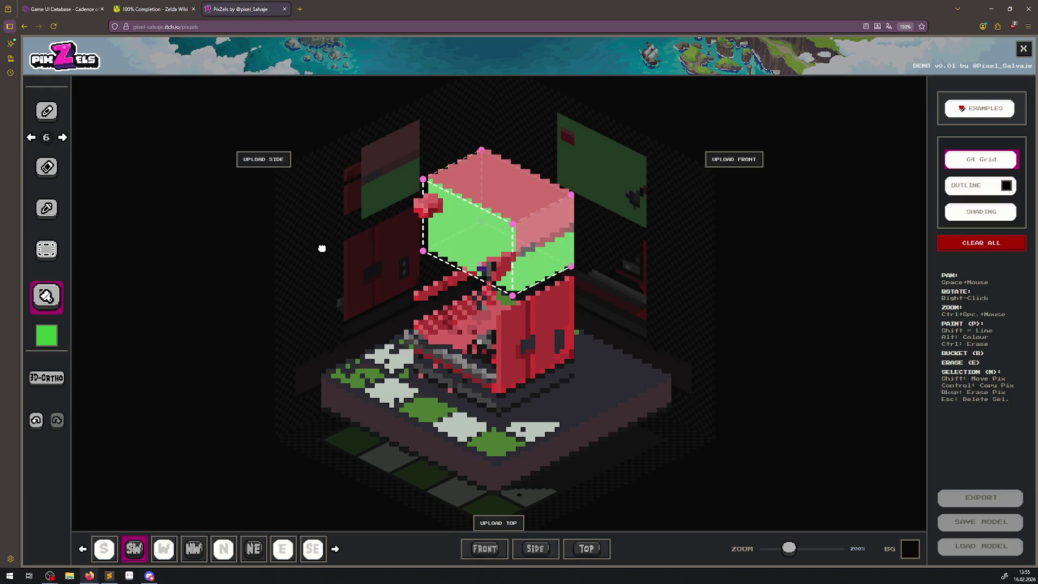
mouse_move(511, 294)
mouse_down()
mouse_move(447, 259)
mouse_move(498, 328)
mouse_move(457, 335)
mouse_move(486, 324)
mouse_move(514, 262)
mouse_move(586, 291)
mouse_move(538, 334)
mouse_up()
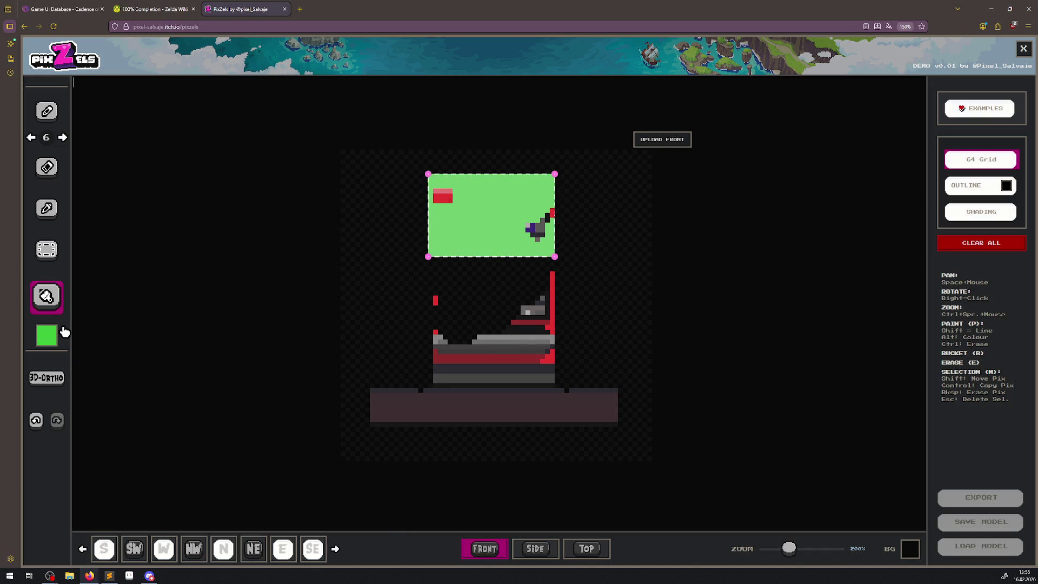
click(46, 379)
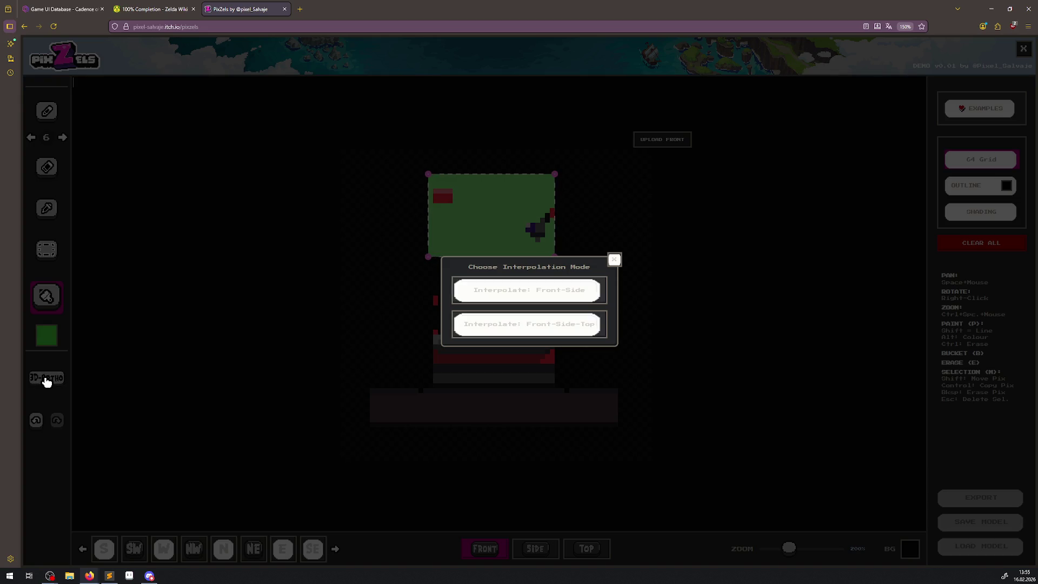
Interpolate the green box into the vending-machine model using Front-Side-Top views.
click(562, 302)
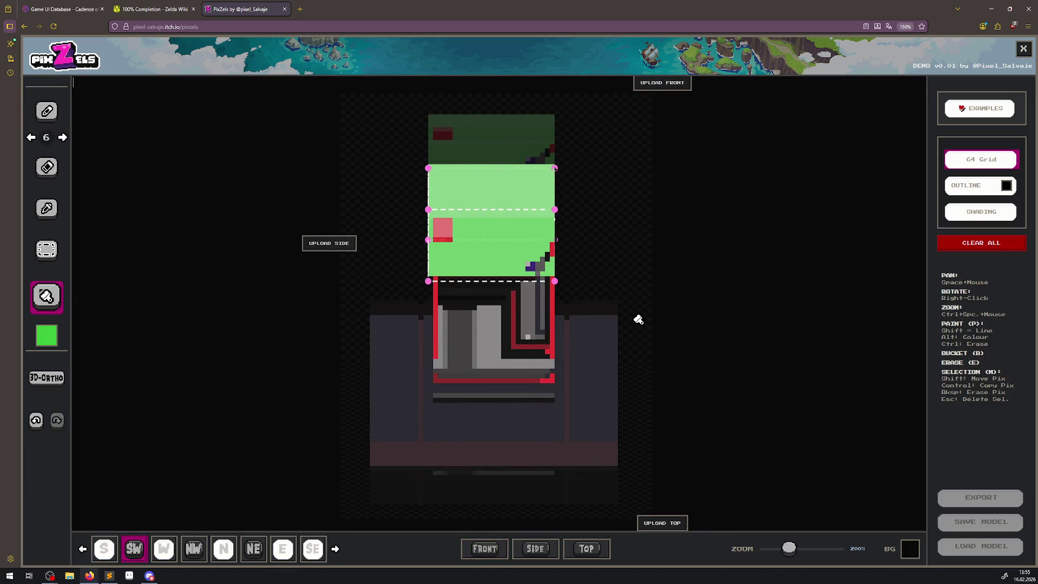
click(60, 384)
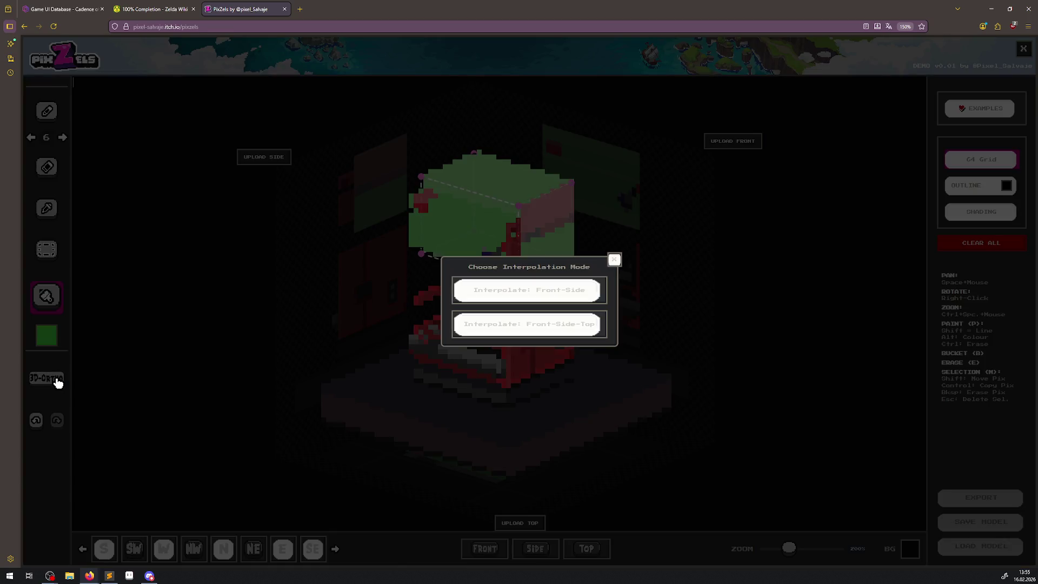
click(539, 330)
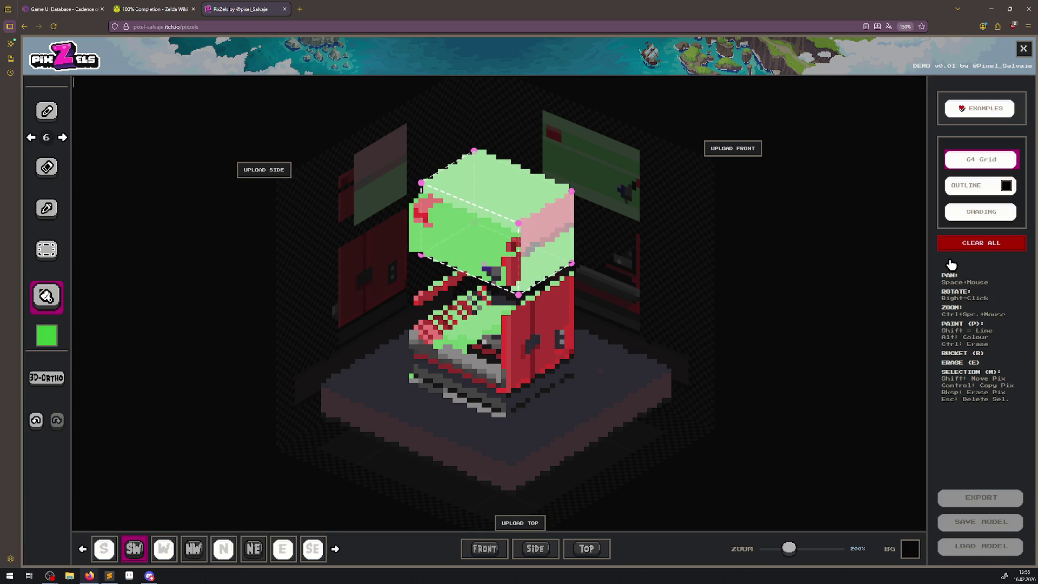
click(973, 114)
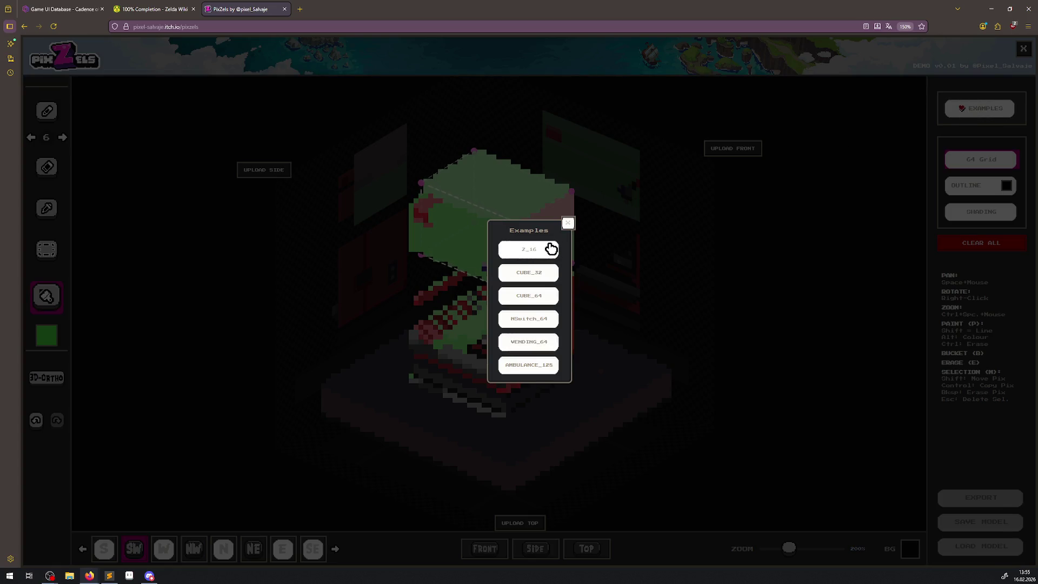
Load the Z_16 example, then clear everything and start over on a 32 grid.
click(532, 256)
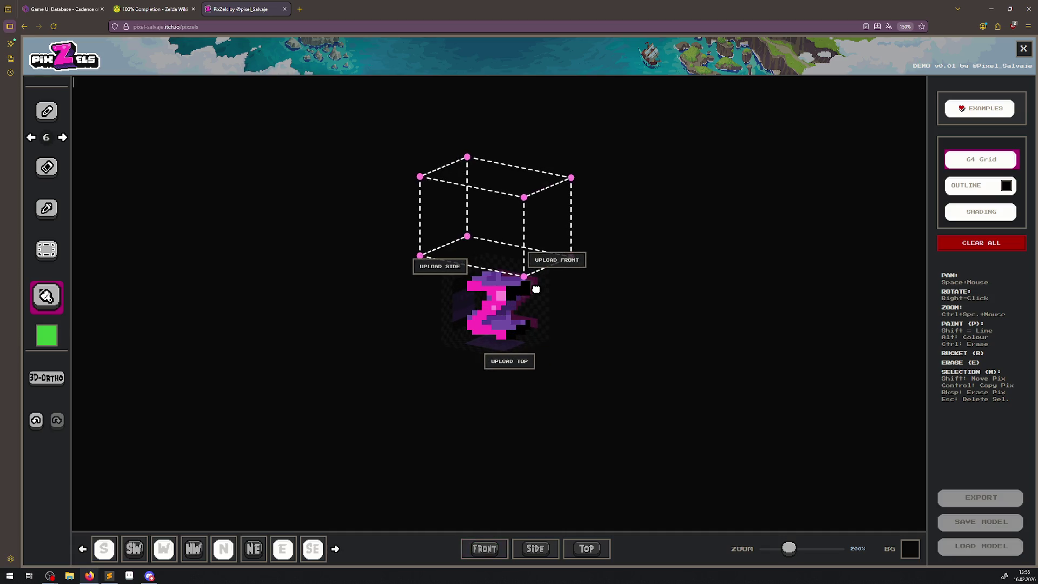
click(996, 245)
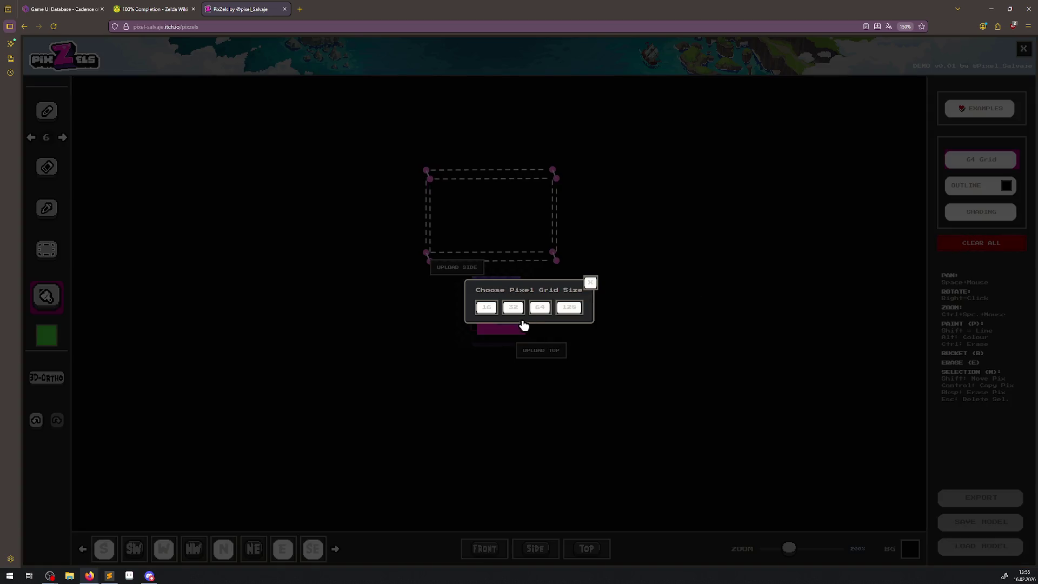
click(516, 307)
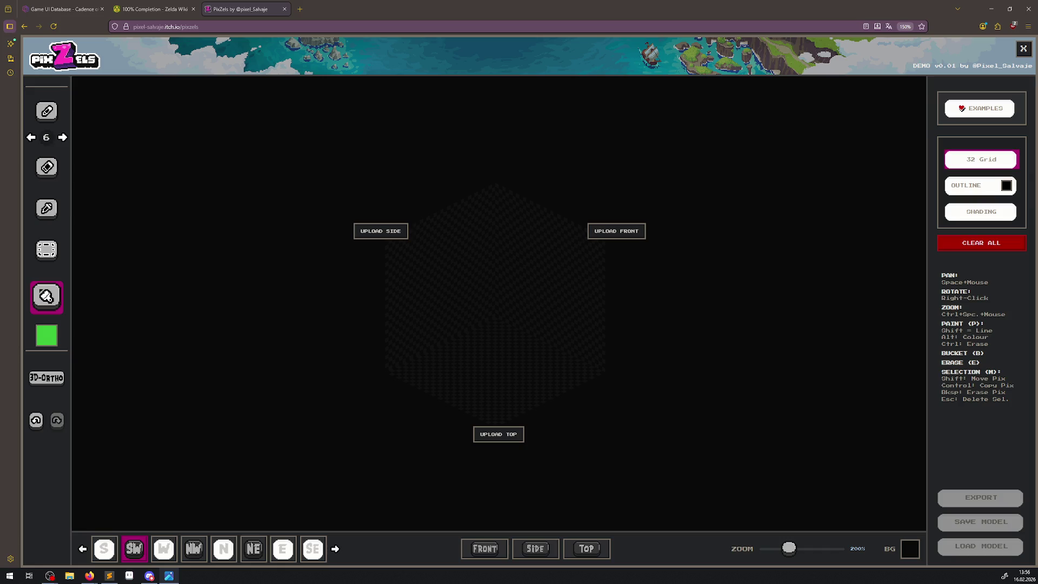
Zoom in on the top view and choose brown from the colour palette.
scroll(511, 337, up, 2)
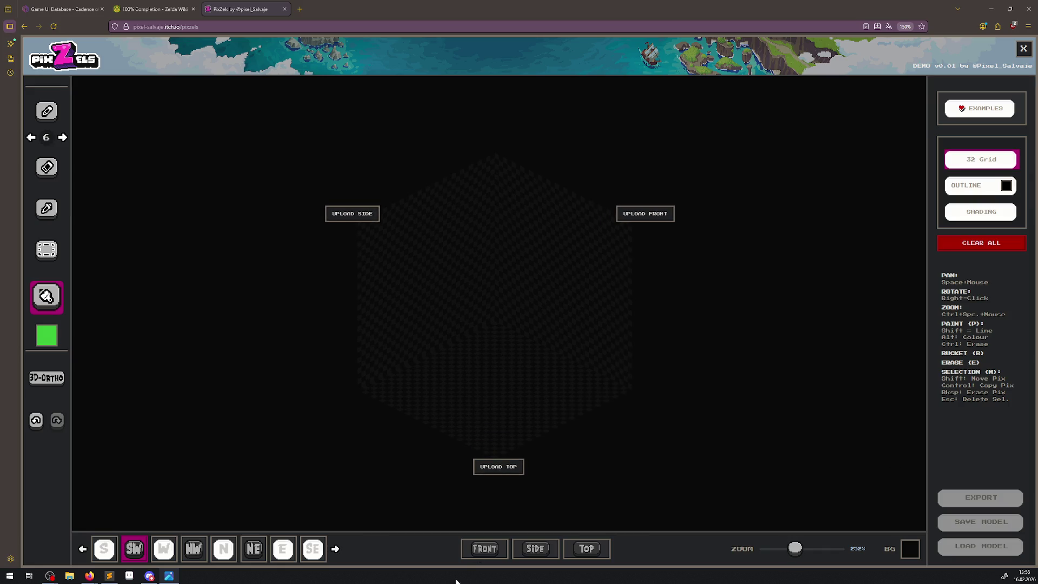
click(586, 549)
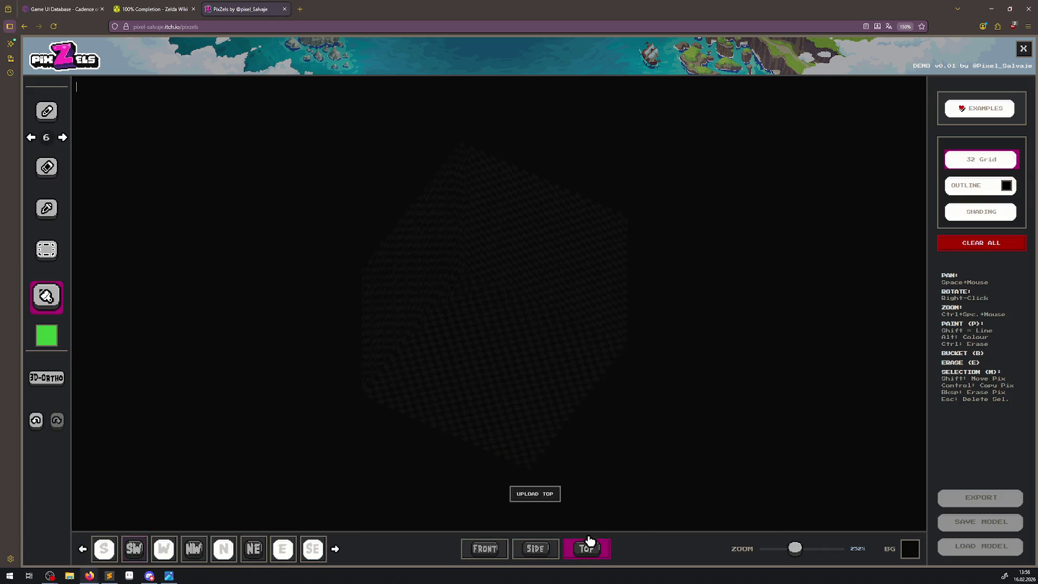
scroll(504, 320, up, 6)
scroll(504, 320, up, 2)
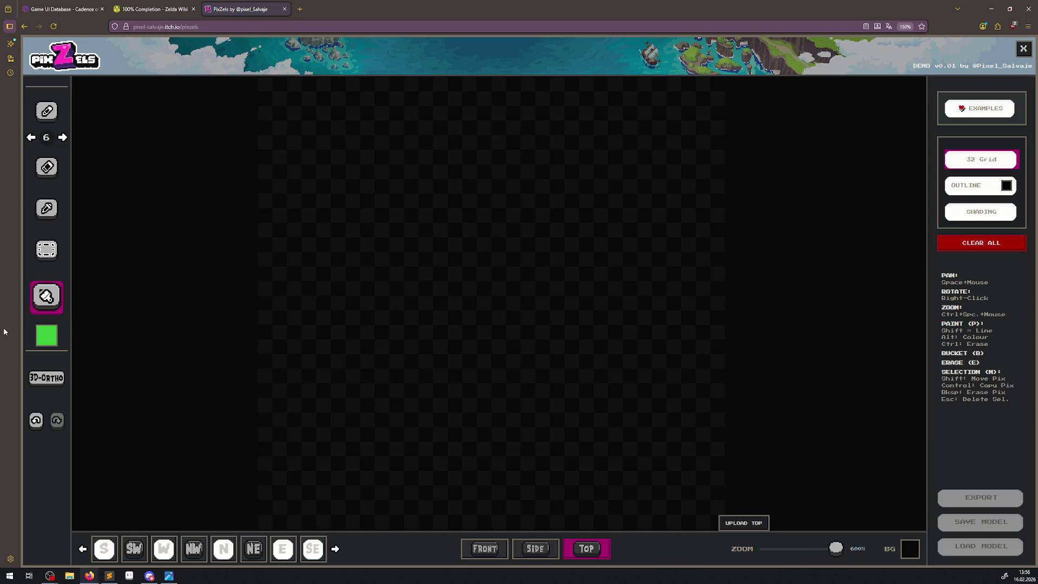
click(48, 338)
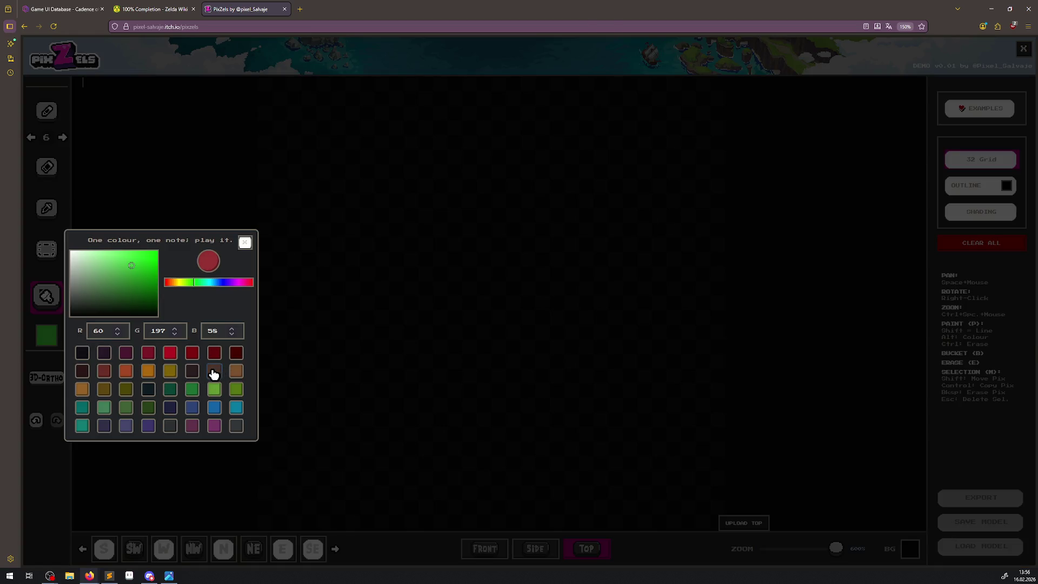
click(213, 373)
Select the pencil tool and reduce the brush to size 1.
click(47, 114)
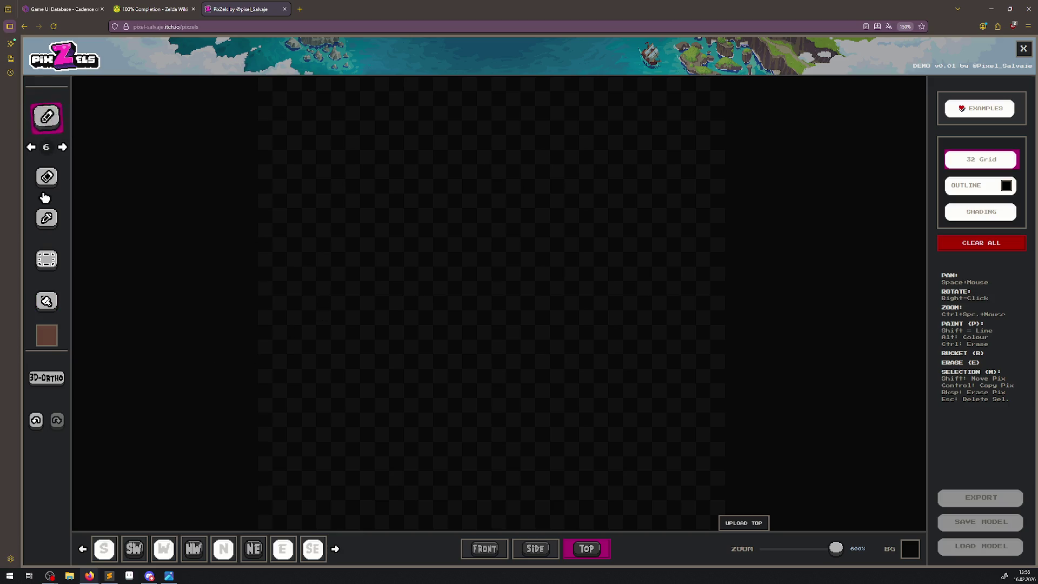
right_click(47, 120)
key(Escape)
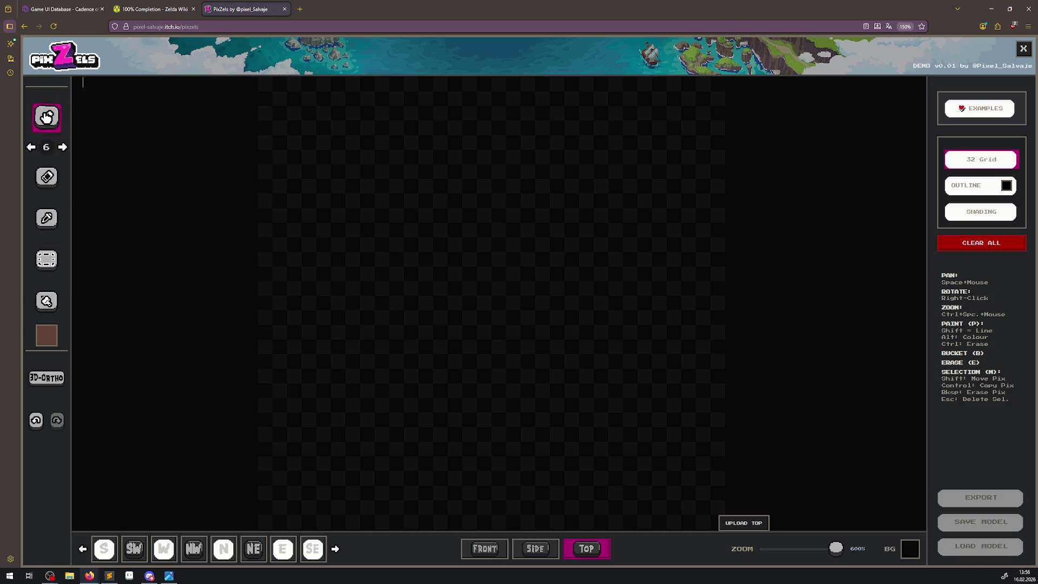
click(32, 147)
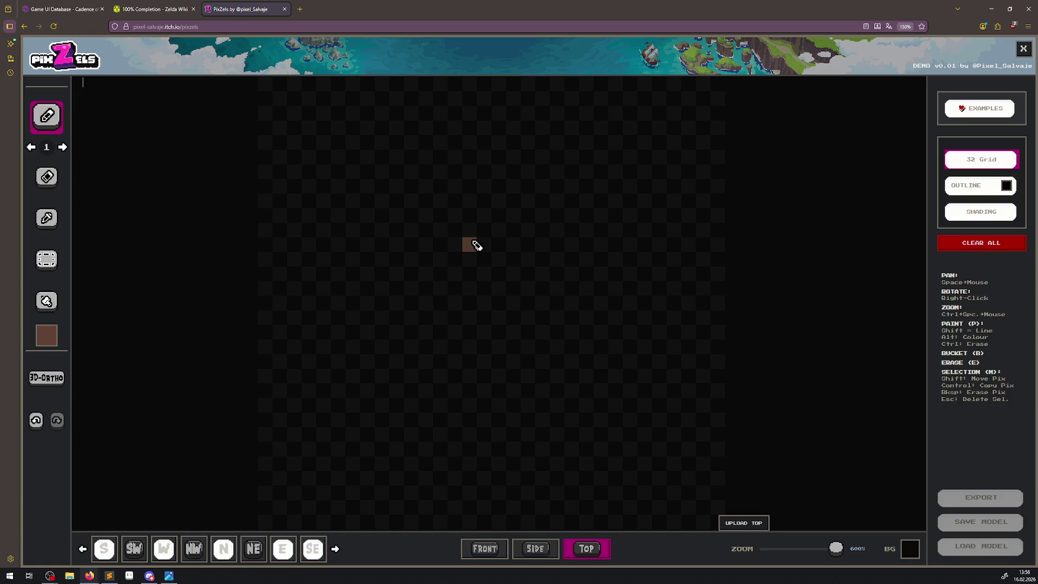
Paint a vertical brown line down the top-view centre with pixels beside its foot.
drag(476, 245, 474, 405)
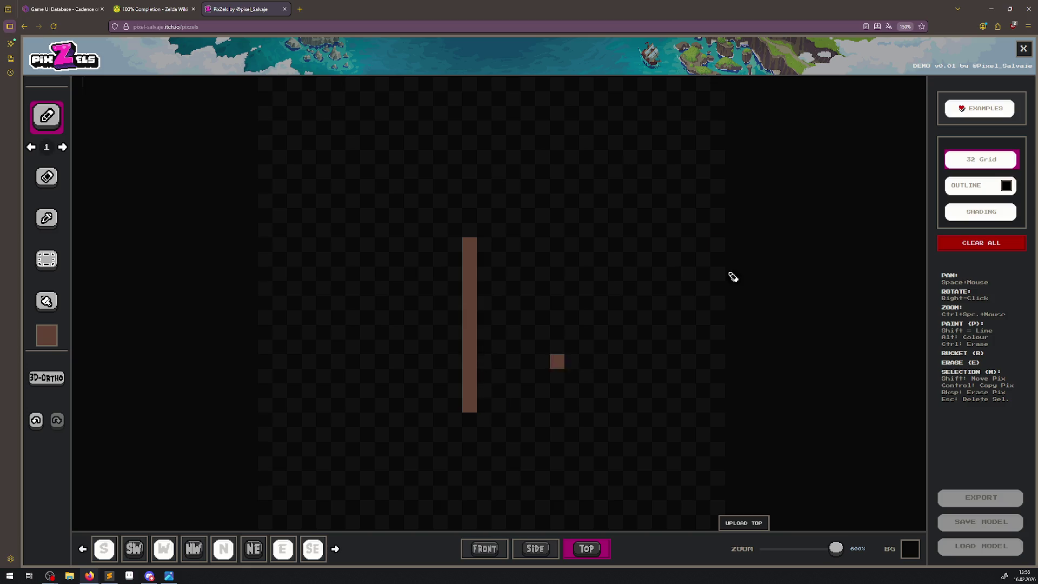
click(484, 404)
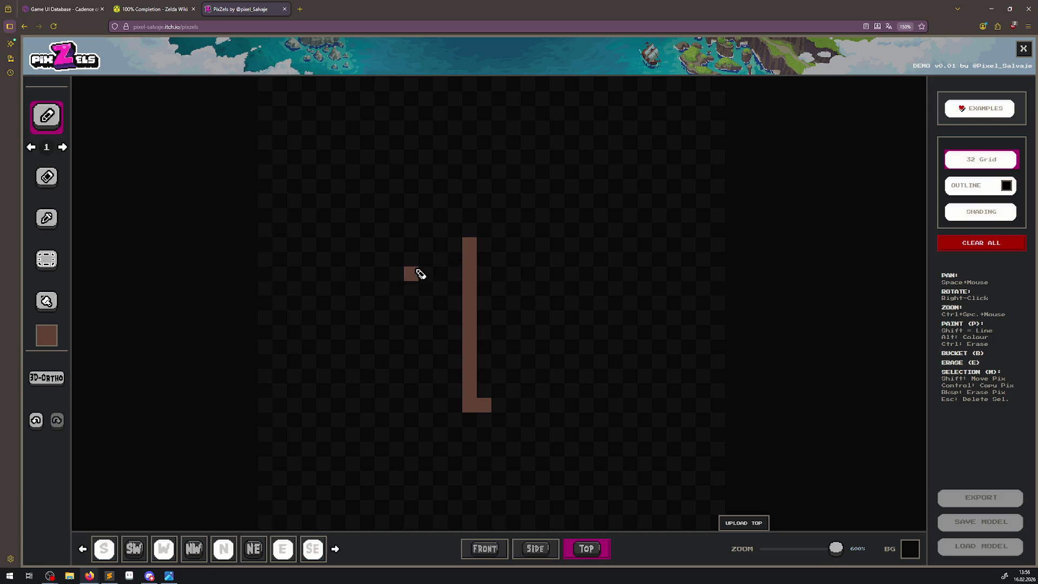
mouse_move(495, 357)
mouse_down()
mouse_move(514, 398)
mouse_move(492, 412)
mouse_move(498, 348)
mouse_up()
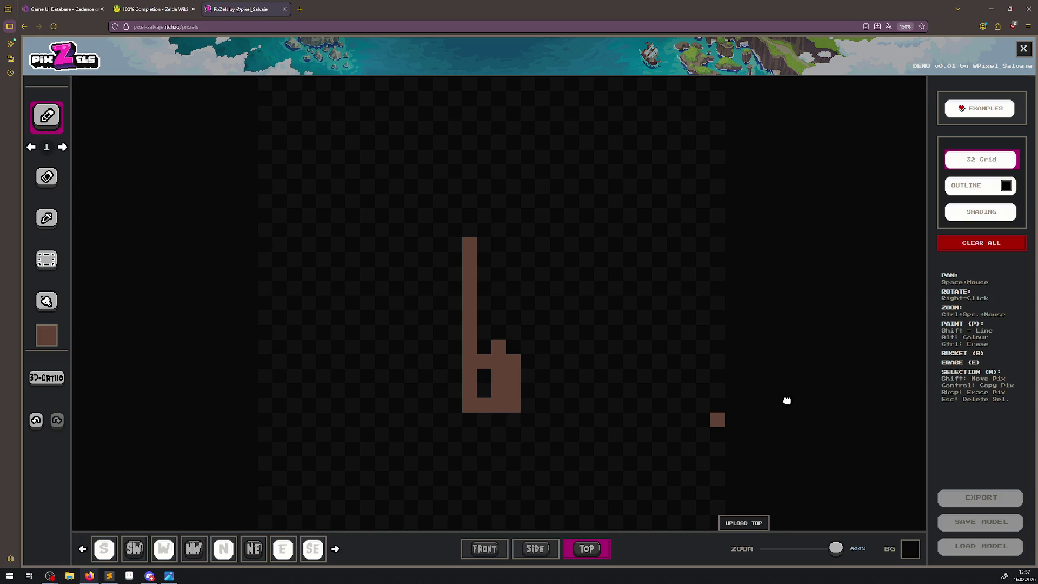
Check the side view, then erase the extra brown block beside the line in the top view.
click(535, 549)
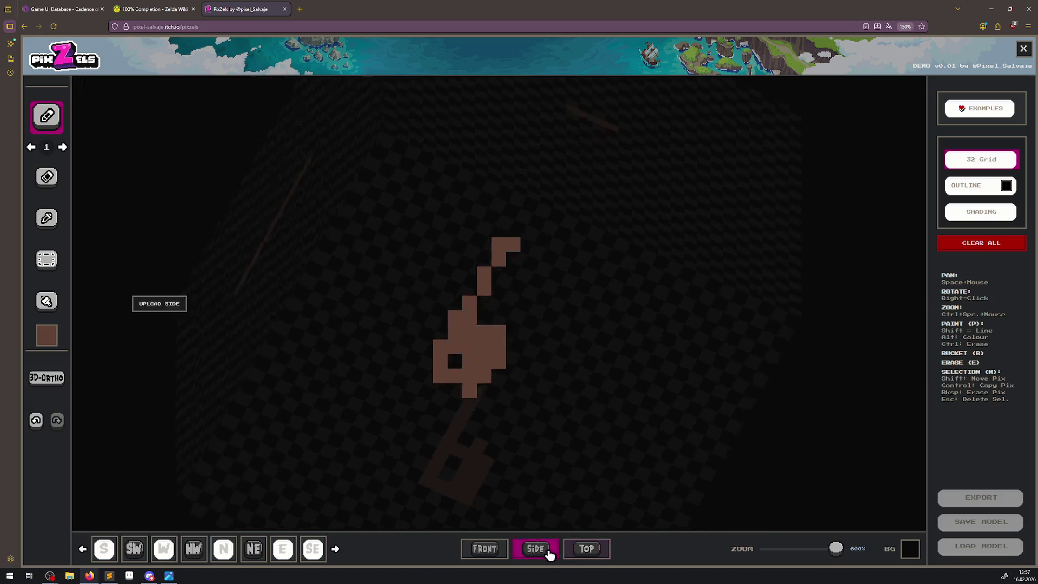
click(582, 550)
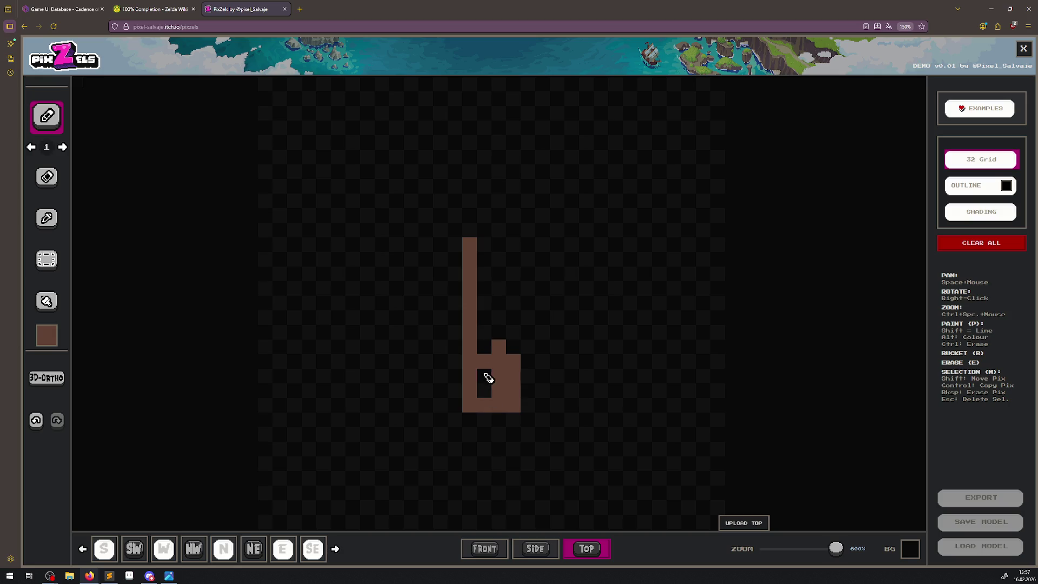
click(47, 177)
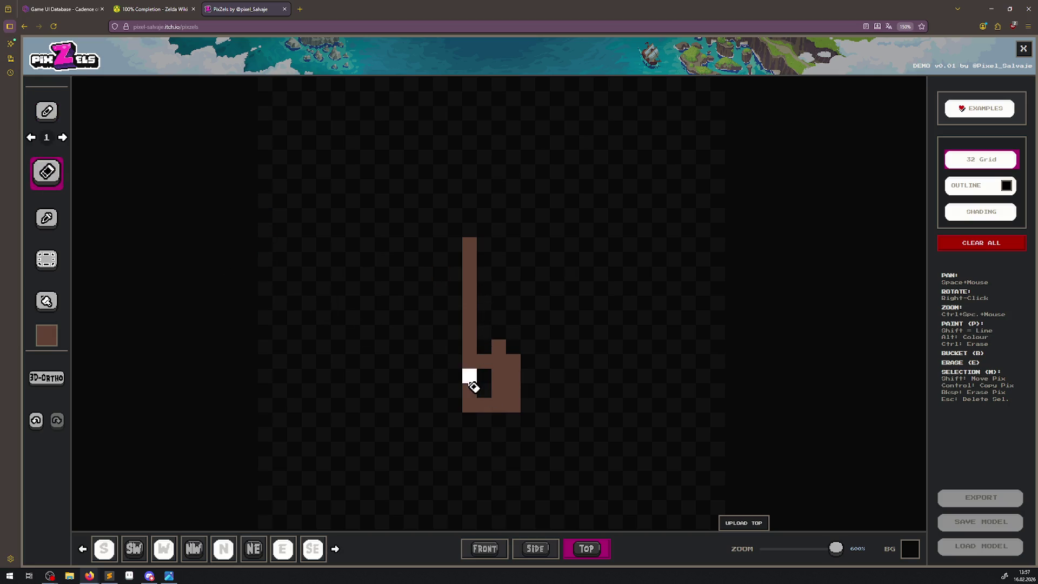
mouse_move(484, 361)
mouse_down()
mouse_move(488, 409)
mouse_move(509, 399)
mouse_move(498, 346)
mouse_move(471, 410)
mouse_move(469, 244)
mouse_up()
key(Escape)
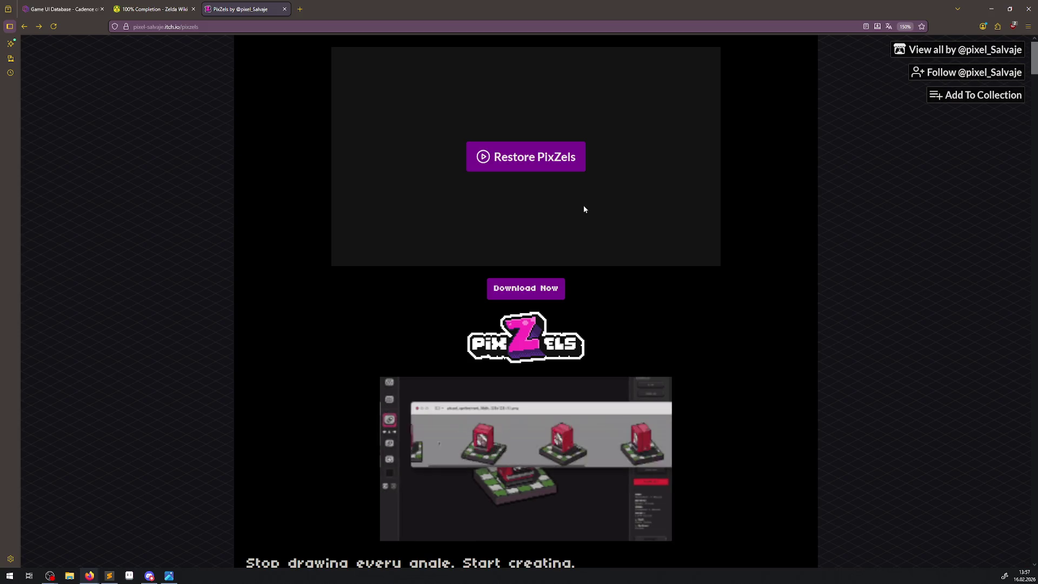
Restore the editor and paint brown pixels at the shaft top, undoing two of them.
click(555, 162)
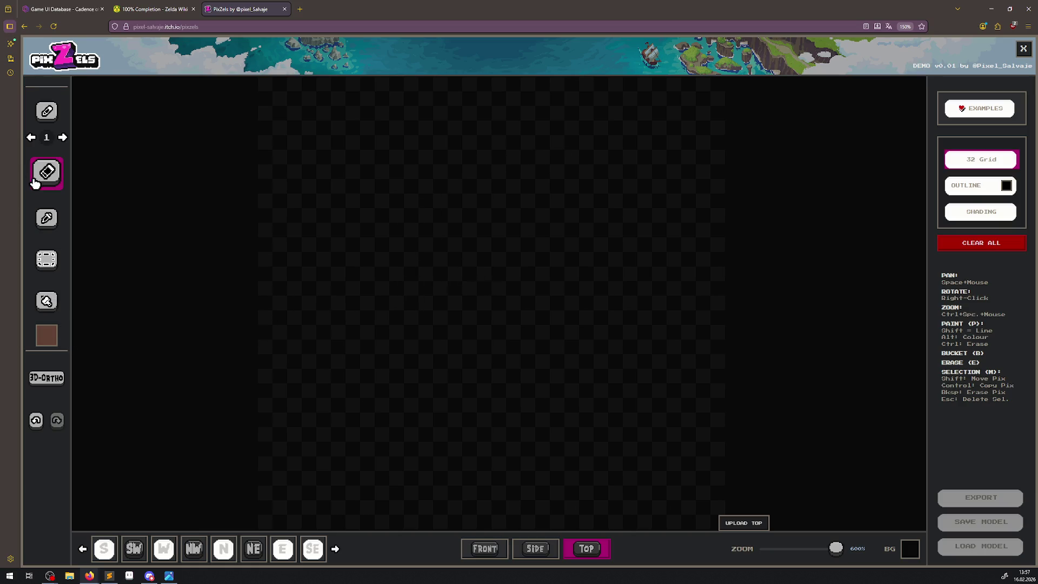
click(47, 111)
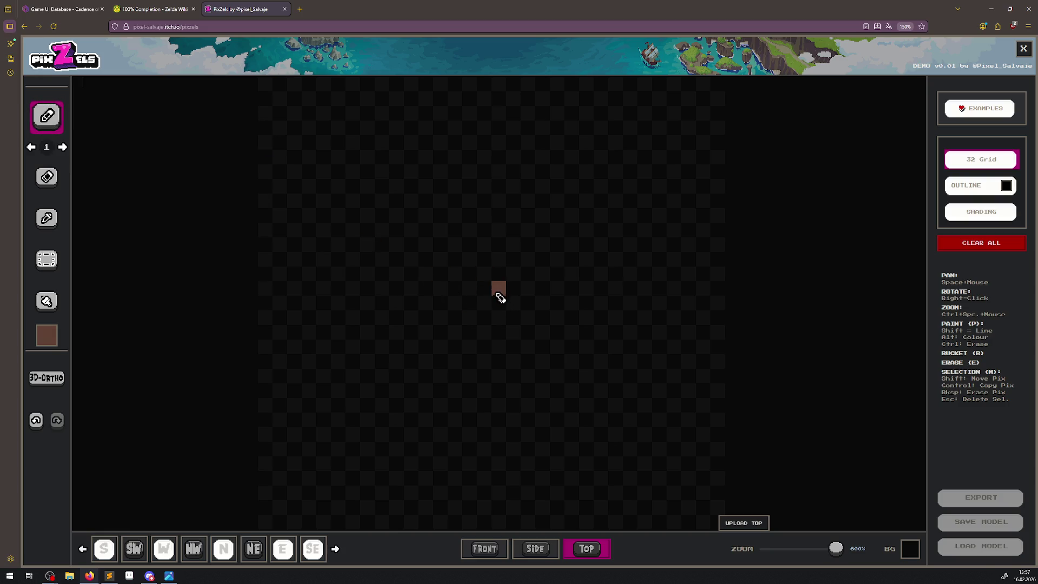
mouse_move(498, 297)
mouse_down()
mouse_move(505, 464)
mouse_move(489, 448)
mouse_move(488, 294)
mouse_up()
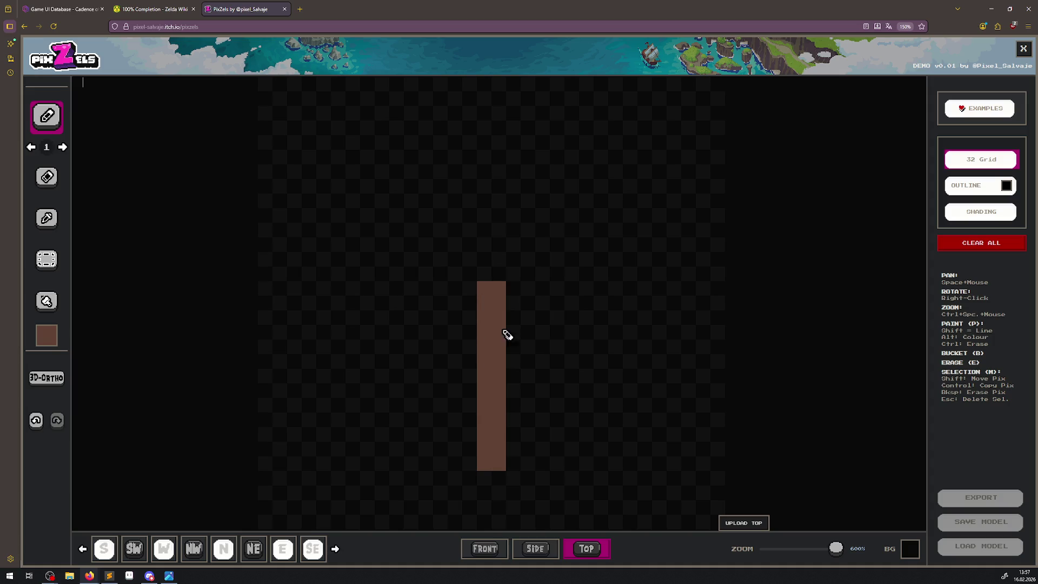
click(491, 274)
mouse_move(496, 260)
mouse_down()
mouse_move(500, 220)
mouse_move(485, 260)
mouse_up()
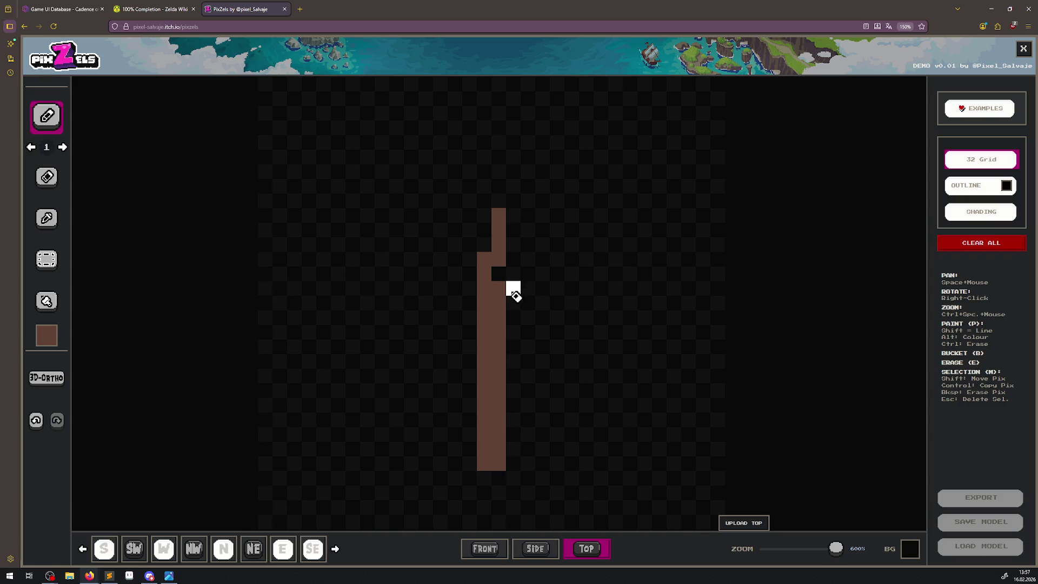
click(35, 420)
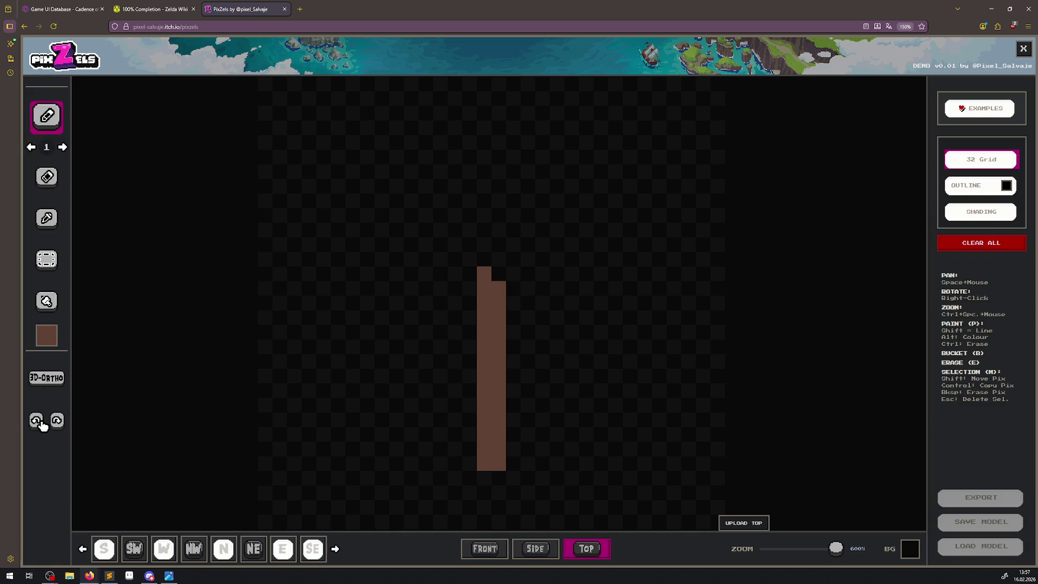
click(36, 421)
Extend the brown shaft upward across two columns to span most of the grid.
drag(505, 275, 485, 273)
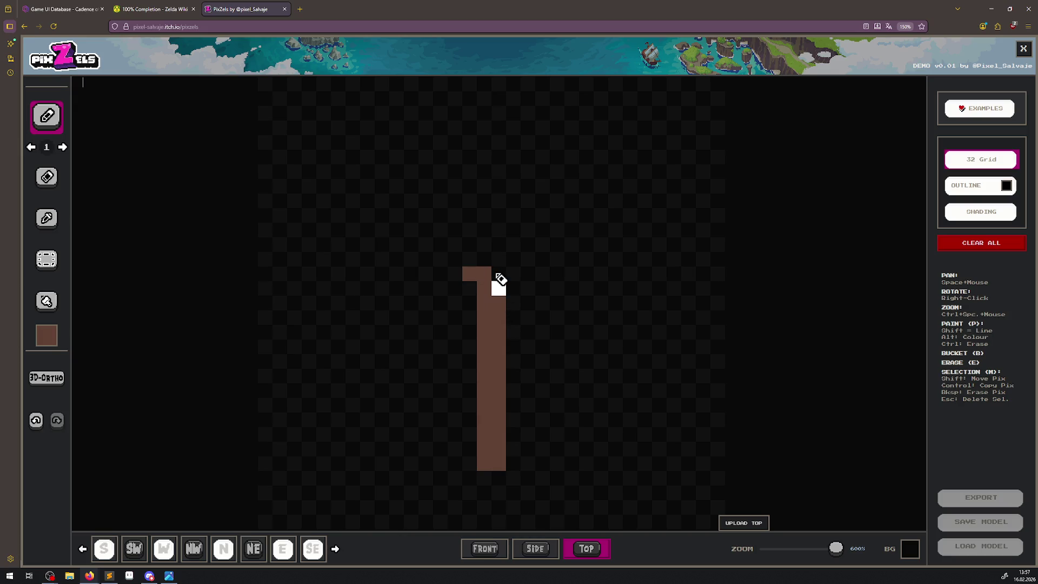
key(ctrl+z)
click(495, 283)
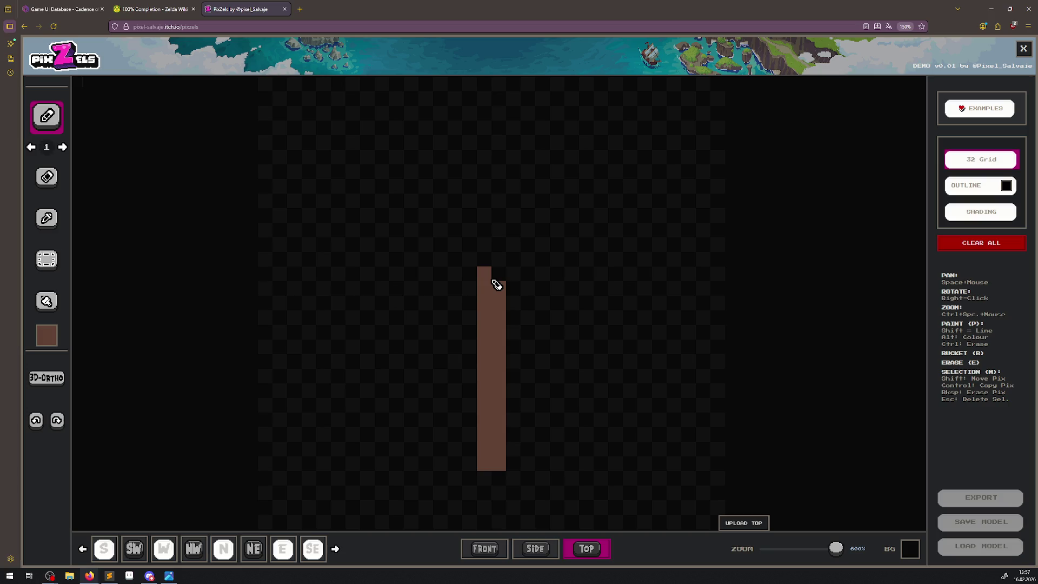
key(ctrl+z)
mouse_move(505, 287)
mouse_down()
mouse_move(498, 206)
mouse_move(492, 276)
mouse_move(502, 189)
mouse_up()
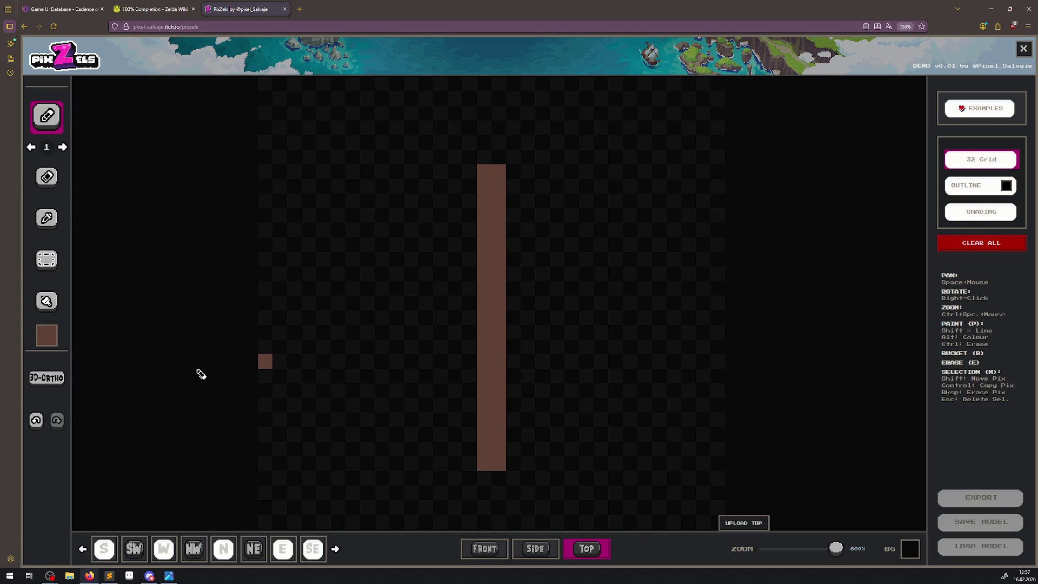
click(43, 336)
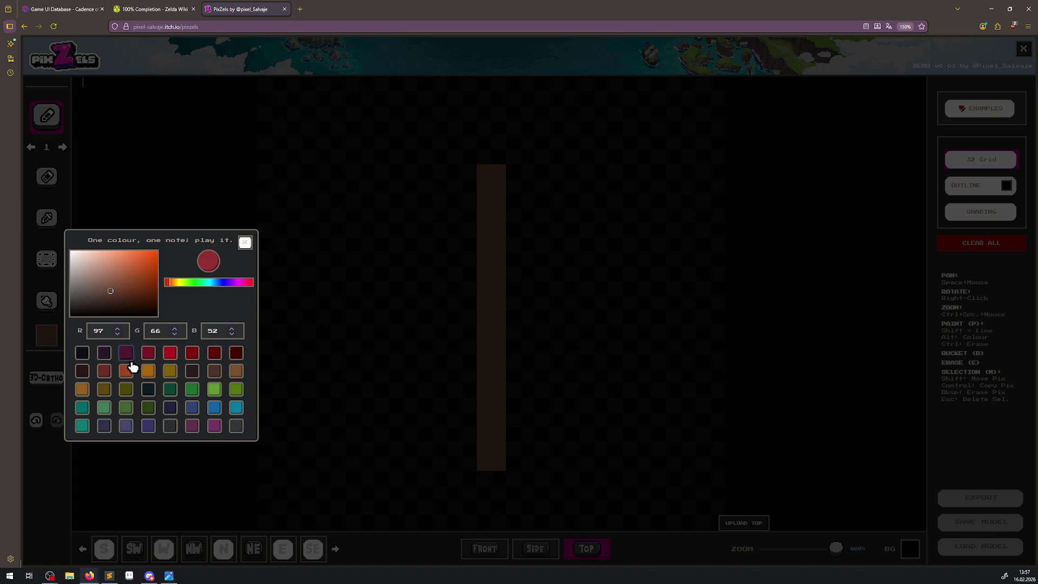
Settle on a light muted grey paint colour for the arrowhead.
click(236, 410)
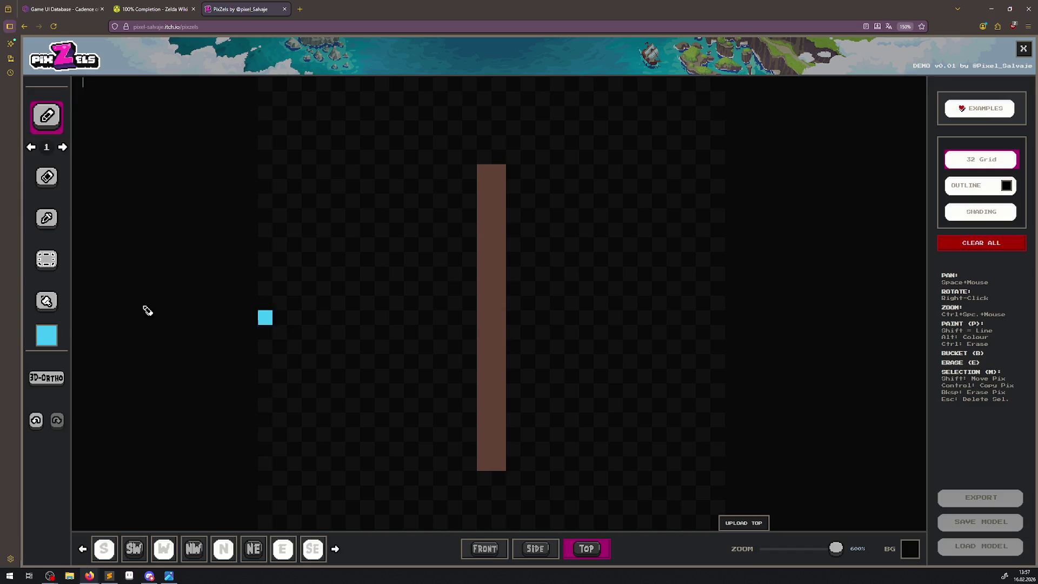
click(46, 334)
drag(96, 263, 89, 256)
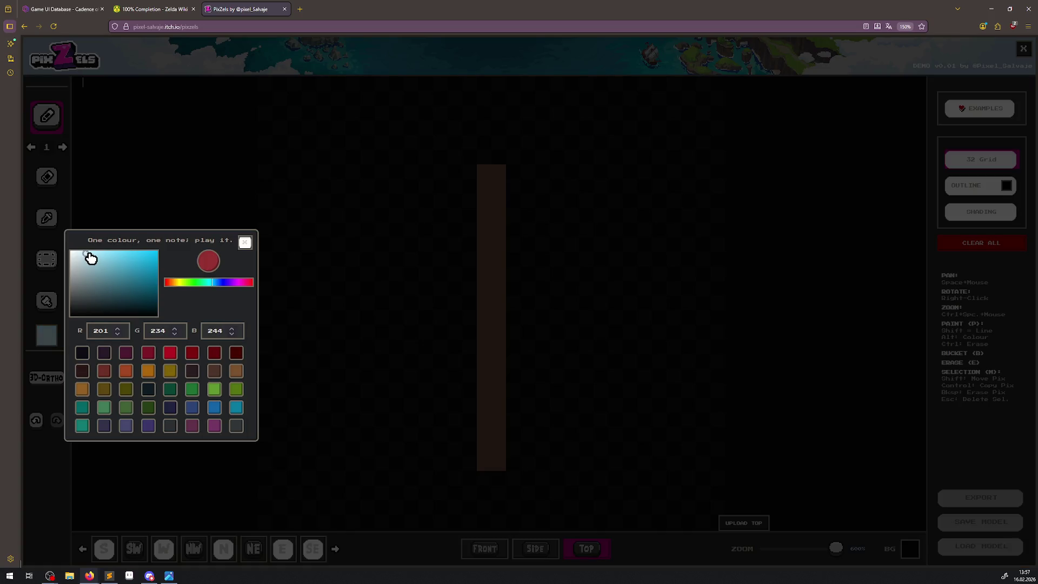
click(487, 182)
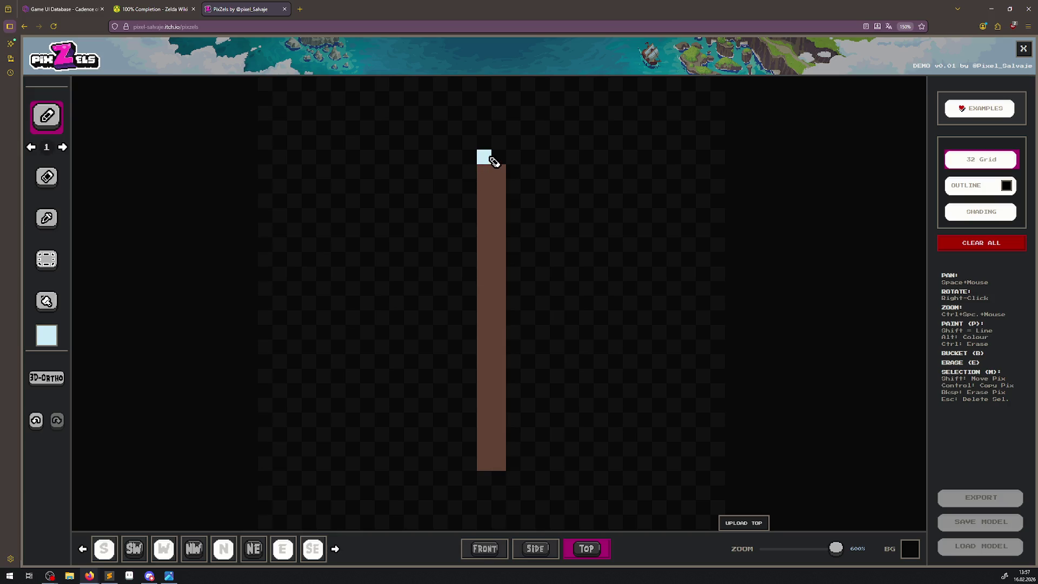
click(56, 344)
click(84, 268)
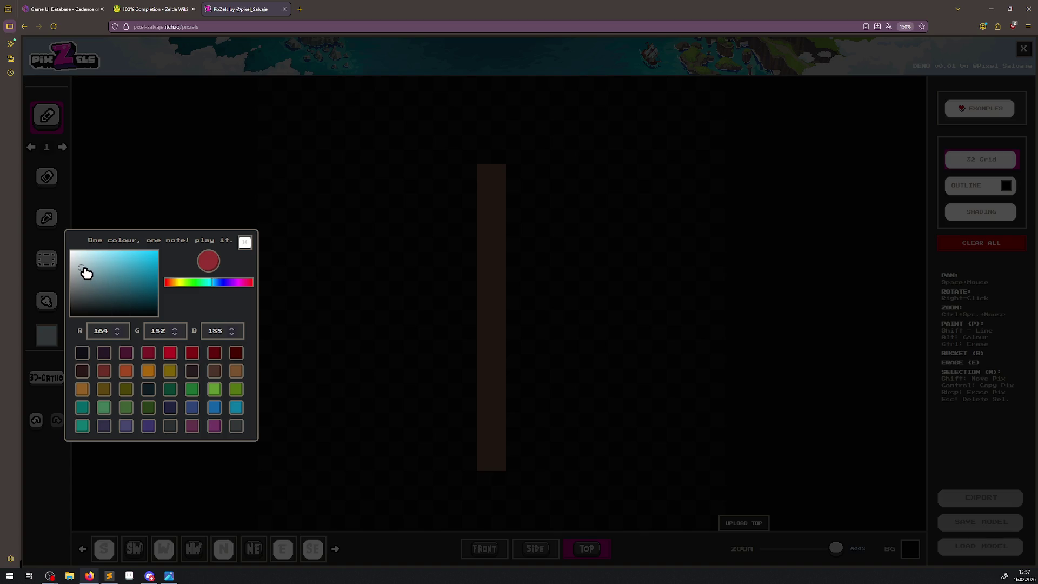
click(426, 145)
Paint the grey arrowhead tip and crossbar above the shaft, erasing one extra pixel.
click(484, 157)
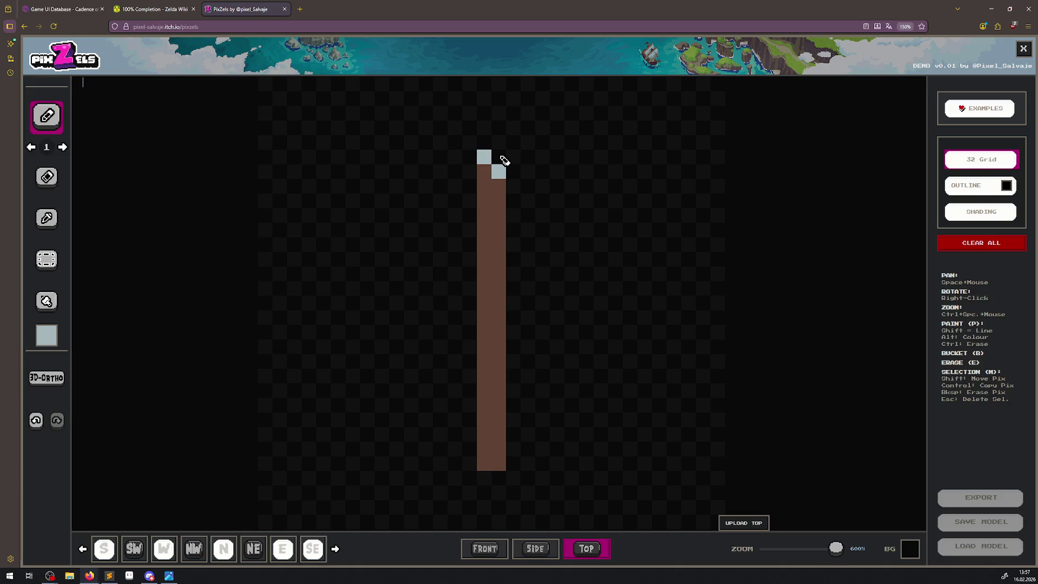
click(497, 189)
drag(498, 145, 498, 111)
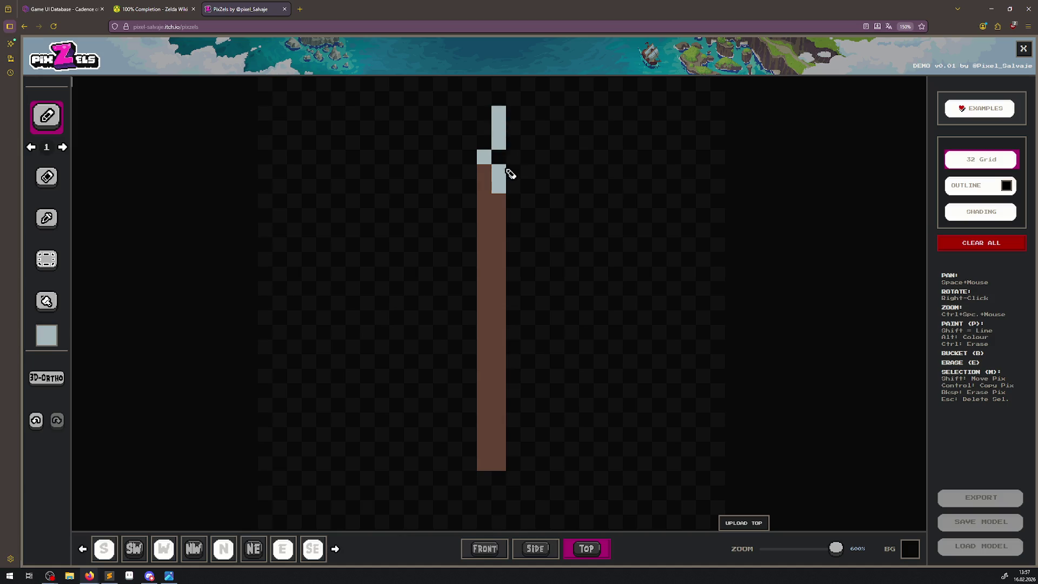
mouse_move(499, 157)
mouse_down()
mouse_move(517, 158)
mouse_move(484, 116)
mouse_move(485, 148)
mouse_move(470, 143)
mouse_move(528, 146)
mouse_up()
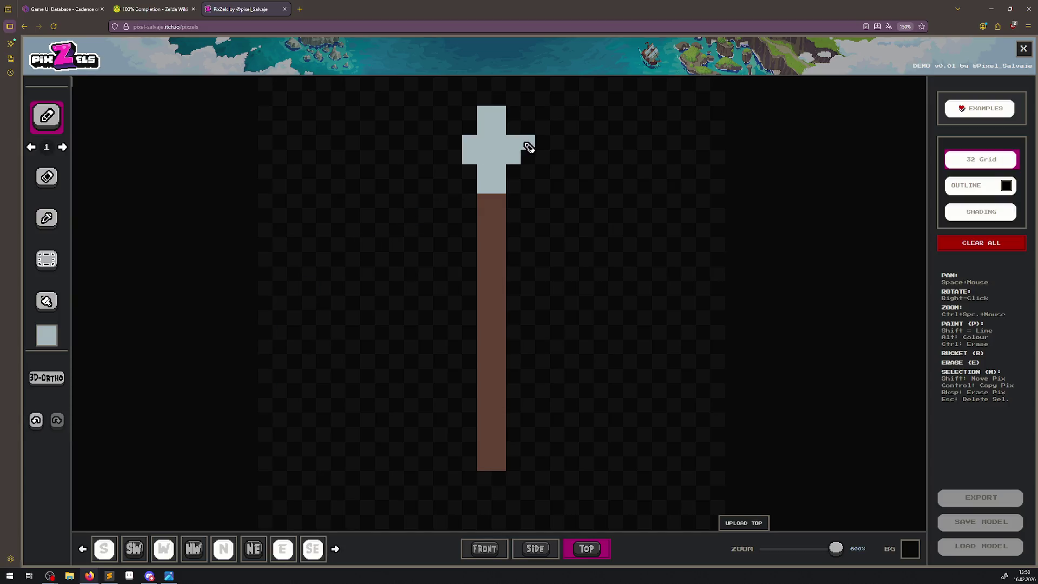
click(54, 179)
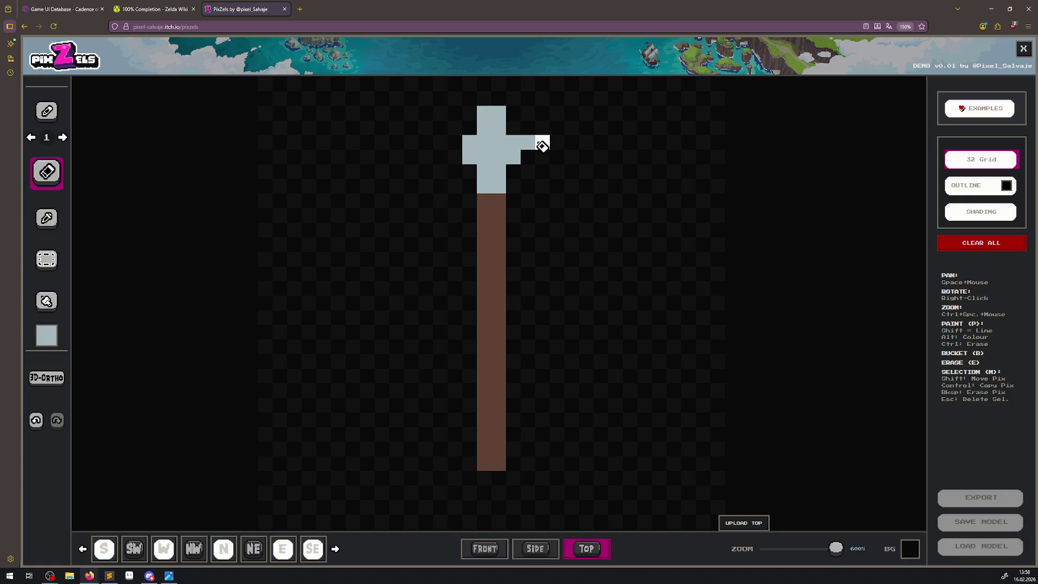
click(529, 144)
Fill out the arrowhead's lower row and add grey barbs on both sides of the shaft.
click(46, 112)
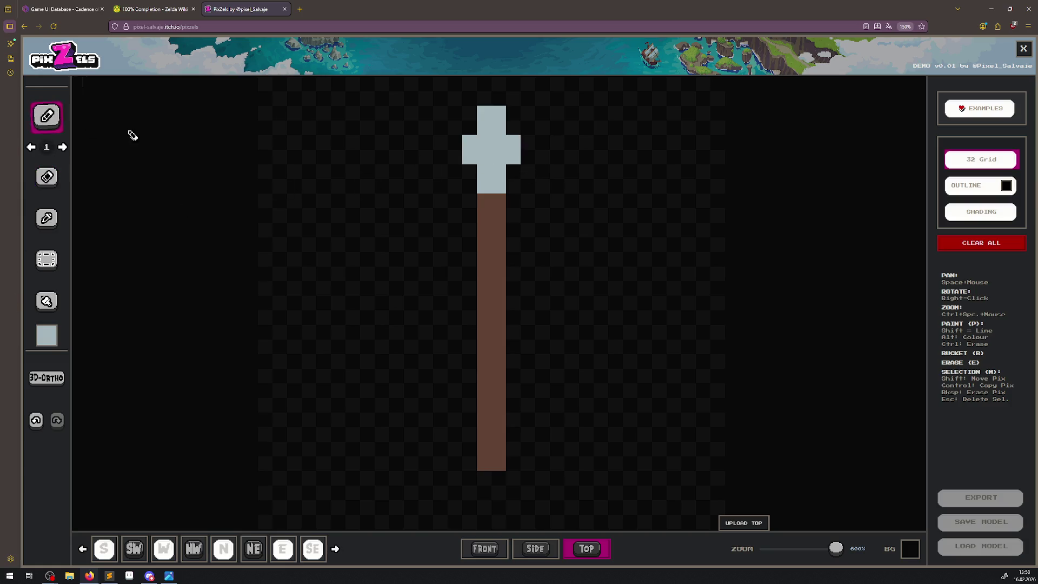
drag(455, 171, 456, 185)
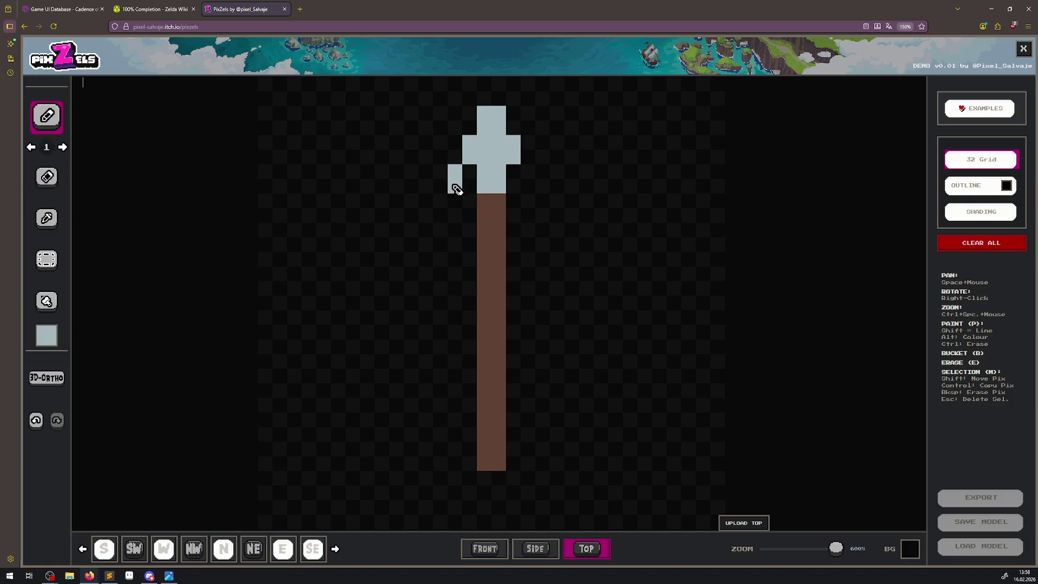
click(528, 182)
click(512, 177)
click(471, 185)
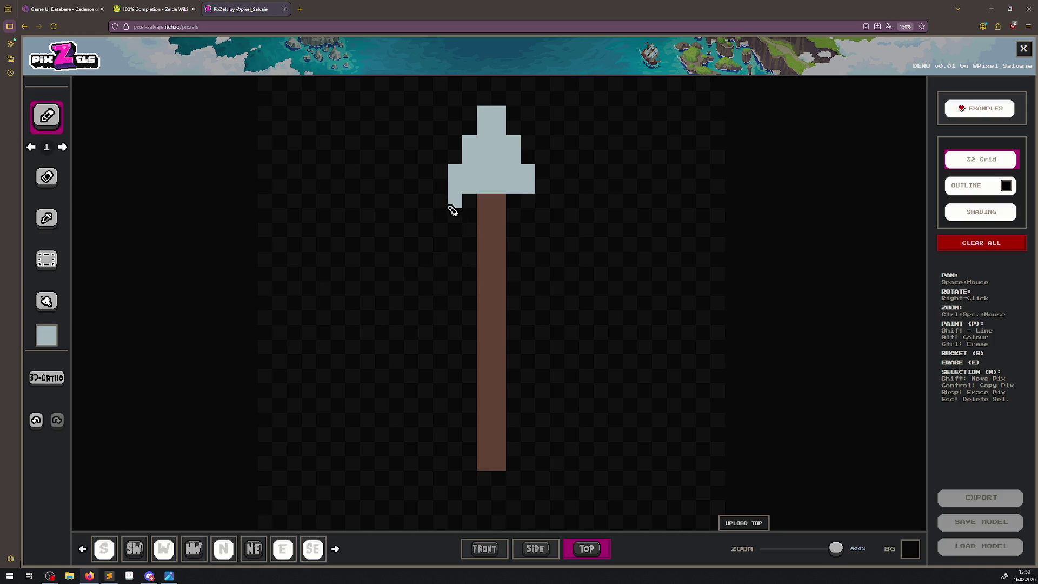
mouse_move(441, 206)
mouse_down()
mouse_move(440, 220)
mouse_move(463, 222)
mouse_up()
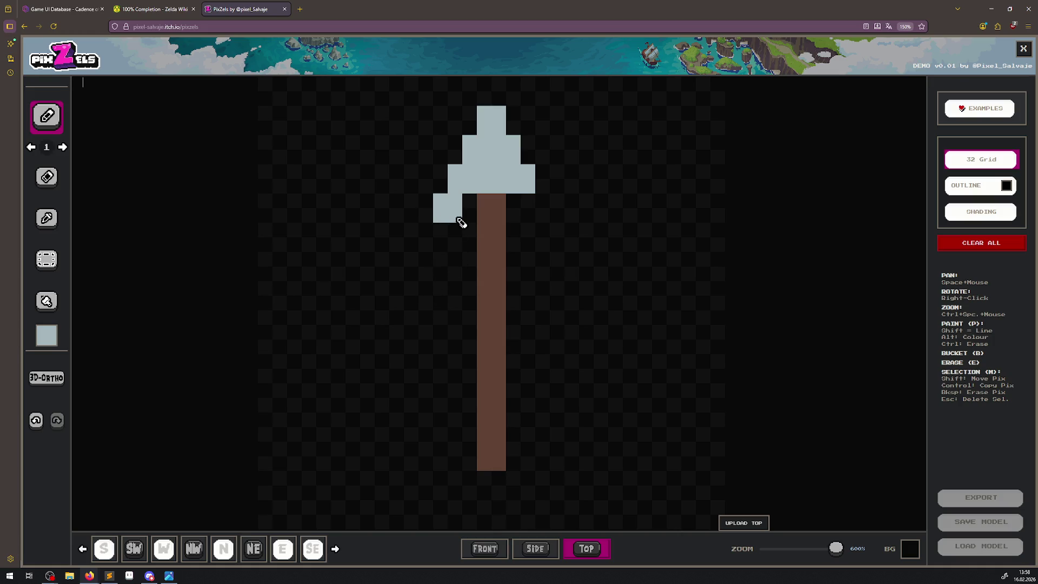
mouse_move(540, 203)
mouse_down()
mouse_move(543, 221)
mouse_move(528, 201)
mouse_up()
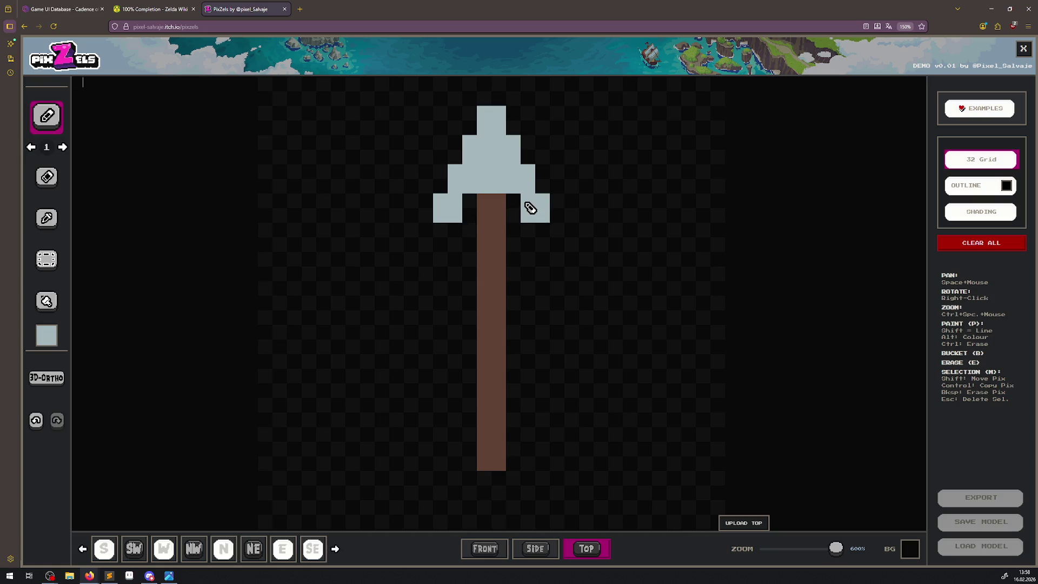
scroll(496, 280, down, 2)
scroll(495, 270, down, 1)
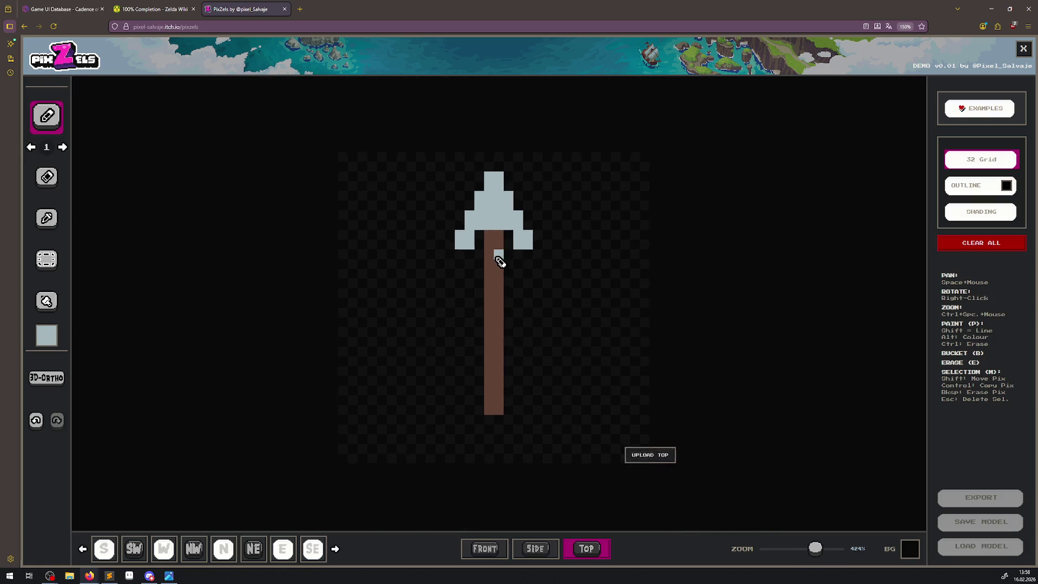
scroll(492, 249, up, 2)
scroll(509, 259, down, 6)
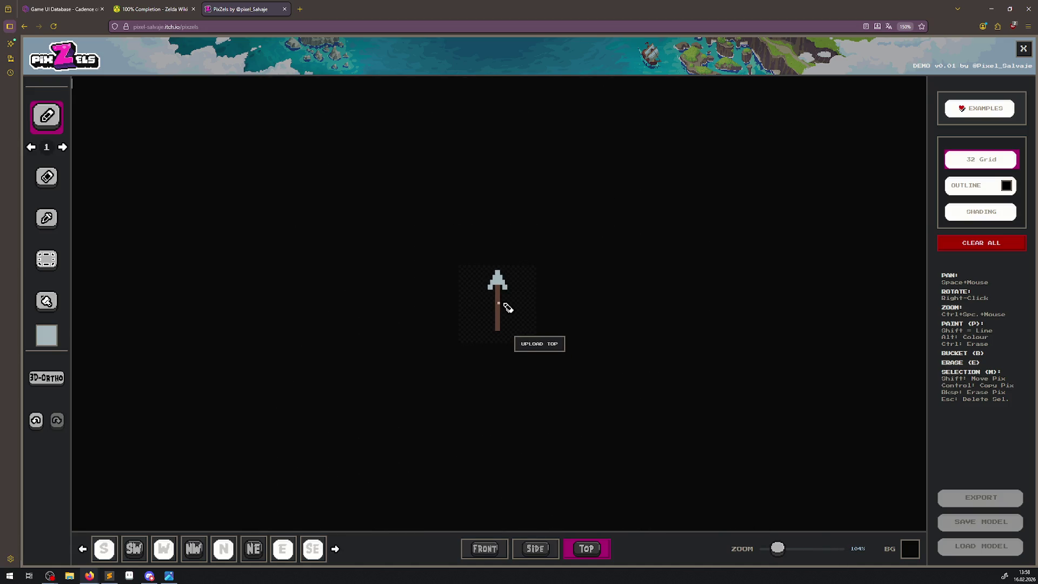
scroll(507, 307, up, 5)
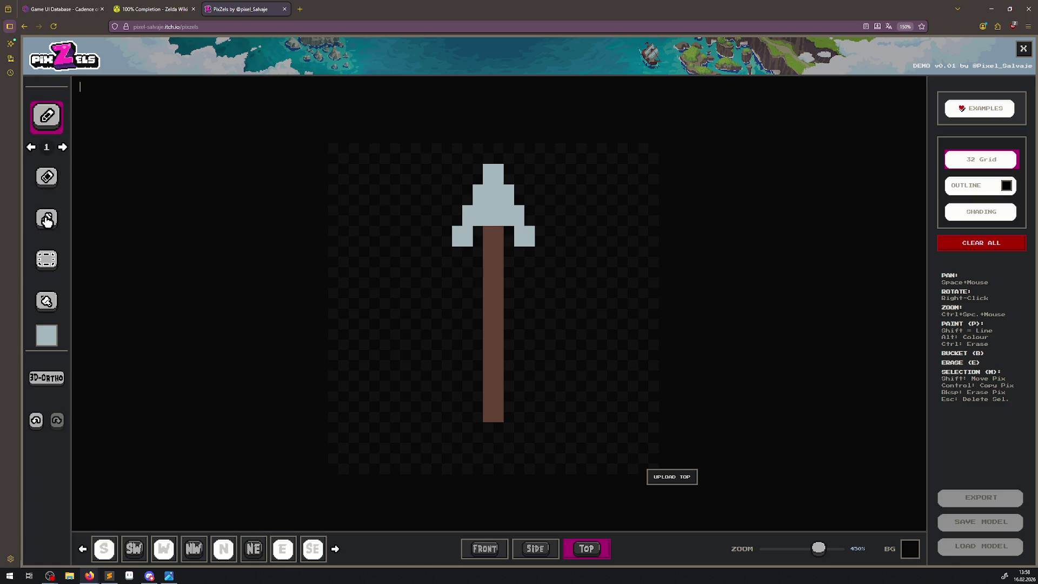
click(46, 259)
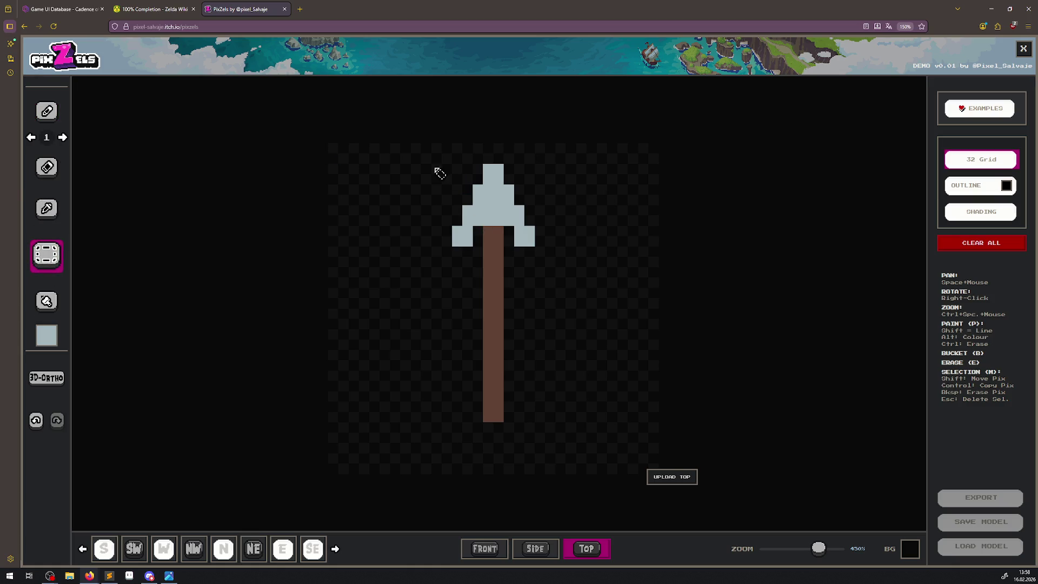
drag(441, 172, 422, 145)
drag(522, 275, 558, 429)
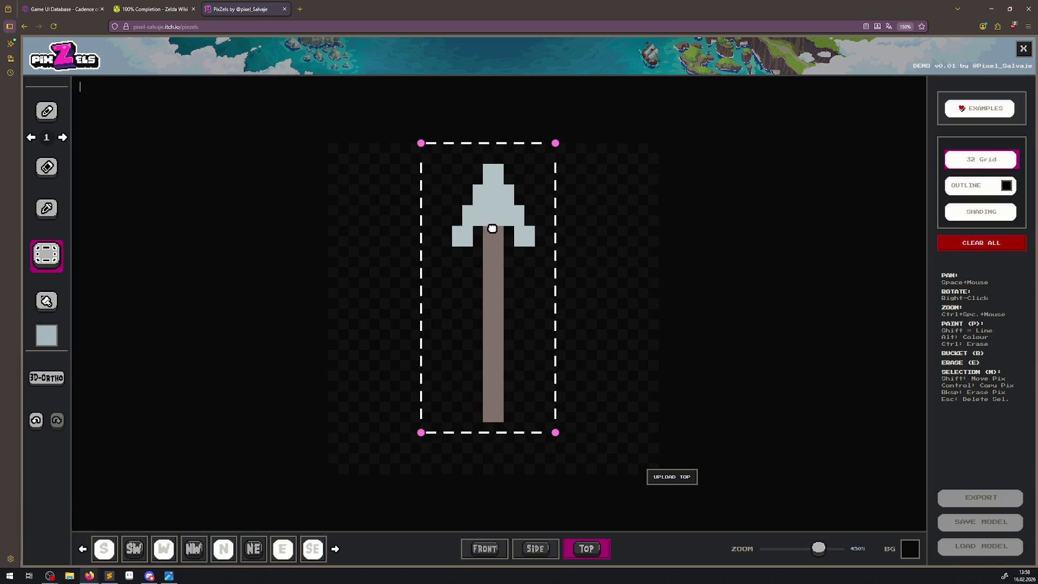
mouse_move(498, 139)
mouse_down()
mouse_move(637, 227)
mouse_move(489, 220)
mouse_up()
click(673, 478)
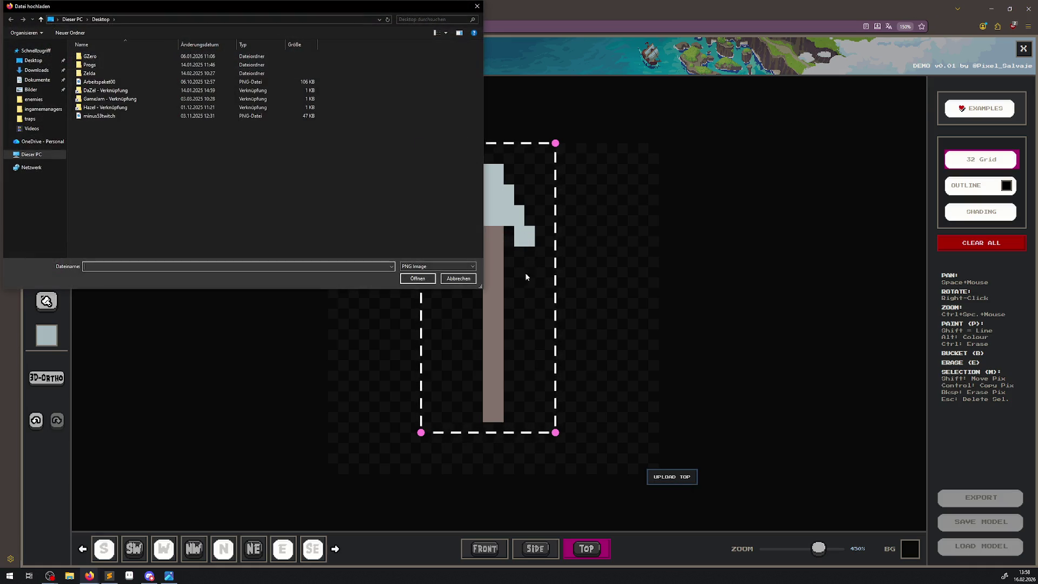
click(478, 8)
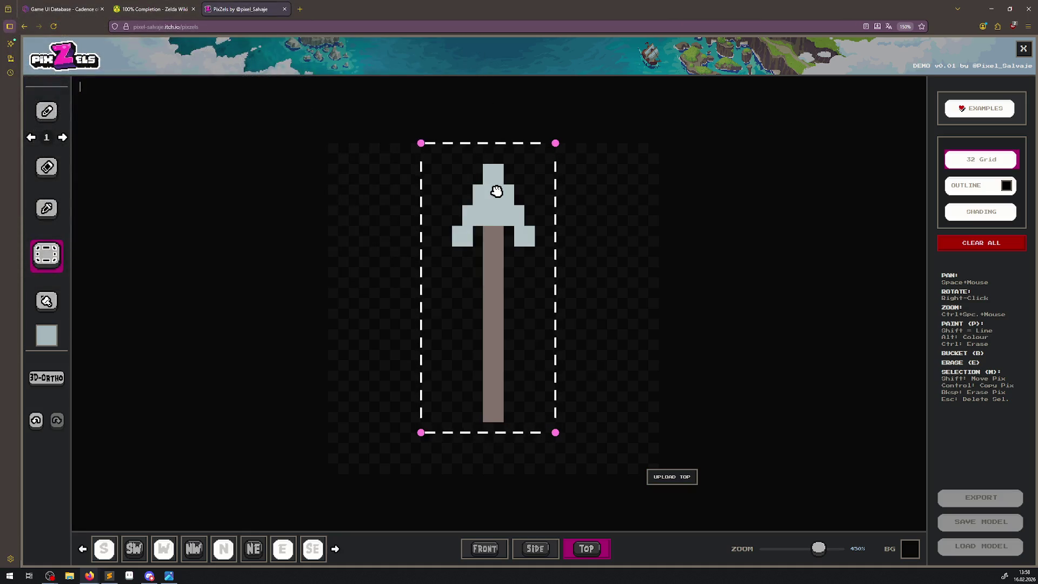
mouse_move(490, 146)
mouse_down()
mouse_move(540, 232)
mouse_move(505, 199)
mouse_up()
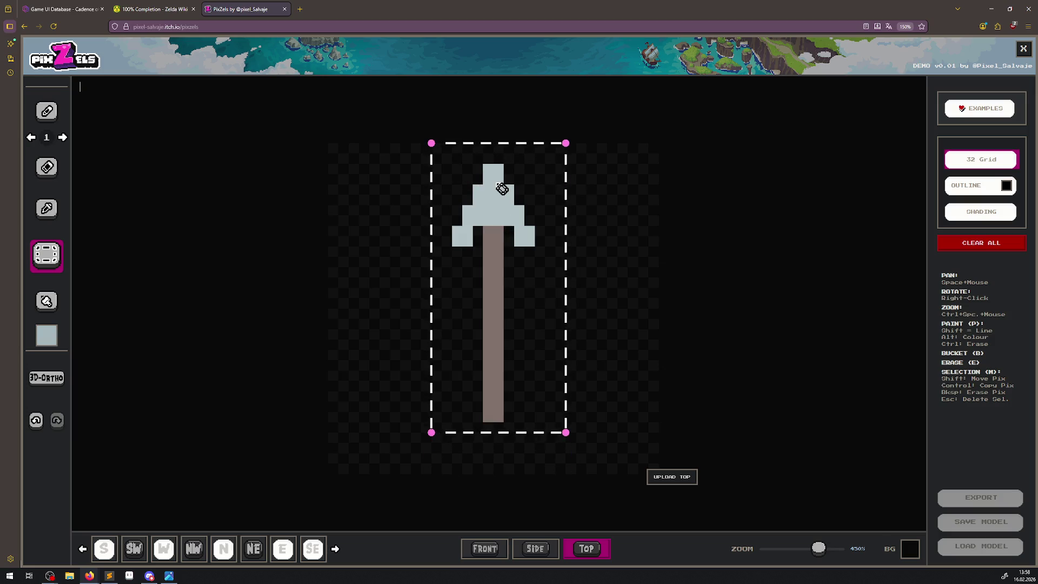
key(BackSpace)
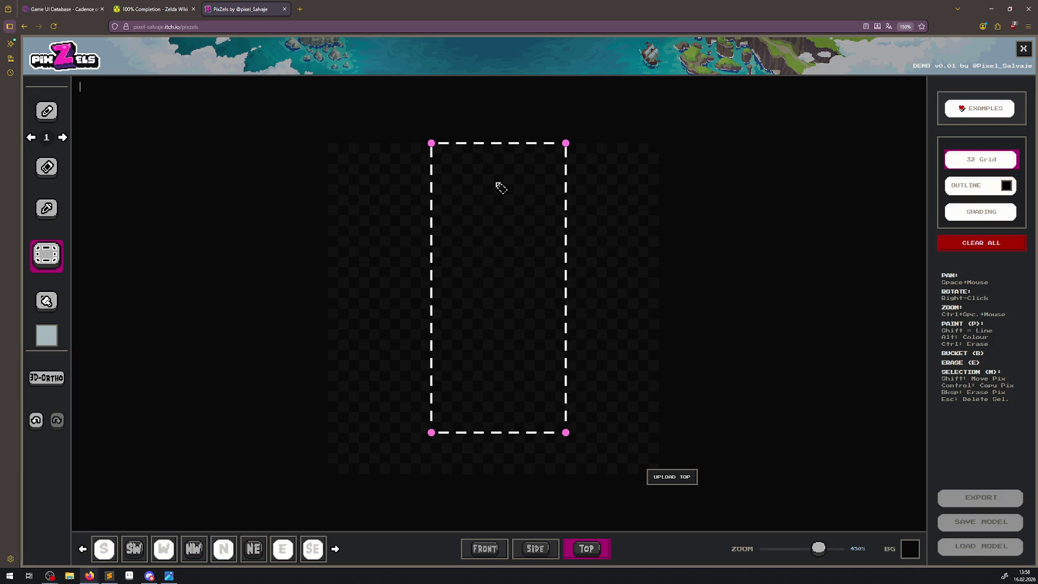
key(ctrl+z)
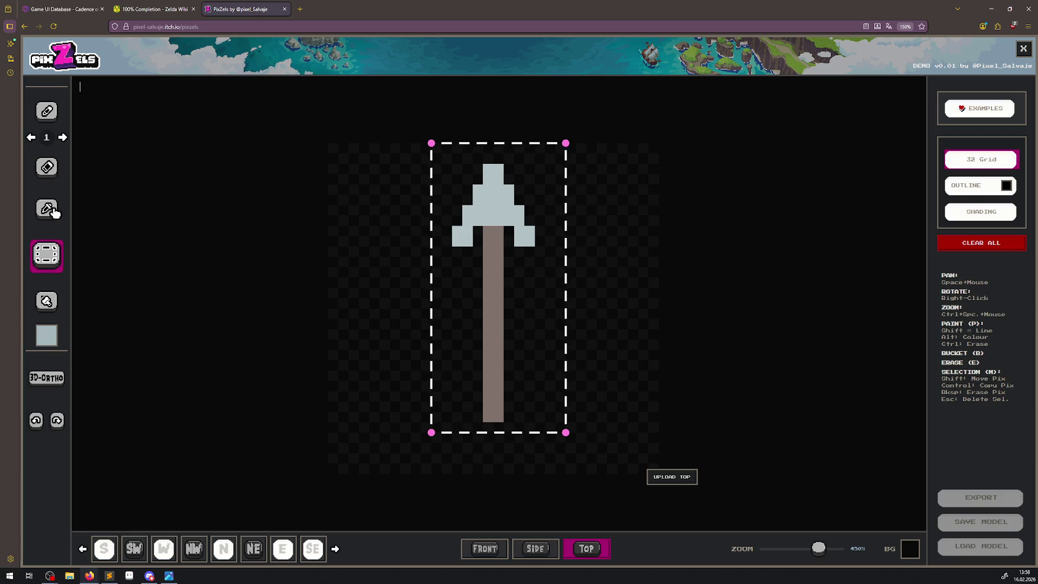
click(48, 112)
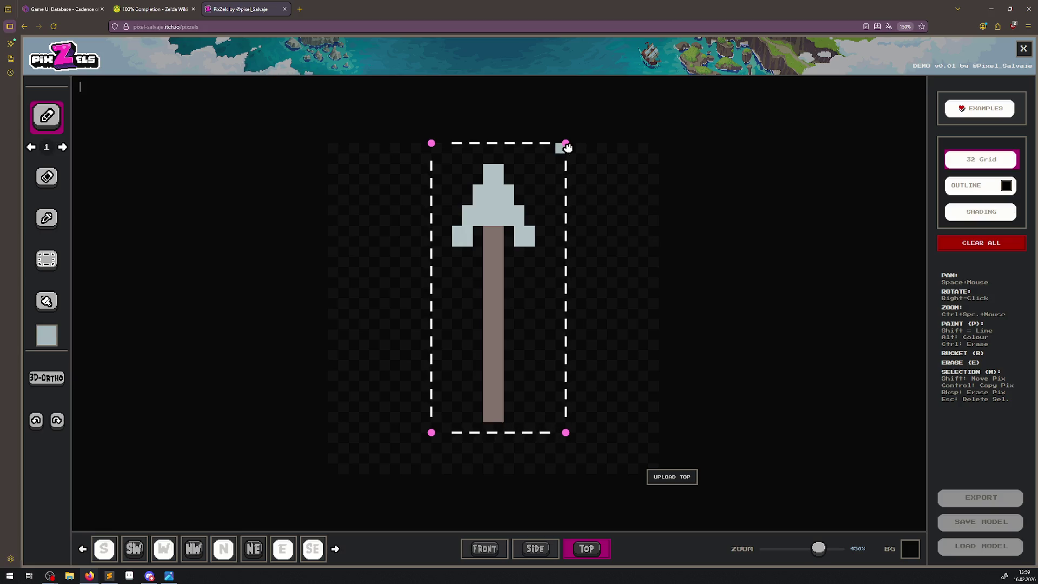
click(47, 299)
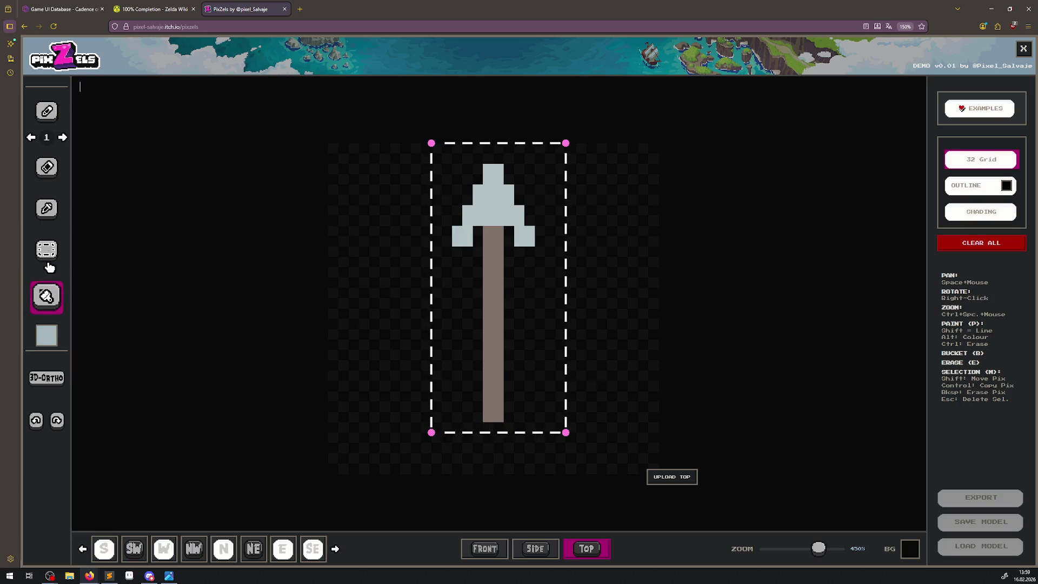
click(46, 258)
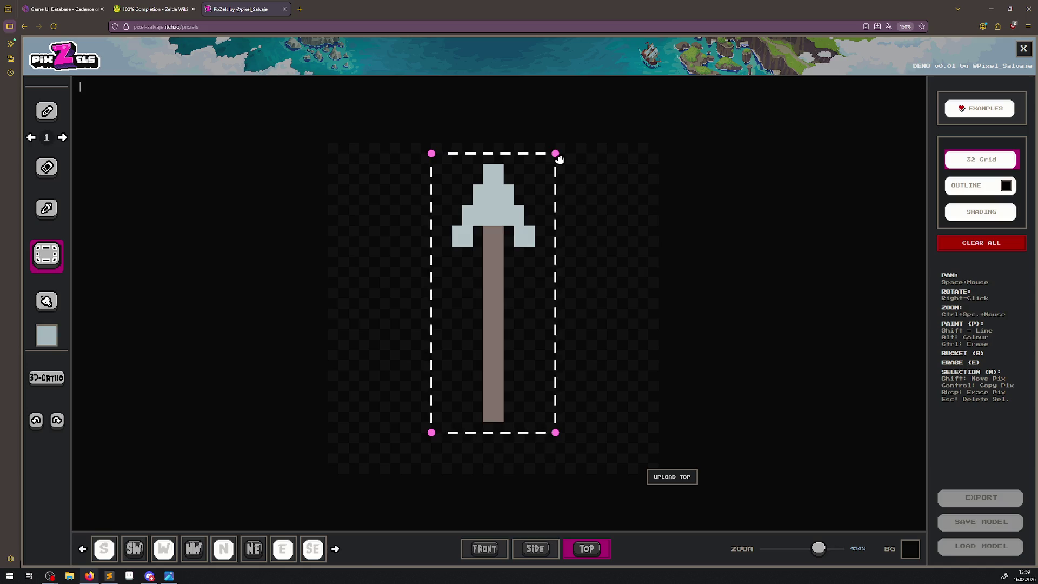
drag(442, 431, 427, 368)
drag(402, 402, 414, 416)
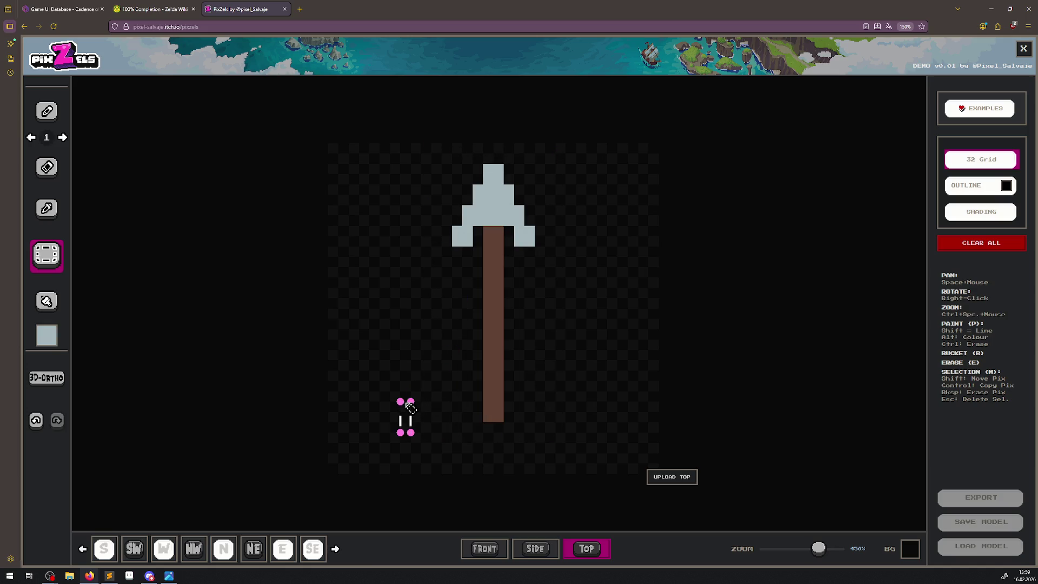
drag(390, 411, 403, 426)
click(46, 165)
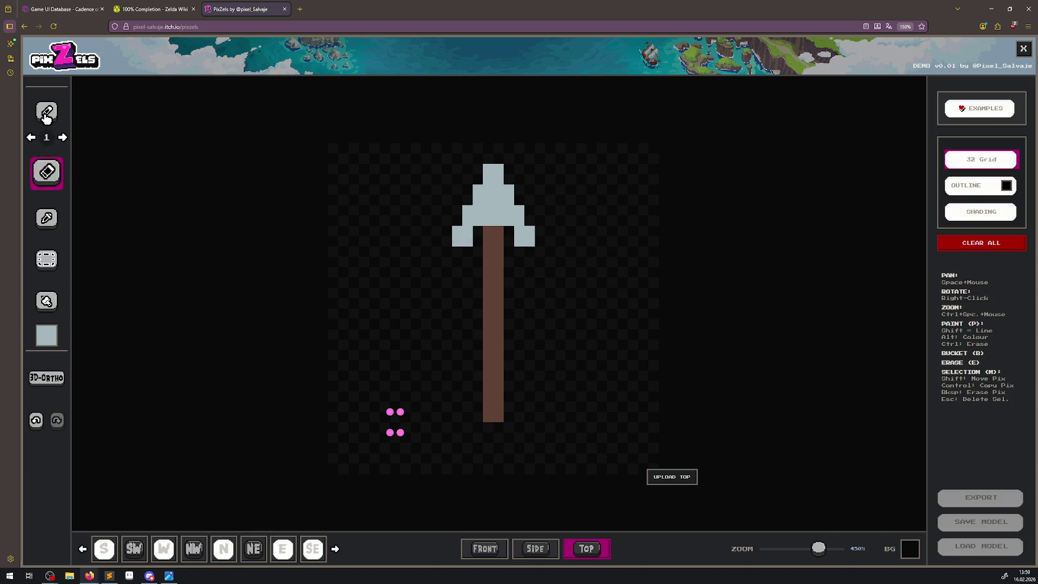
click(47, 111)
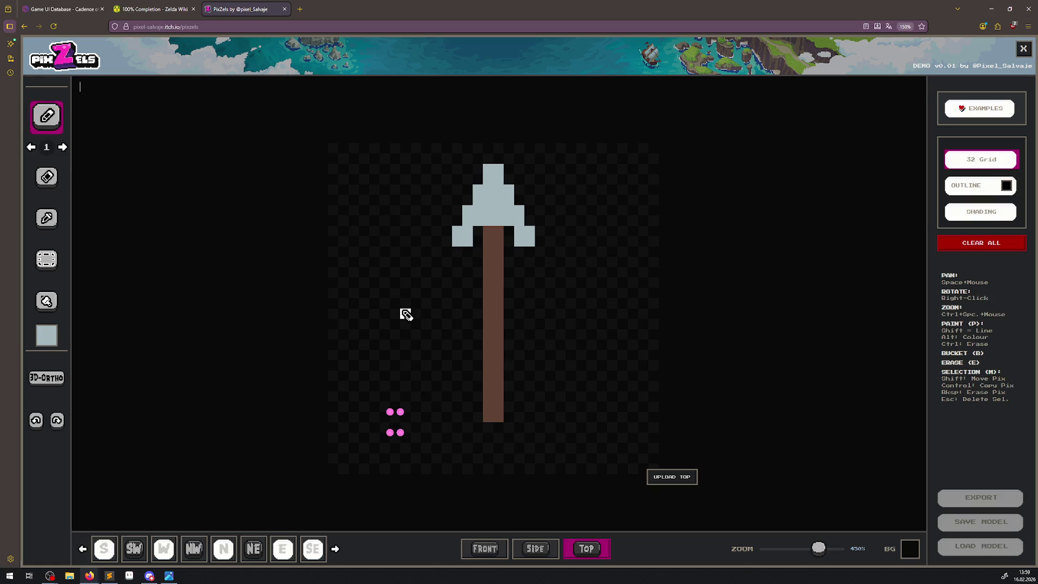
Paint a test pixel, then undo twice and redo once to restore the arrowhead's right side.
click(405, 308)
click(37, 422)
click(36, 422)
click(57, 422)
Choose red and paint red columns either side of the shaft bottom plus the left fletching block.
click(48, 337)
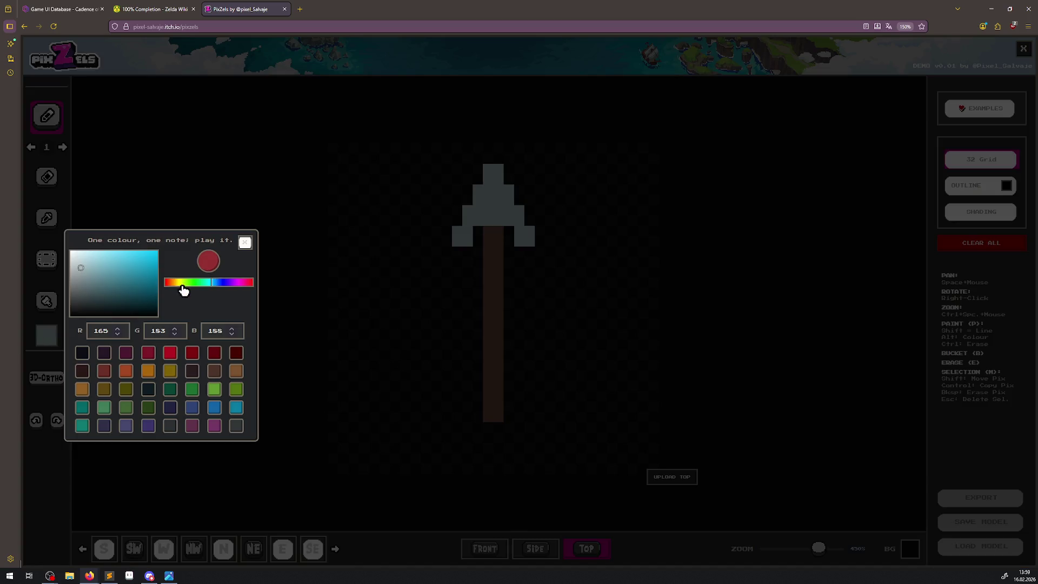
click(170, 353)
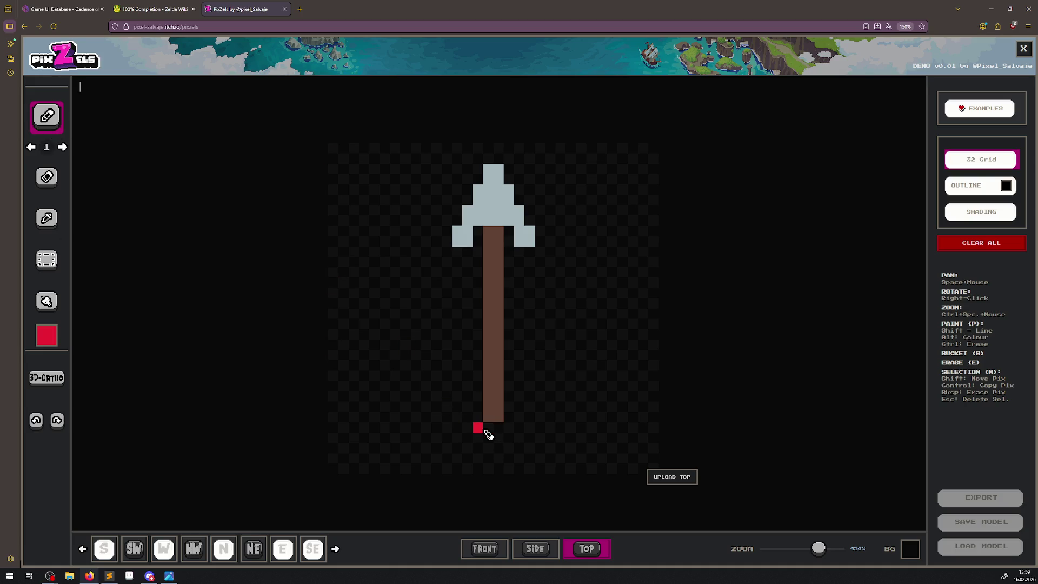
mouse_move(477, 384)
mouse_down()
mouse_move(480, 419)
mouse_move(457, 443)
mouse_up()
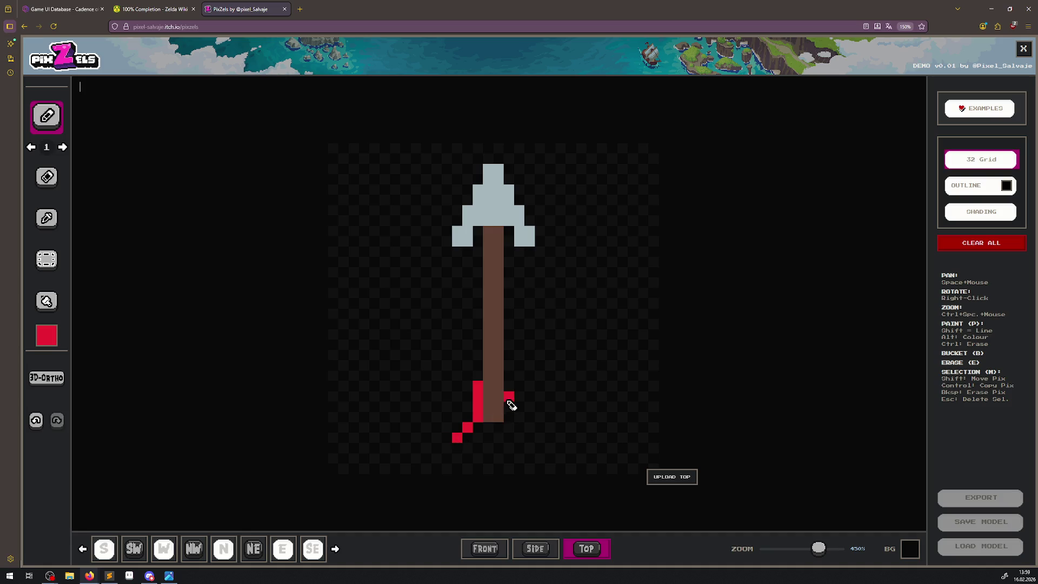
mouse_move(509, 398)
mouse_down()
mouse_move(514, 392)
mouse_move(510, 425)
mouse_up()
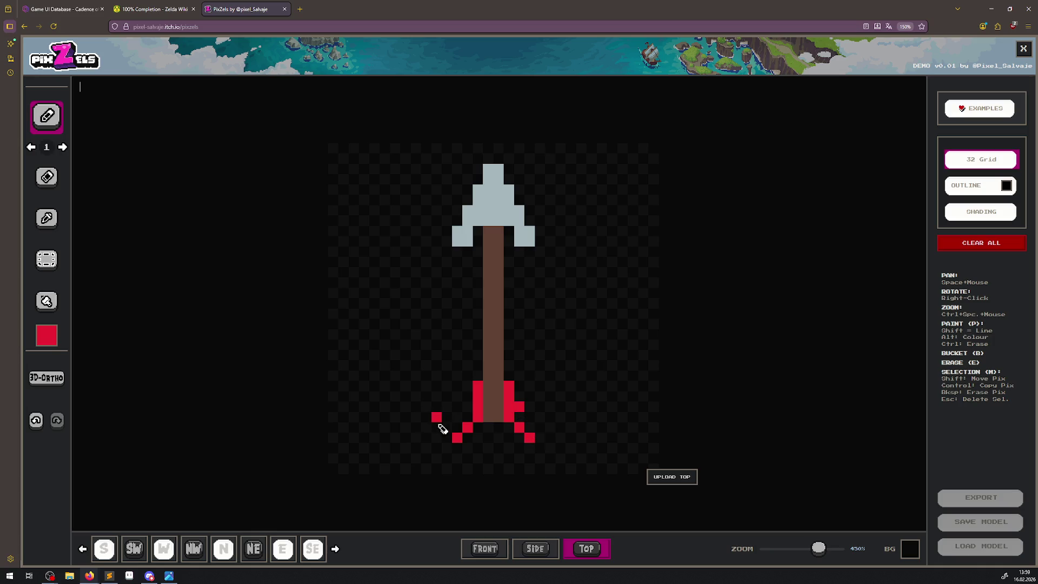
drag(457, 433, 472, 418)
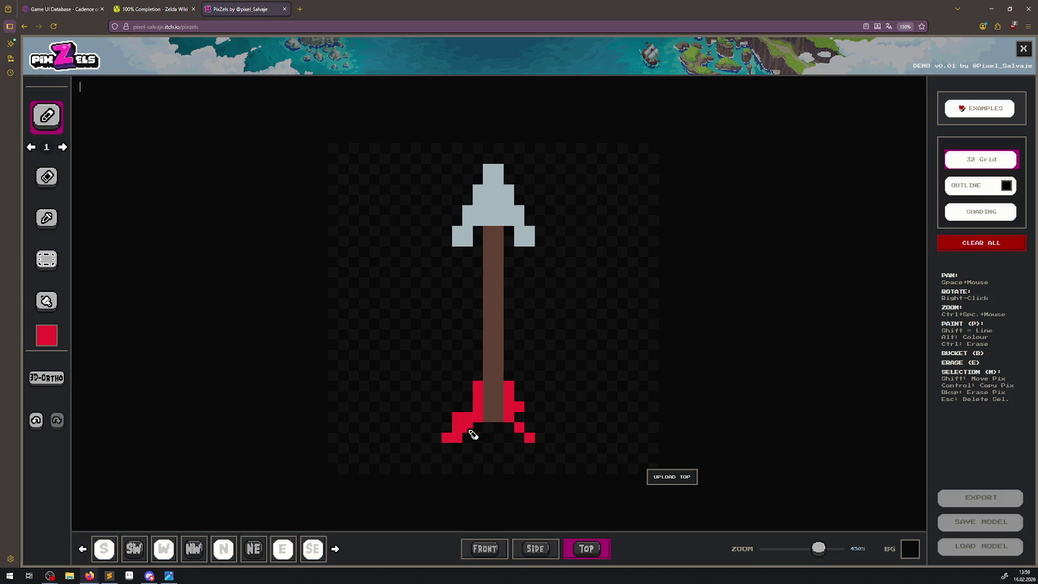
click(446, 427)
Fill in the right fletching and the gap between the left fletching and the shaft.
drag(542, 441, 524, 415)
drag(466, 414, 478, 396)
ctrl+click(515, 429)
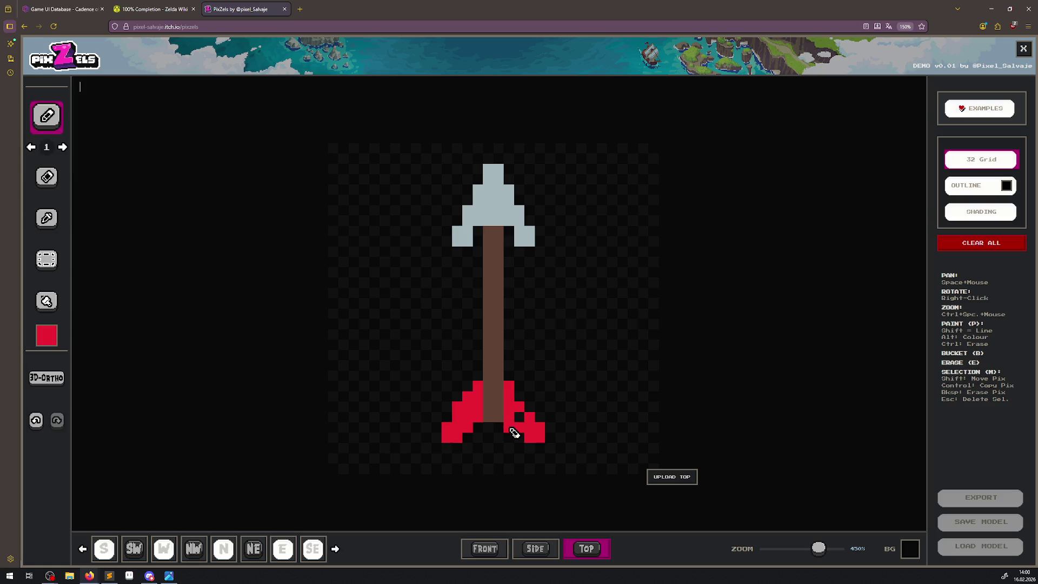
mouse_move(540, 421)
mouse_down()
mouse_move(526, 400)
mouse_move(514, 433)
mouse_up()
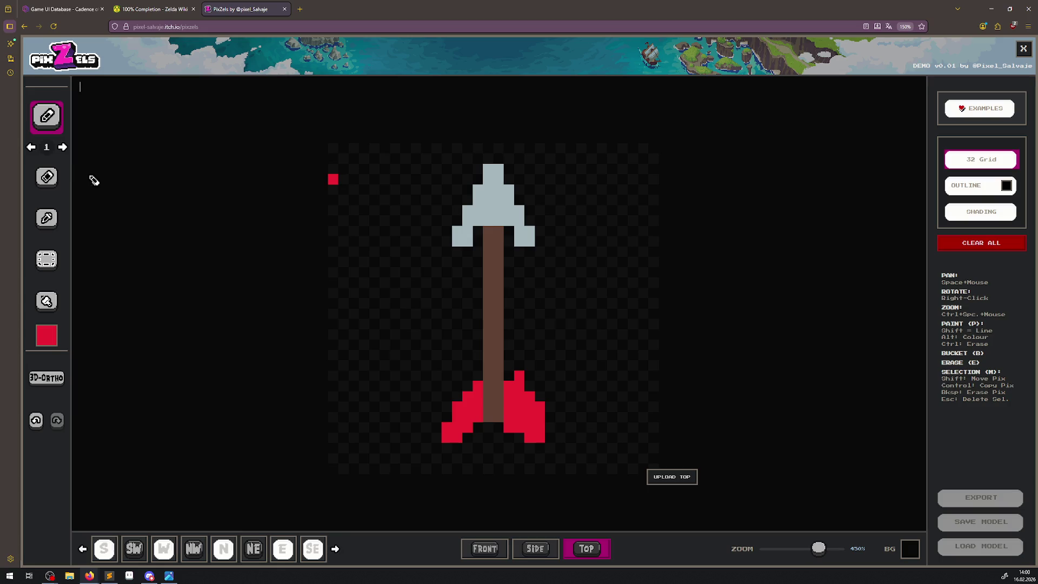
click(46, 176)
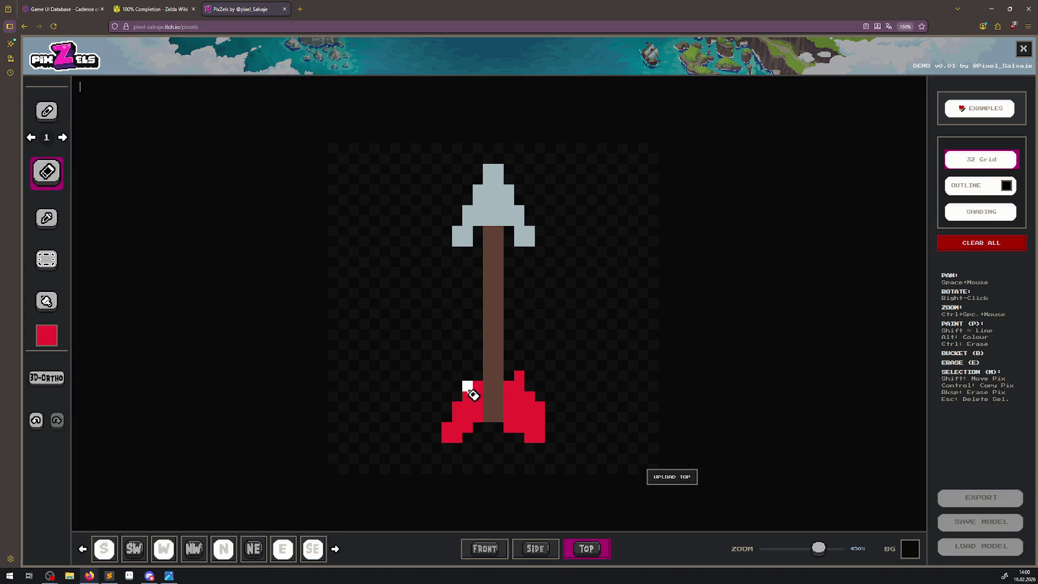
Trim the fletching tops with the eraser and rework the left fletching's upper pixels.
drag(473, 395, 455, 415)
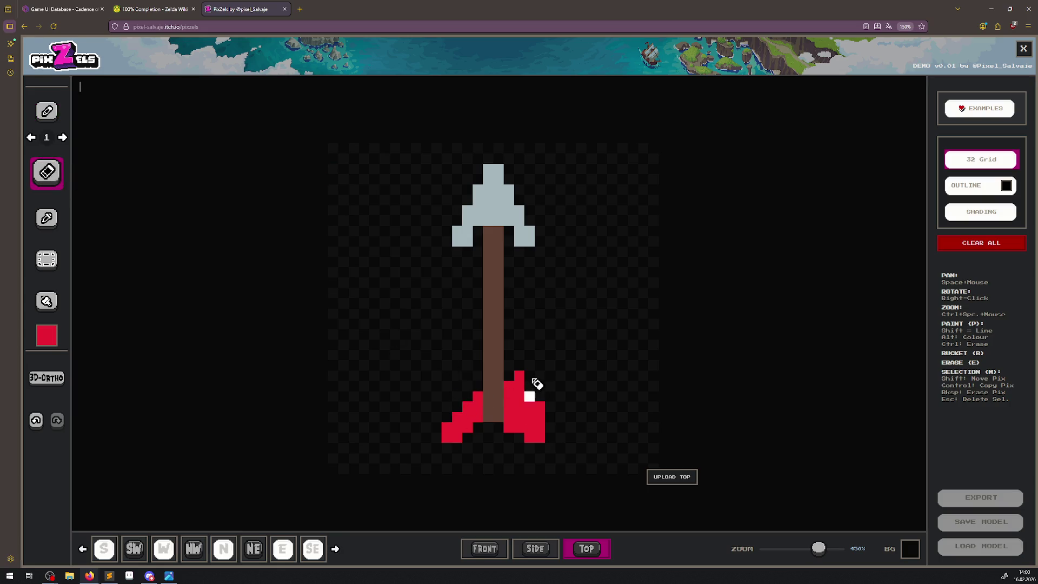
mouse_move(537, 383)
mouse_down()
mouse_move(516, 373)
mouse_move(530, 401)
mouse_move(517, 390)
mouse_move(521, 399)
mouse_move(543, 413)
mouse_up()
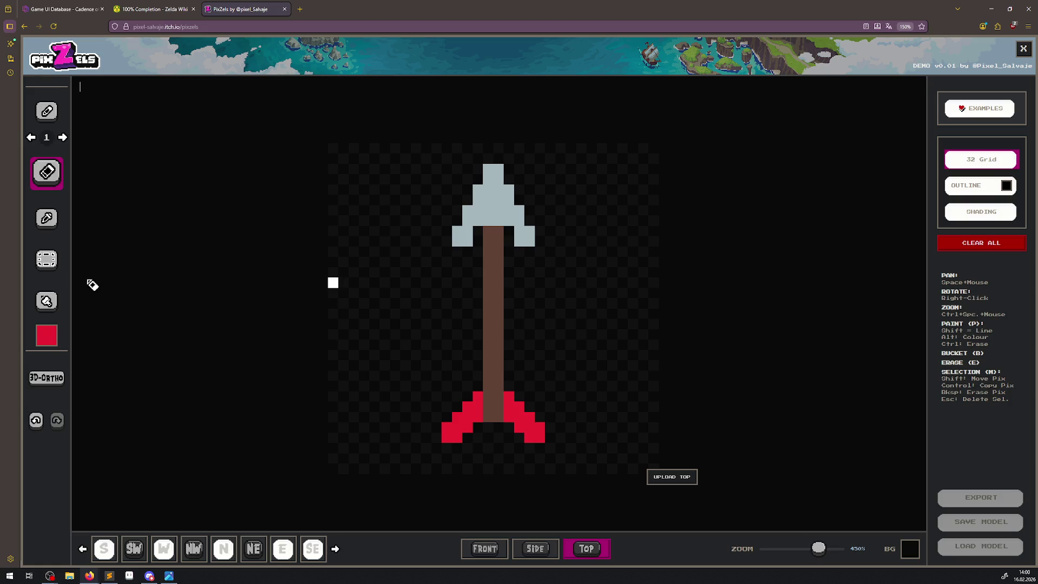
click(47, 115)
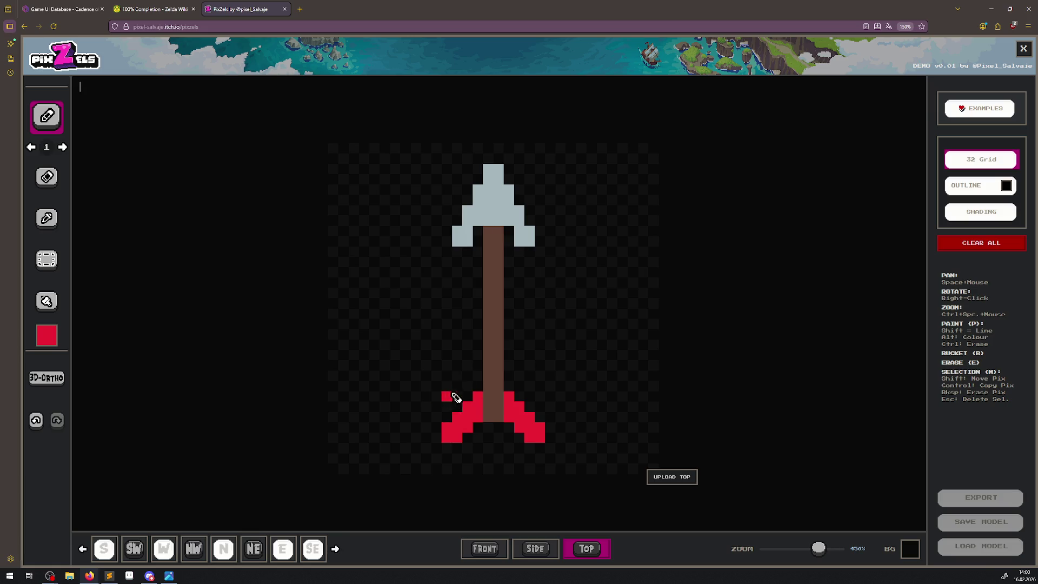
click(458, 394)
key(ctrl+z)
key(ctrl+z)
key(ctrl+z)
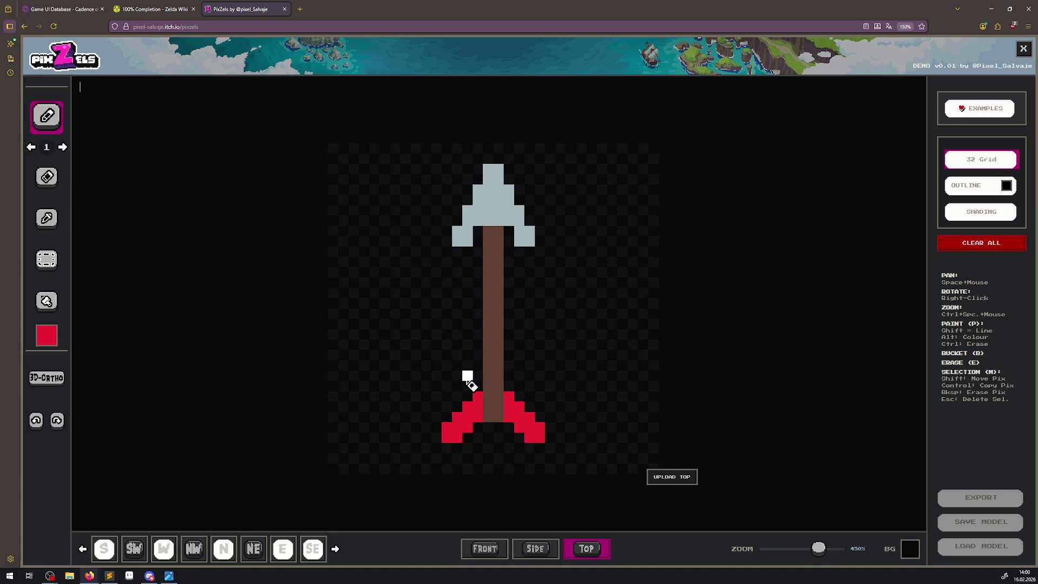
click(468, 396)
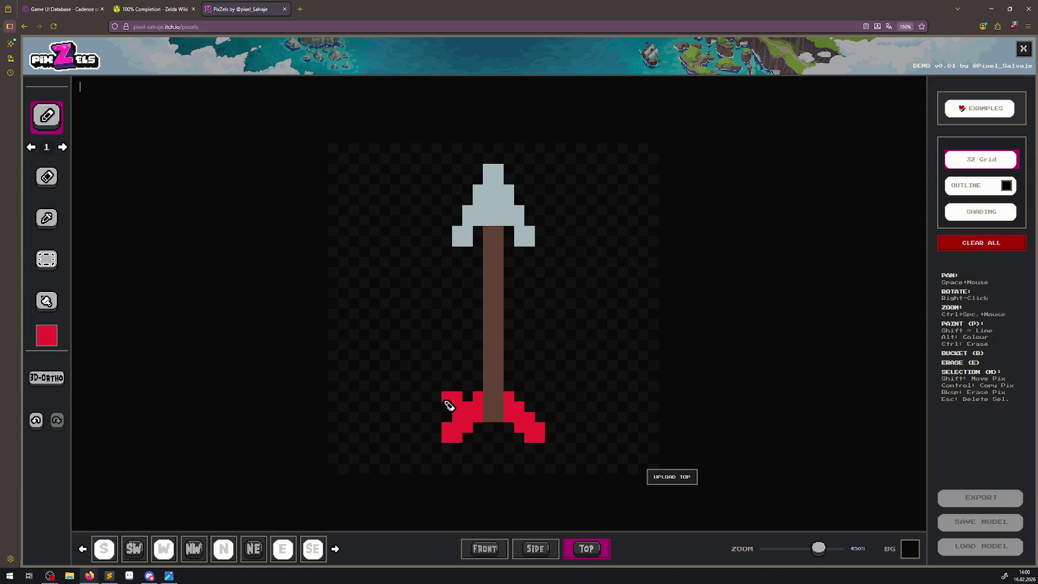
click(446, 387)
drag(451, 398, 479, 375)
key(ctrl+z)
key(ctrl+z)
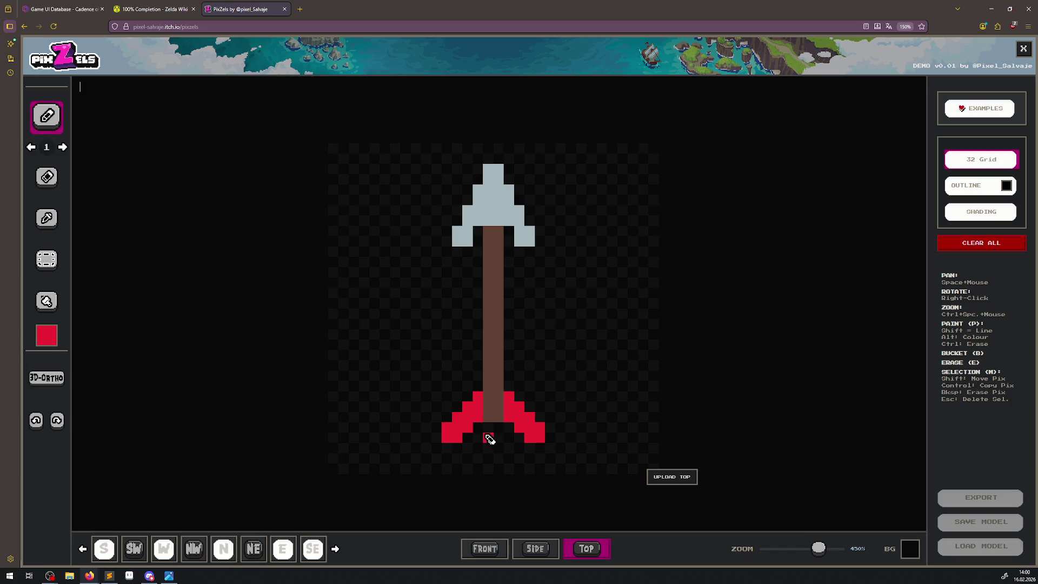
Fill the gaps below the shaft's end and in the right fletching with red.
click(490, 430)
mouse_move(491, 440)
mouse_down()
mouse_move(470, 461)
mouse_move(484, 433)
mouse_move(466, 450)
mouse_up()
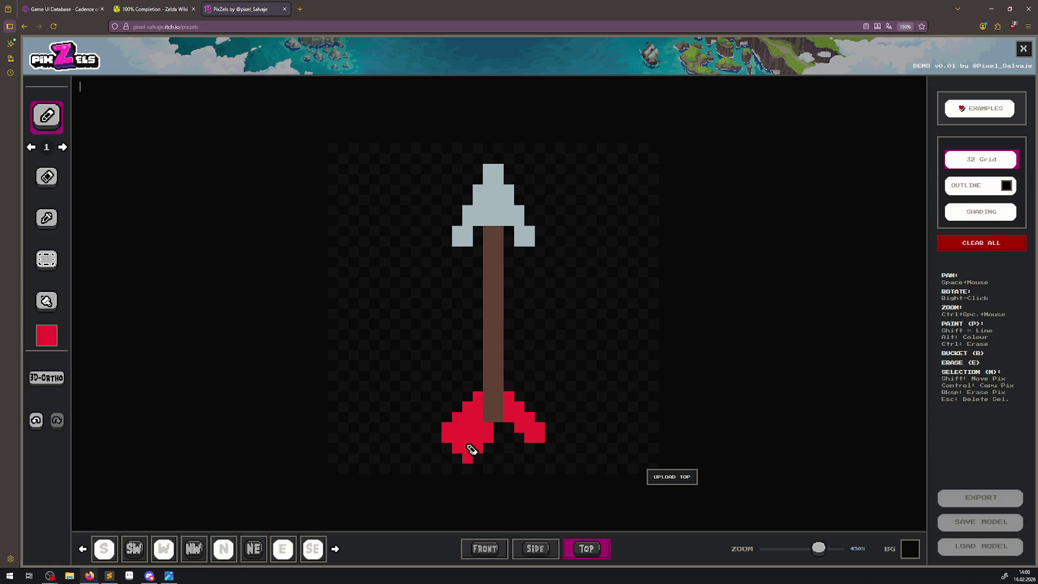
click(500, 428)
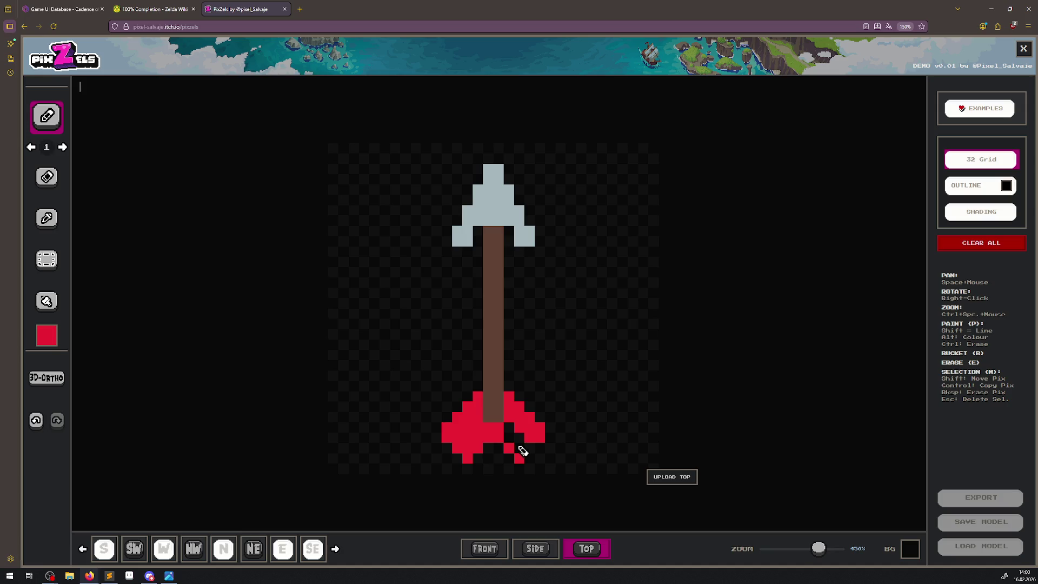
drag(520, 448, 510, 431)
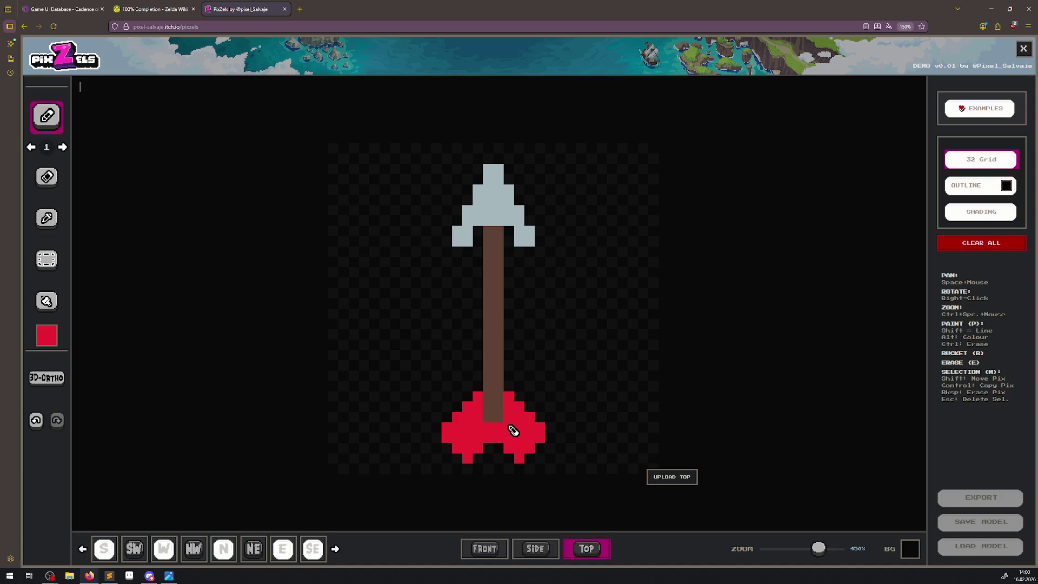
Erase the red pixels below the shaft's end.
scroll(552, 411, down, 10)
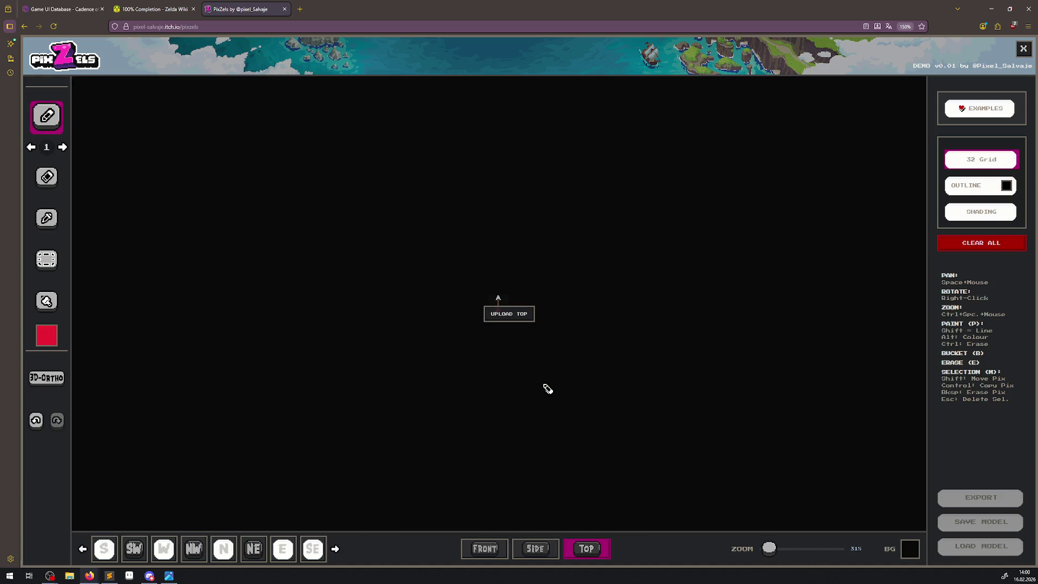
scroll(522, 352, up, 10)
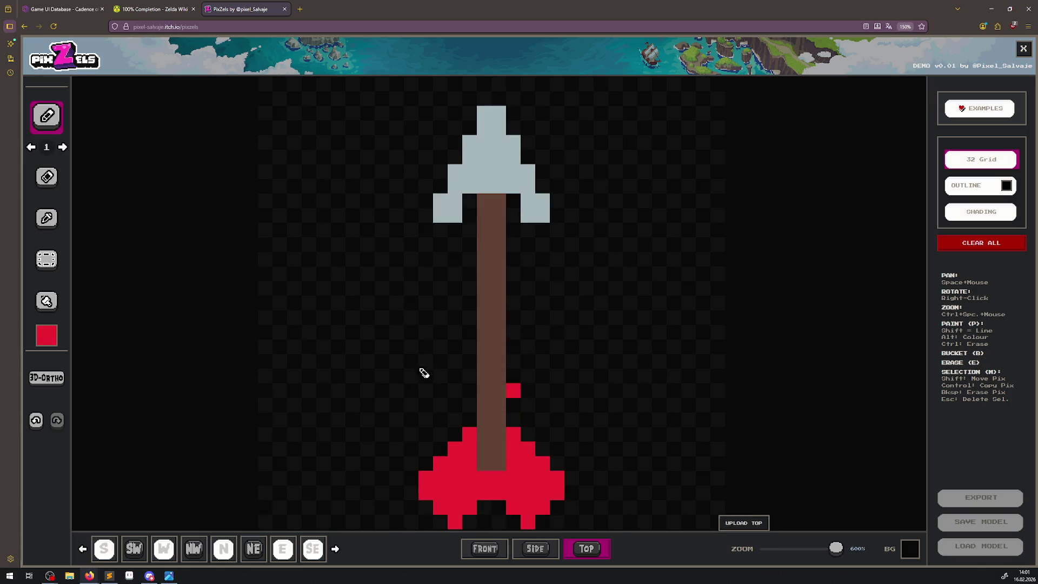
click(46, 177)
mouse_move(497, 503)
mouse_down()
mouse_move(496, 491)
mouse_move(489, 498)
mouse_move(503, 488)
mouse_move(480, 484)
mouse_up()
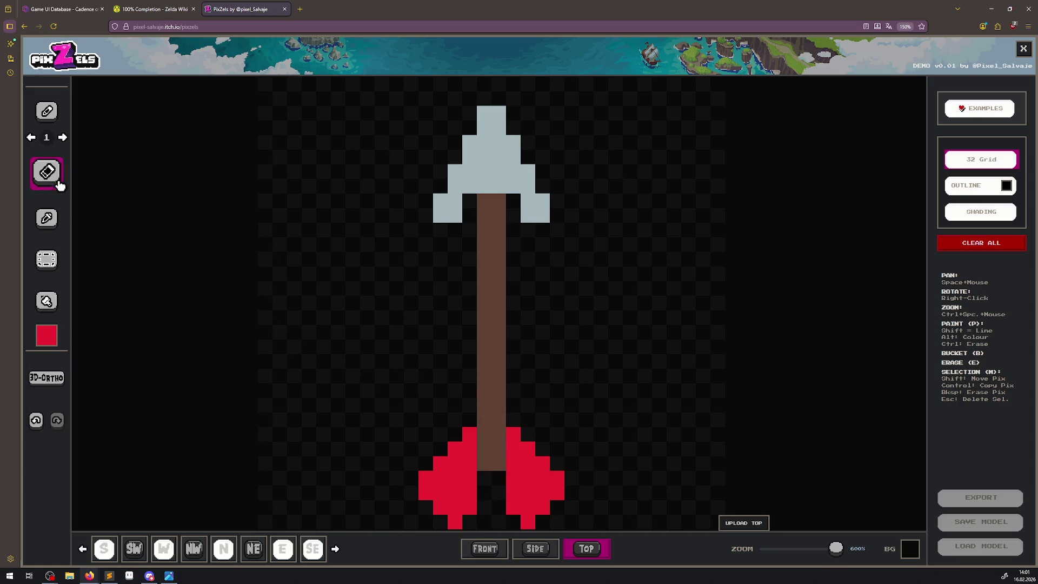
Sample the shaft's brown, fill the black gap at the shaft bottom, then pick up the fletching red.
click(54, 229)
click(498, 405)
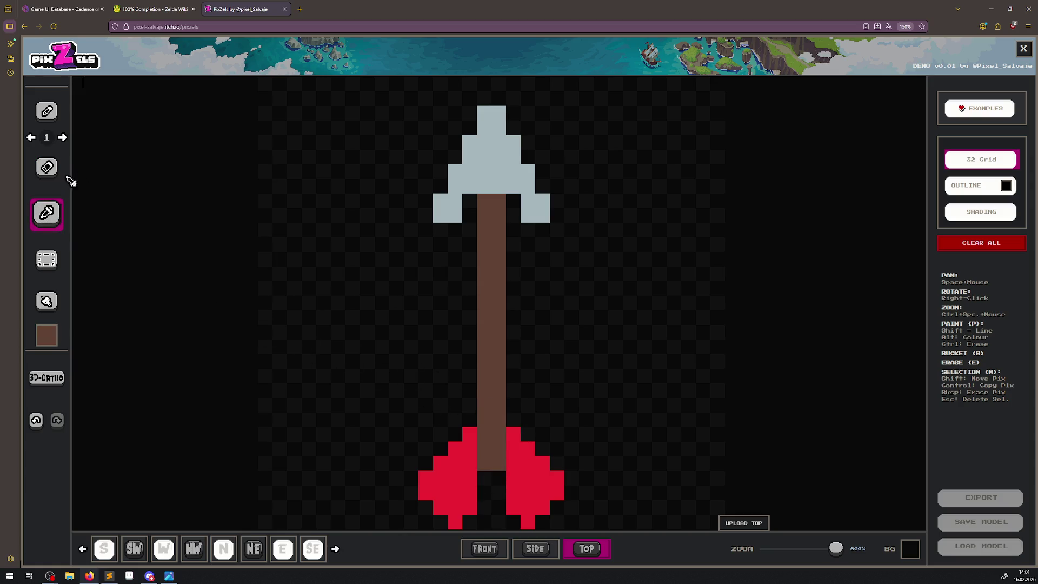
click(47, 113)
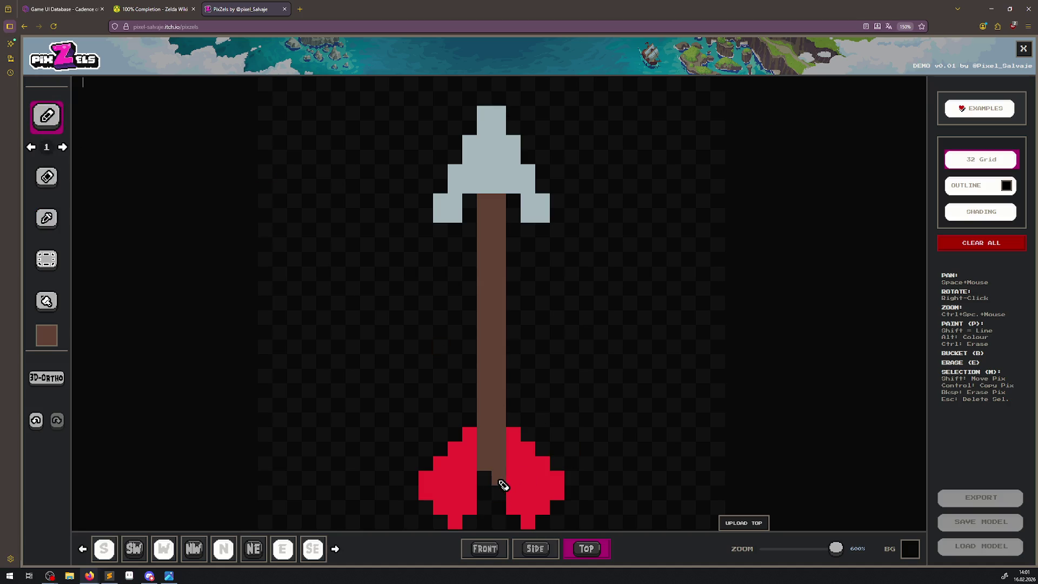
mouse_move(503, 485)
mouse_down()
mouse_move(489, 493)
mouse_move(503, 485)
mouse_up()
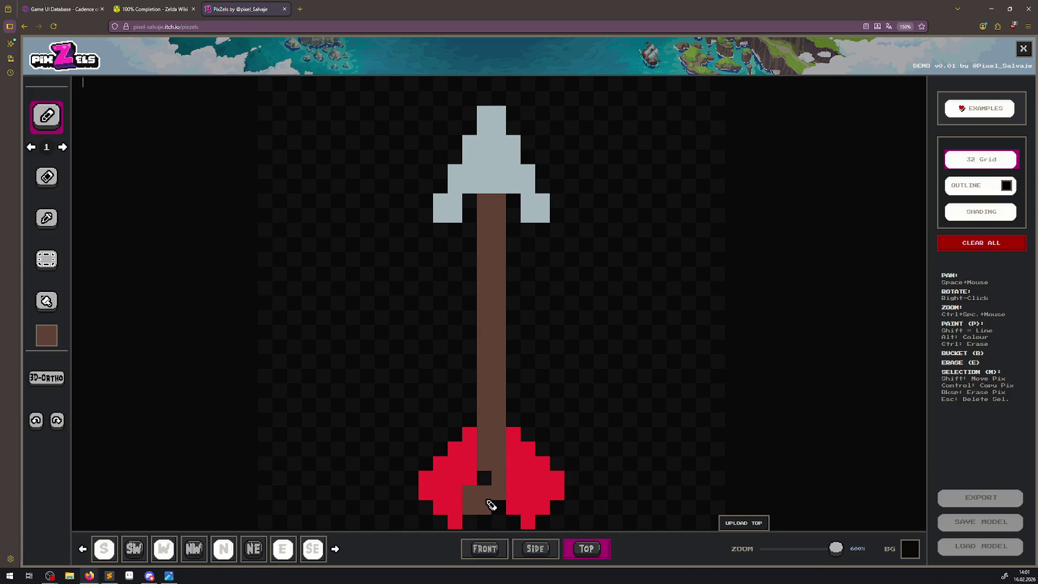
click(498, 507)
click(489, 482)
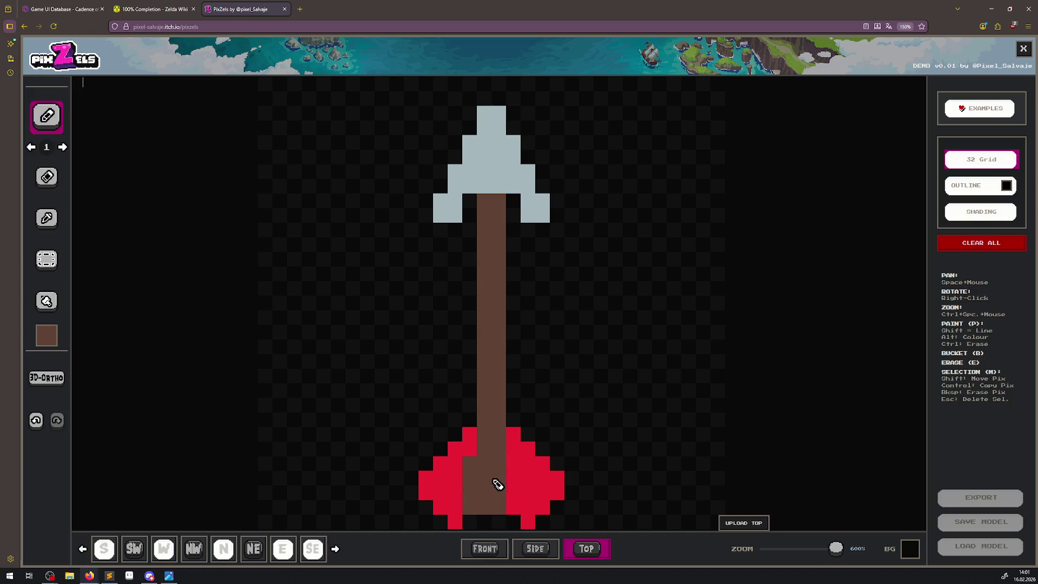
alt+click(535, 503)
click(48, 115)
Paint red beside the shaft's end and erase the bottom shaft pixels and a stray pixel to notch the fletching.
drag(470, 459, 473, 507)
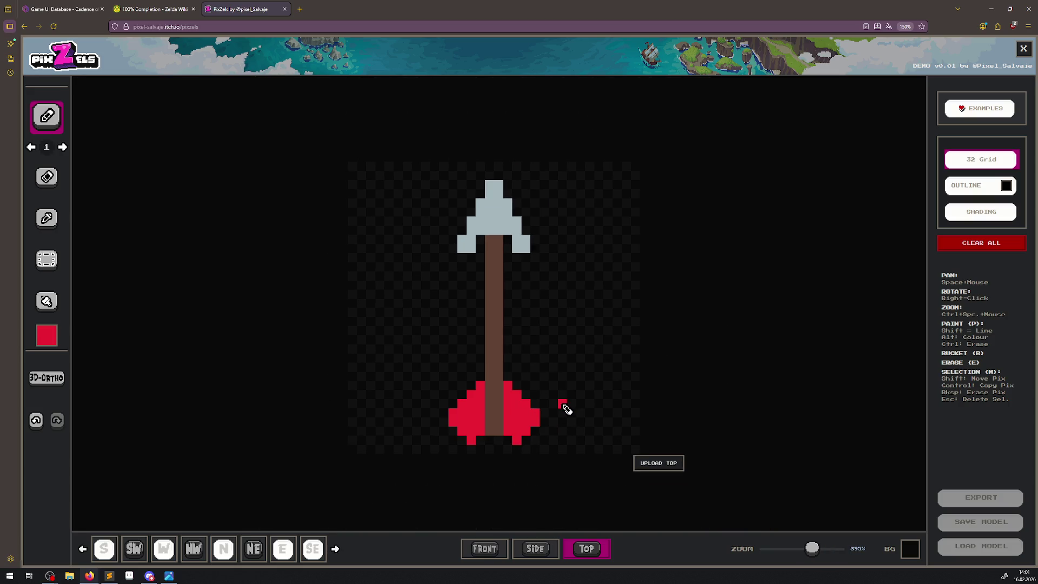
ctrl+click(493, 451)
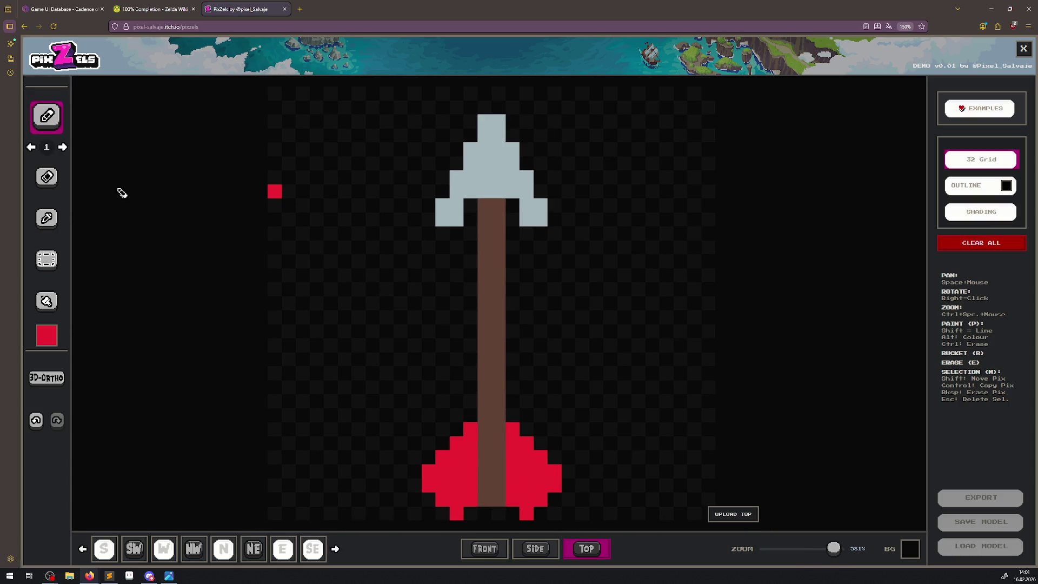
click(47, 177)
drag(498, 499, 491, 502)
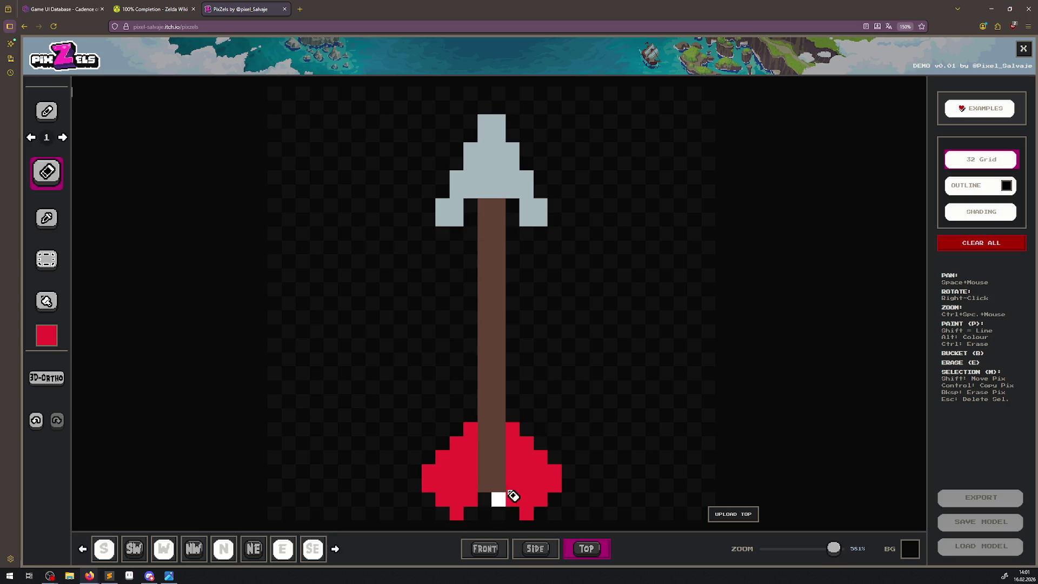
click(484, 485)
click(498, 485)
scroll(556, 387, down, 10)
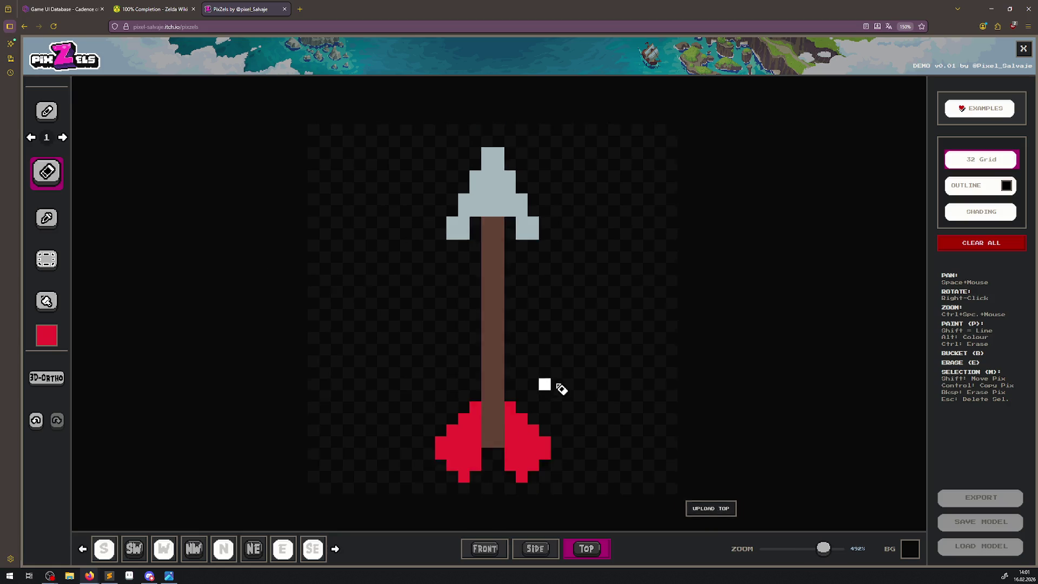
scroll(514, 358, up, 3)
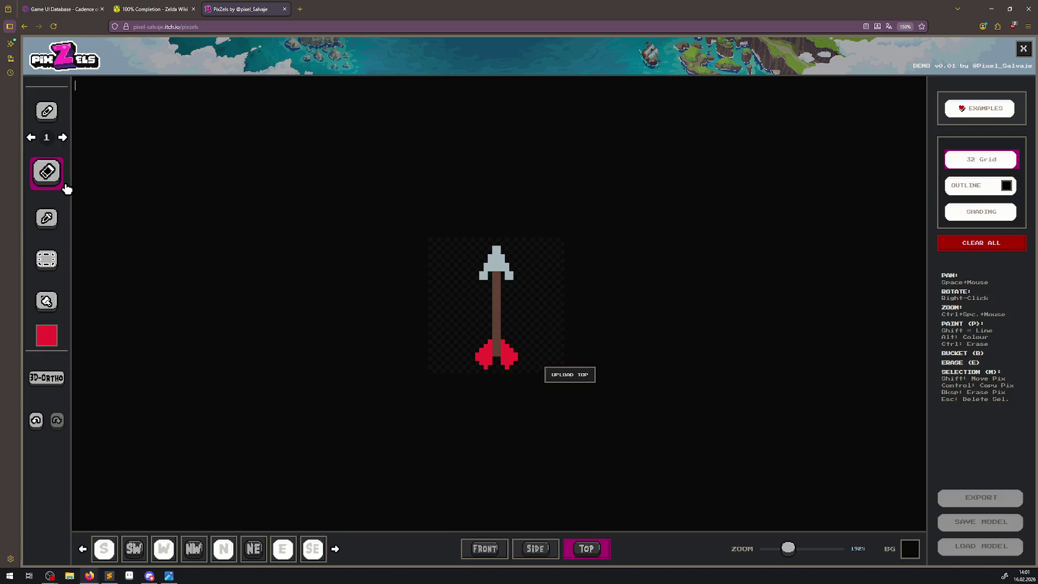
Check the side and front drawings, then preview the model from the south, southwest and west.
click(537, 550)
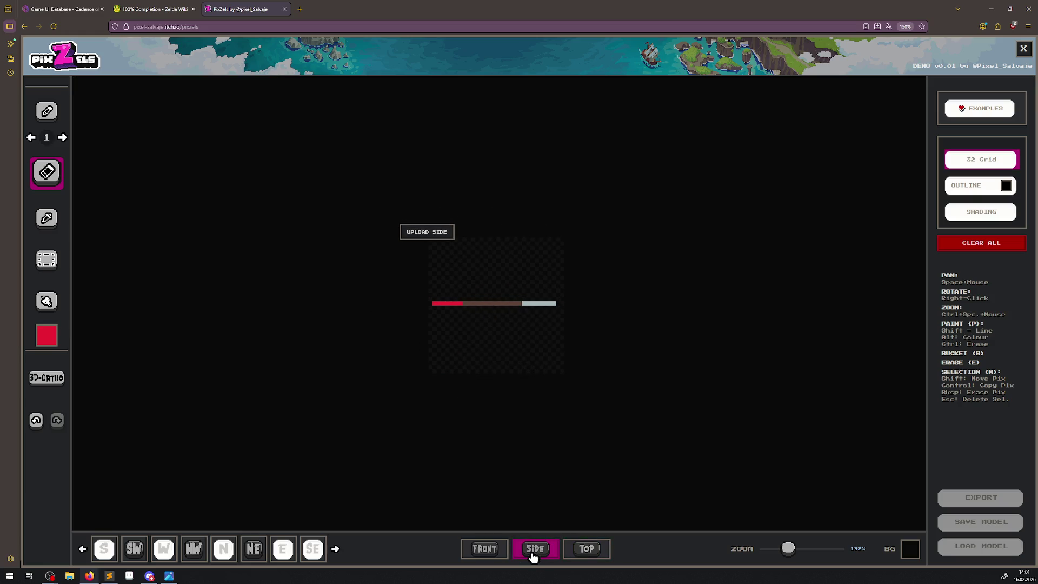
click(498, 552)
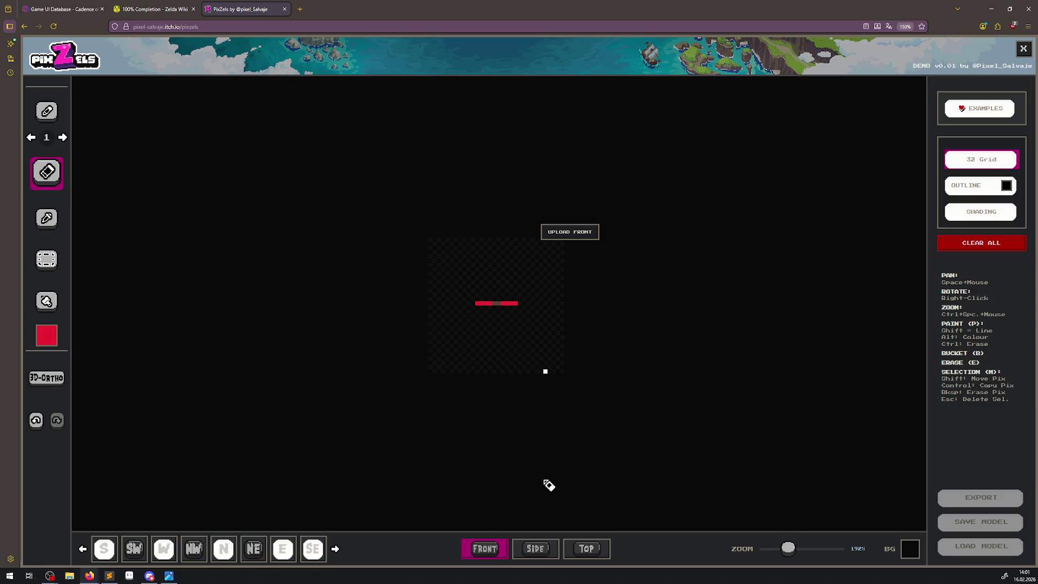
click(105, 551)
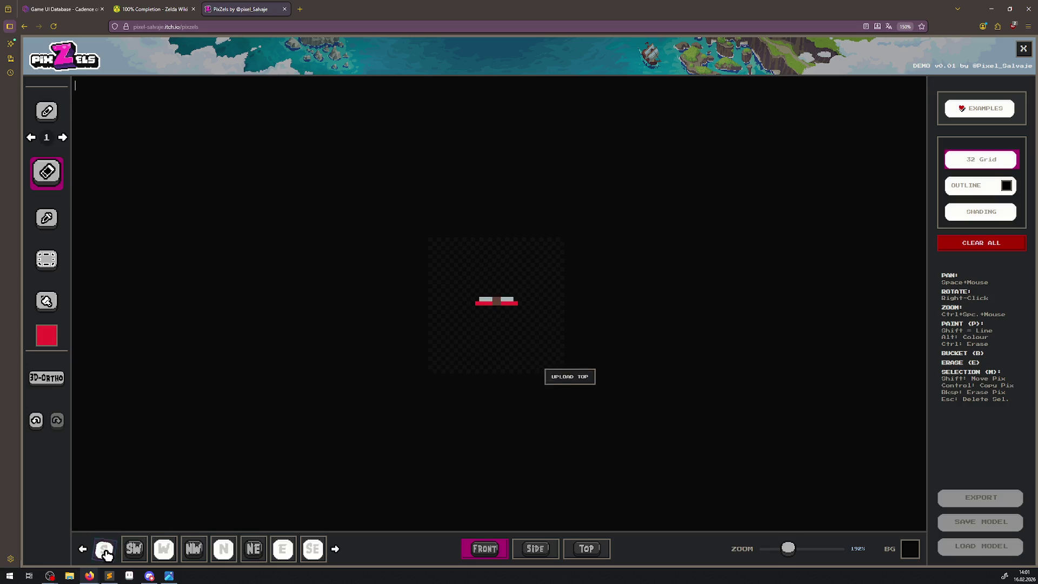
click(135, 549)
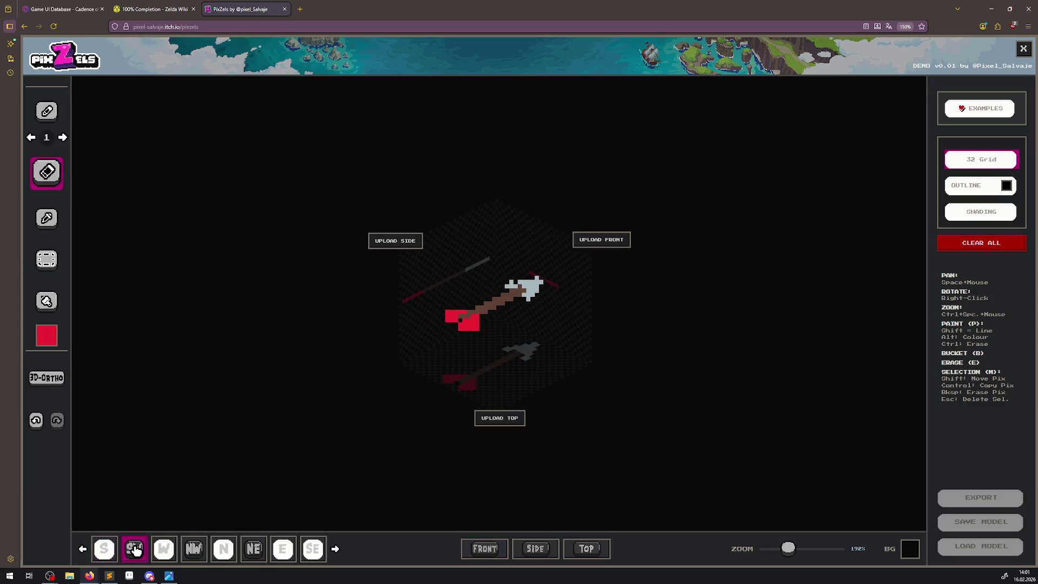
click(166, 551)
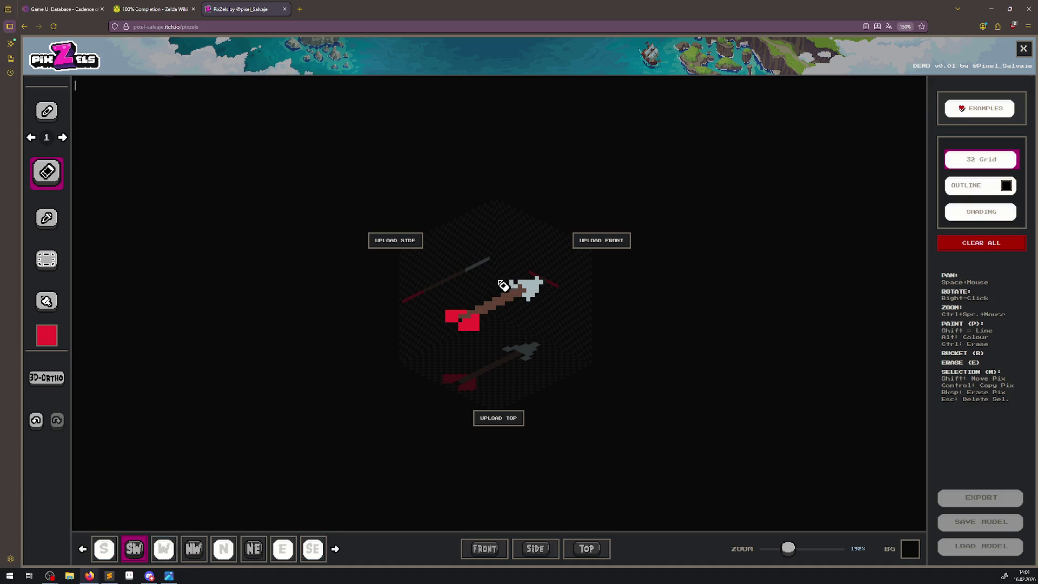
click(173, 551)
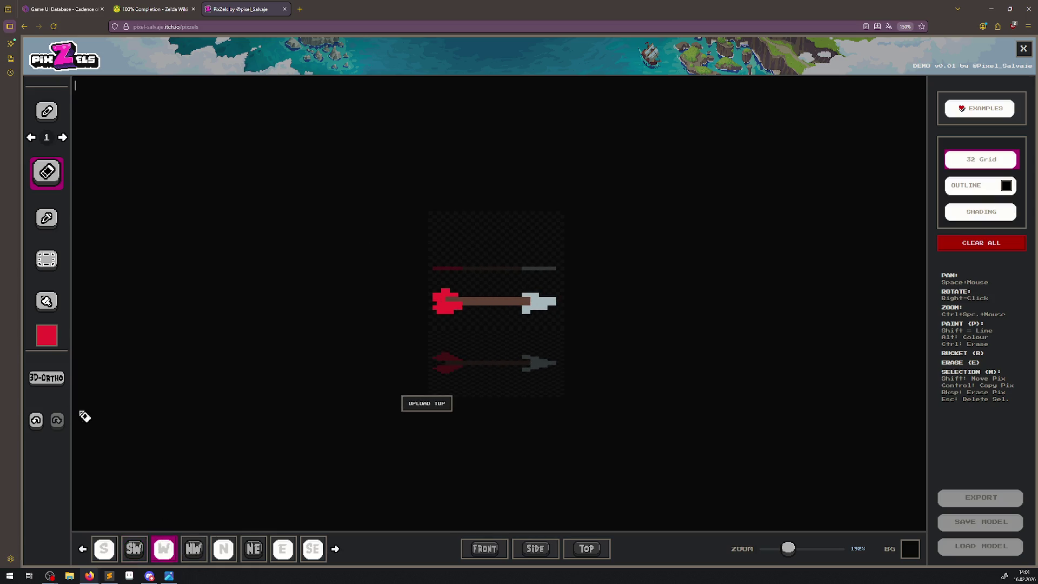
Rebuild the model with Front-Side-Top interpolation after undoing a first mode, then preview it from the south.
click(61, 378)
click(509, 292)
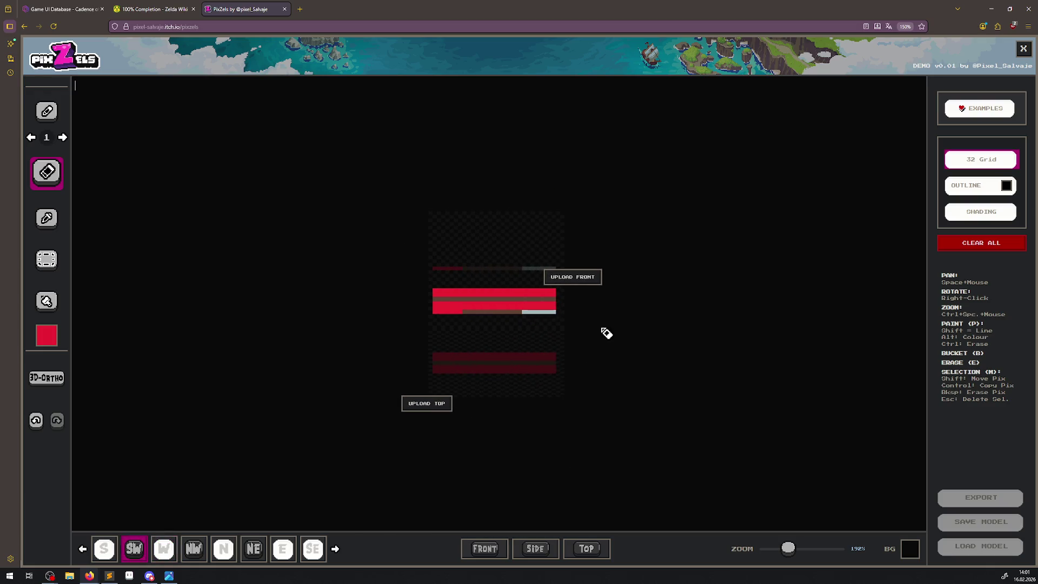
click(111, 550)
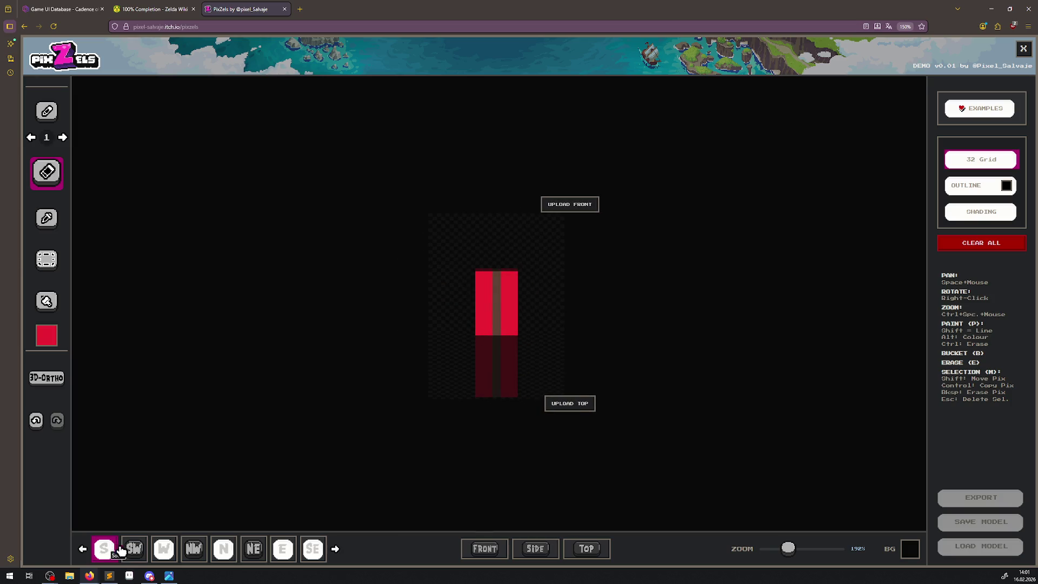
click(163, 550)
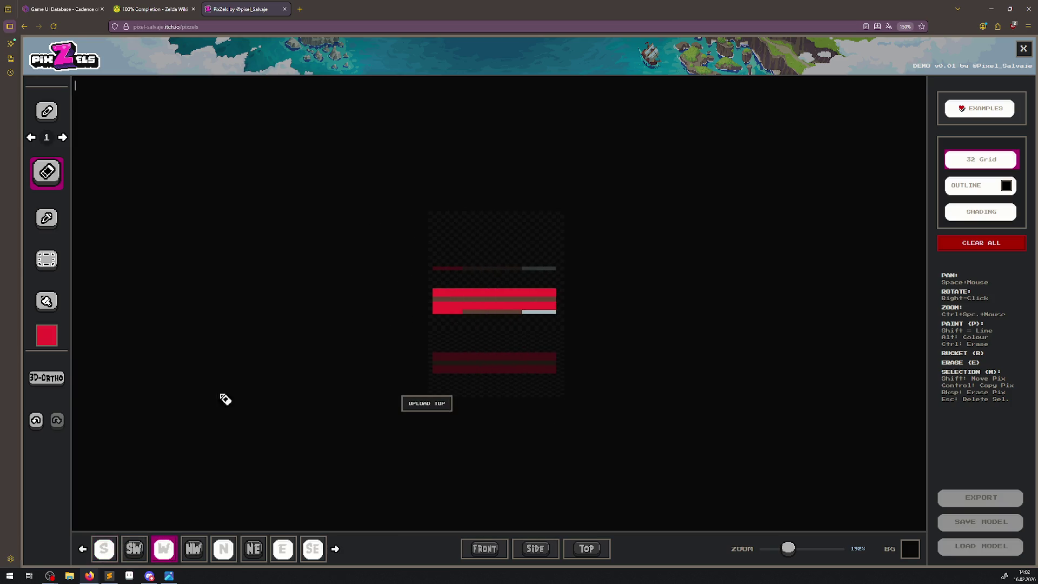
click(36, 420)
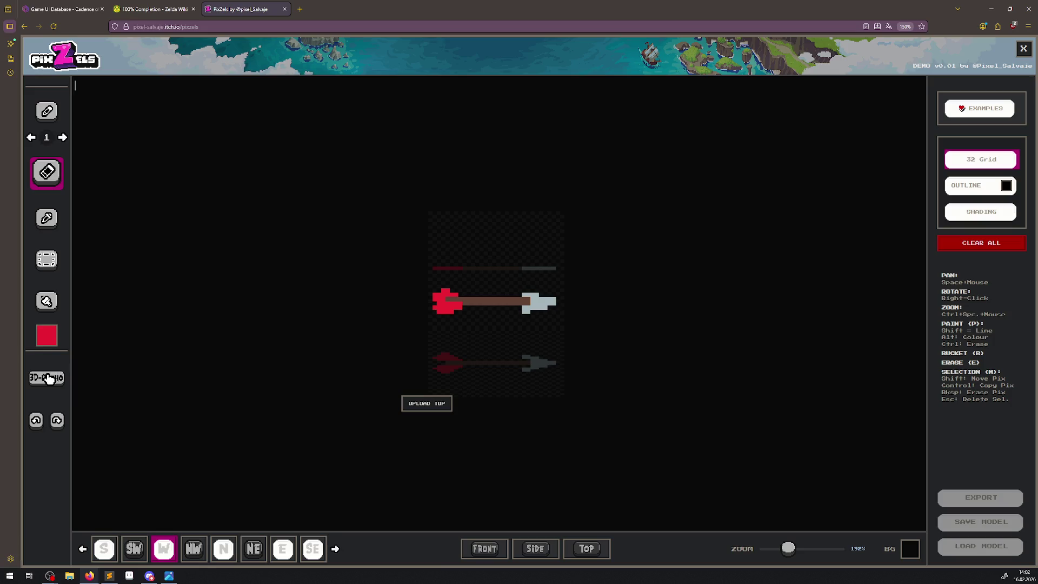
click(47, 377)
click(527, 334)
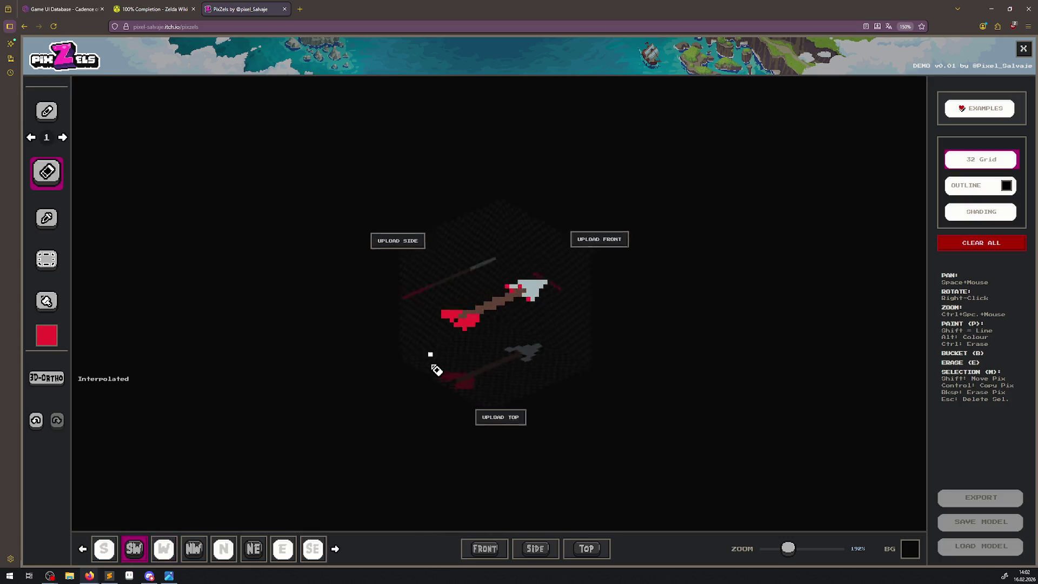
click(116, 550)
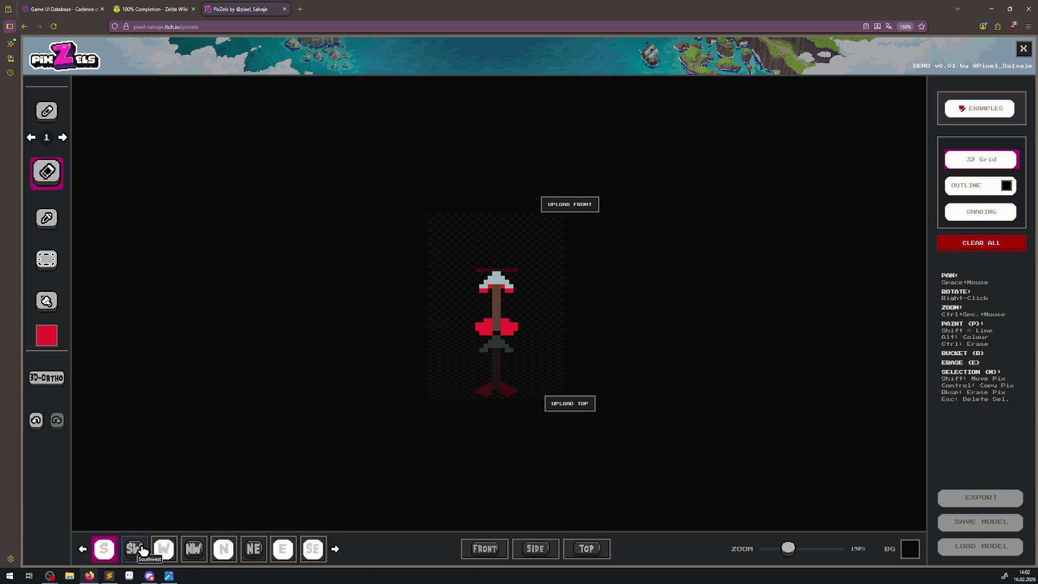
Review the front, side and top drawings, ending on the top view with the selection tool.
click(494, 554)
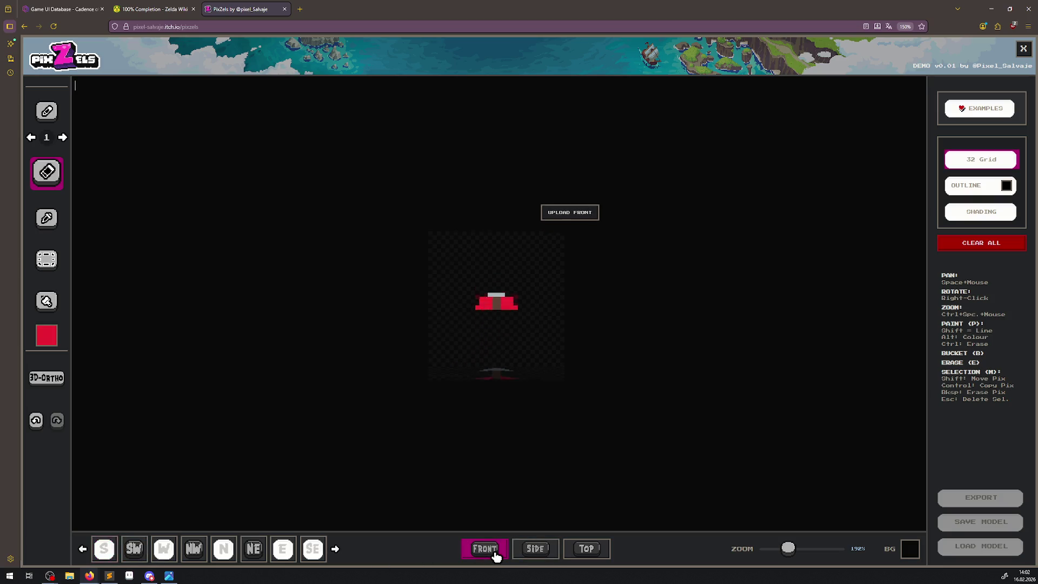
click(535, 551)
click(600, 553)
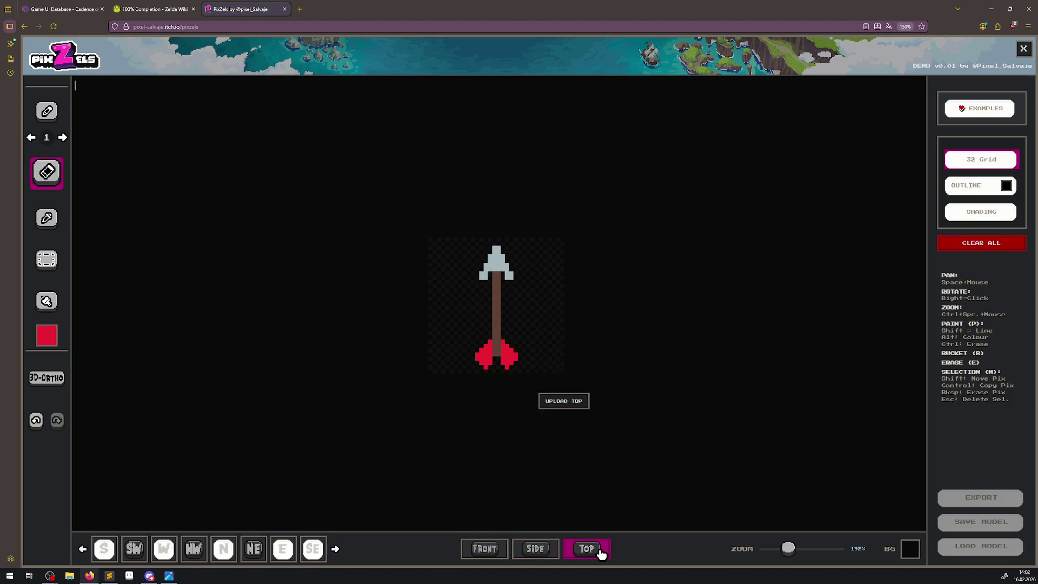
click(547, 552)
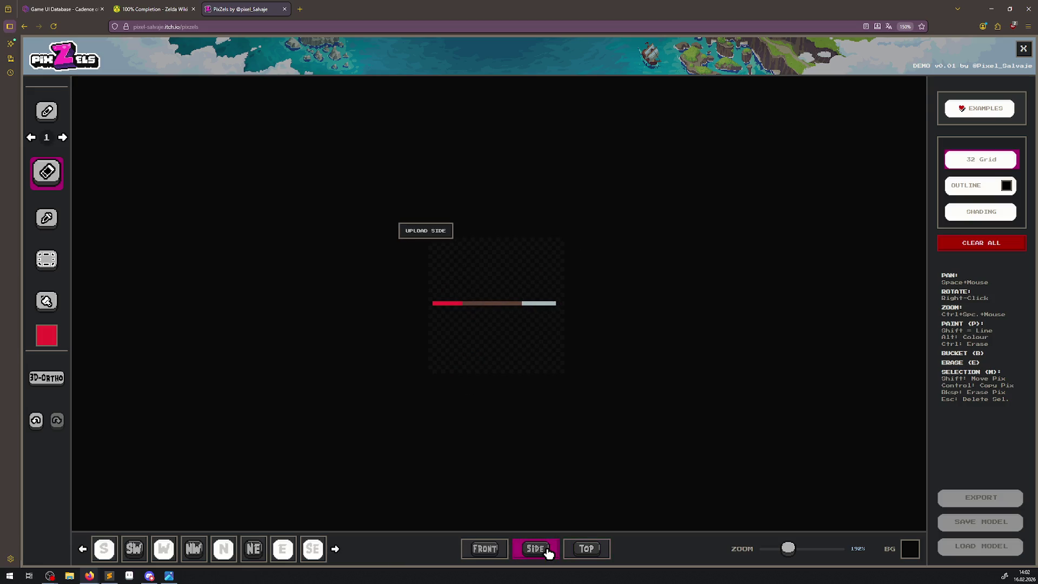
click(491, 550)
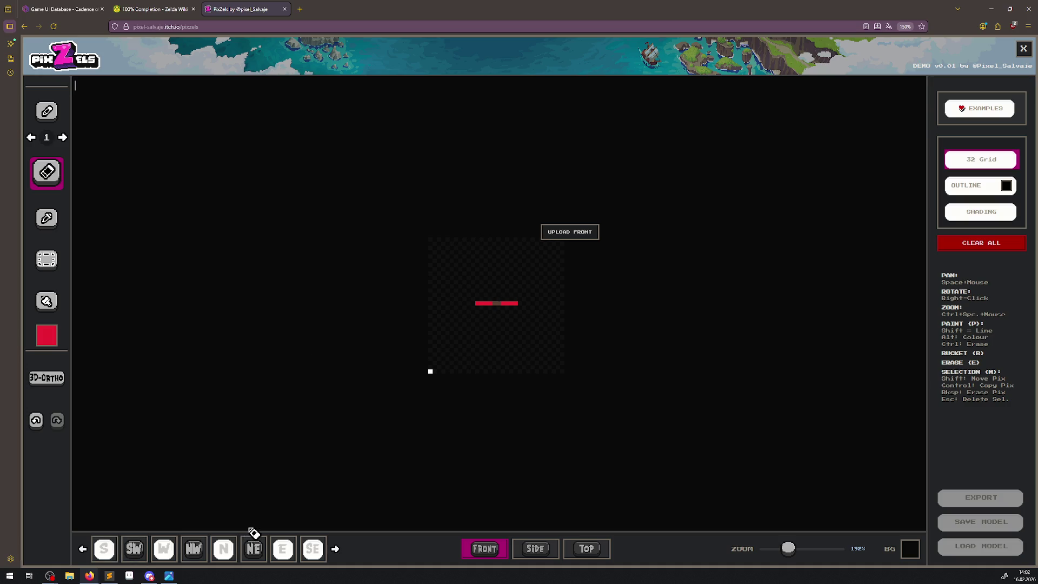
click(595, 552)
click(52, 268)
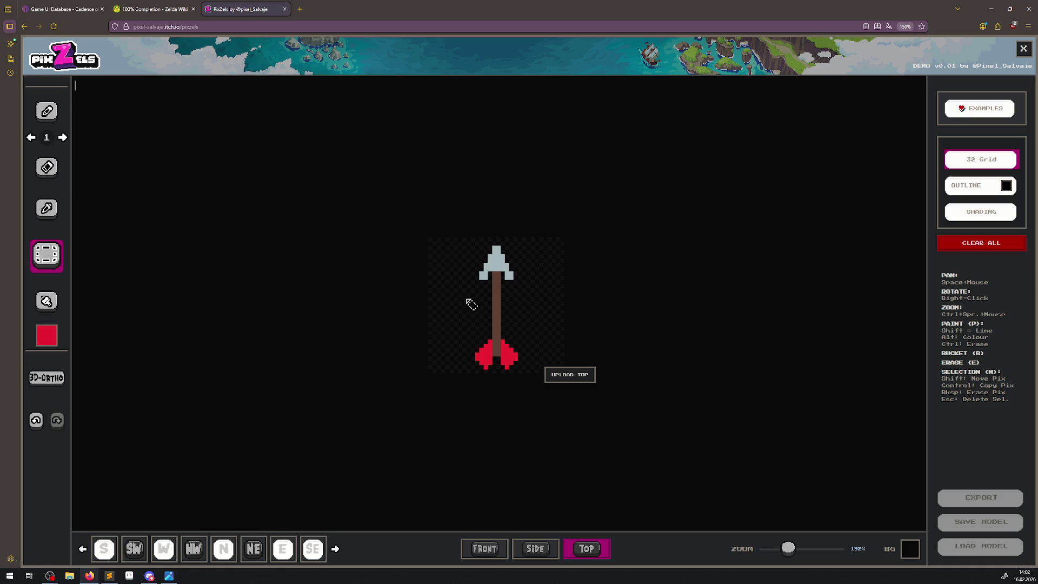
mouse_move(462, 241)
mouse_down()
mouse_move(539, 363)
mouse_move(535, 382)
mouse_up()
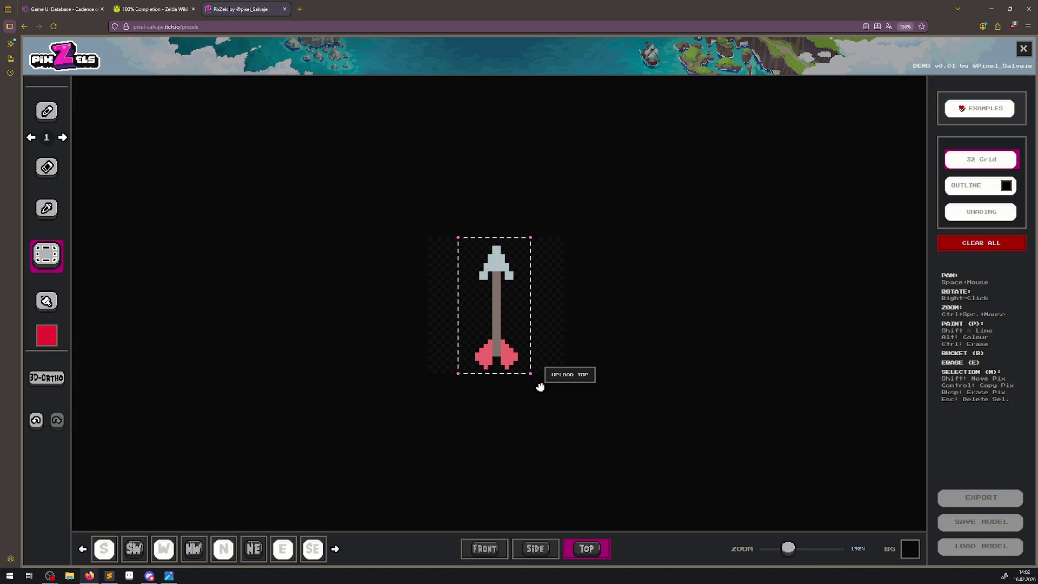
scroll(456, 230, up, 1)
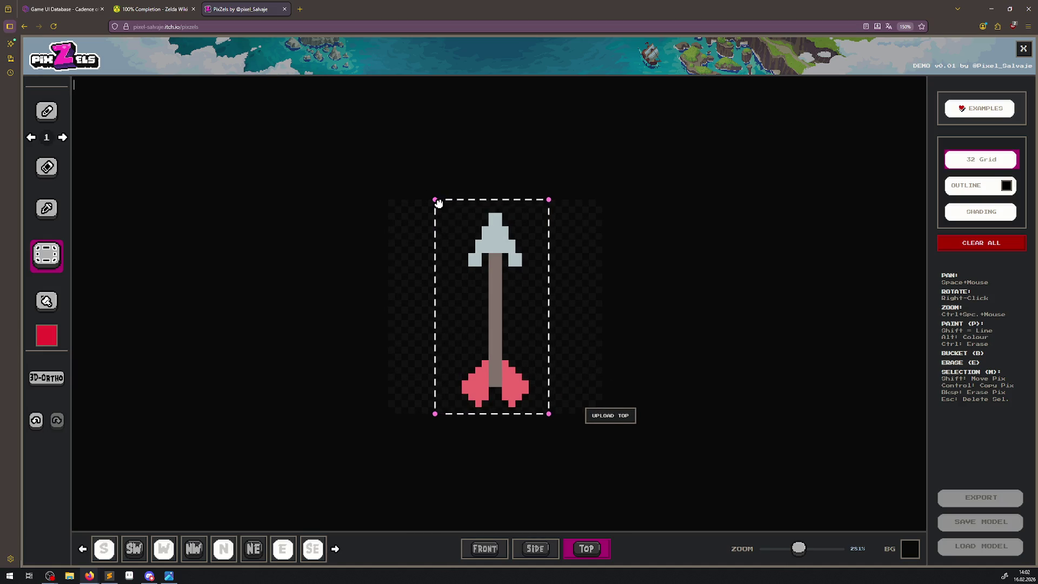
mouse_move(432, 195)
mouse_down()
mouse_move(399, 230)
mouse_move(446, 203)
mouse_up()
drag(434, 207, 451, 200)
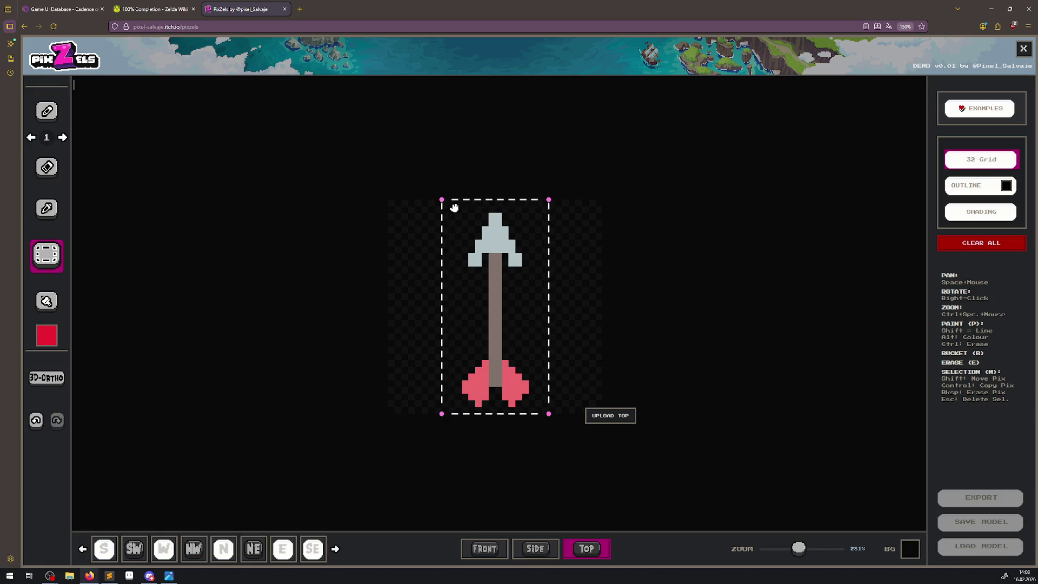
click(453, 208)
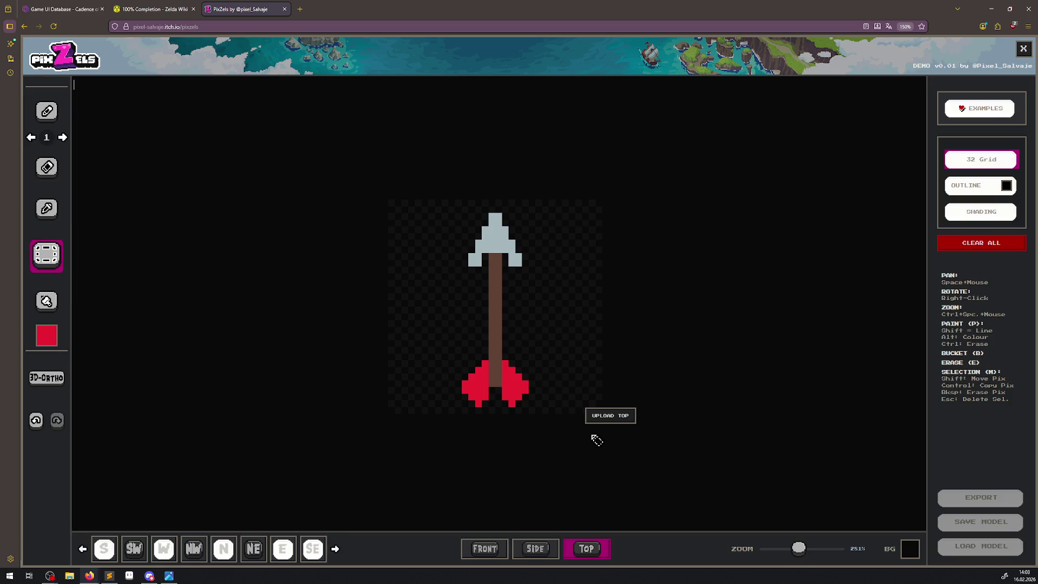
click(224, 549)
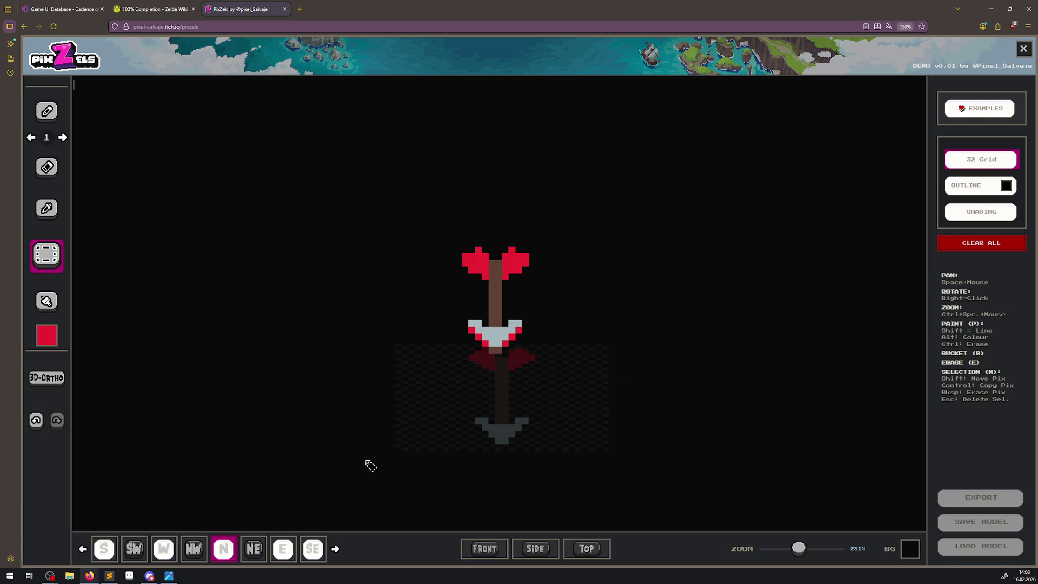
Preview the arrow from the northeast, east and southeast, then switch 3D-ORTHO to Interpolated.
click(264, 547)
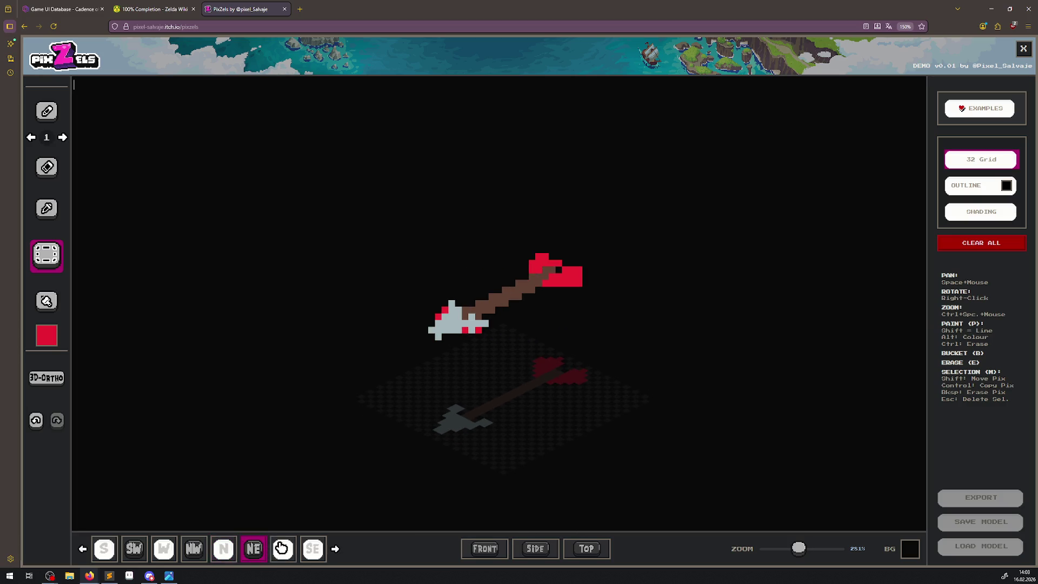
click(292, 547)
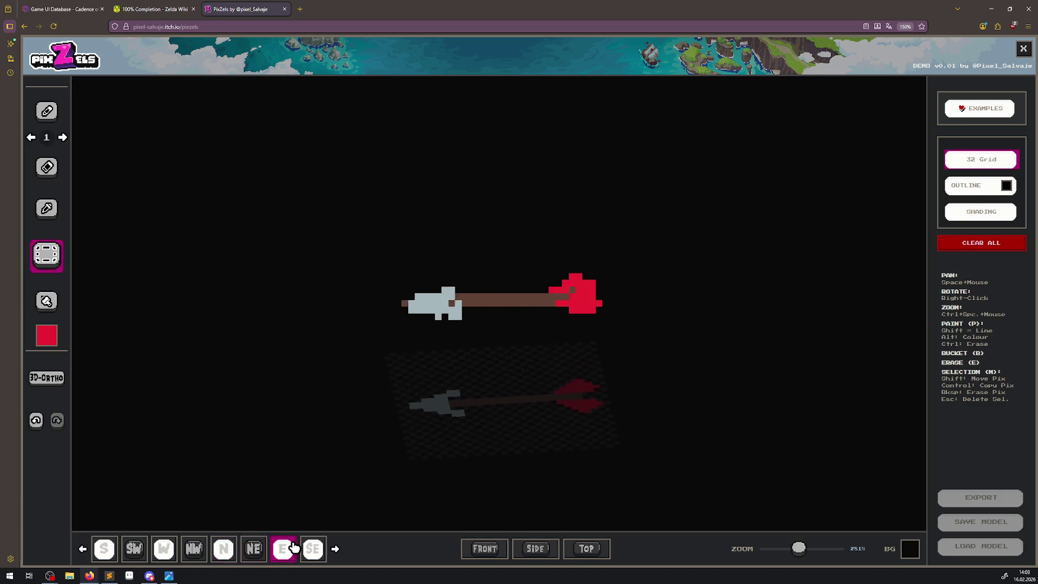
click(314, 548)
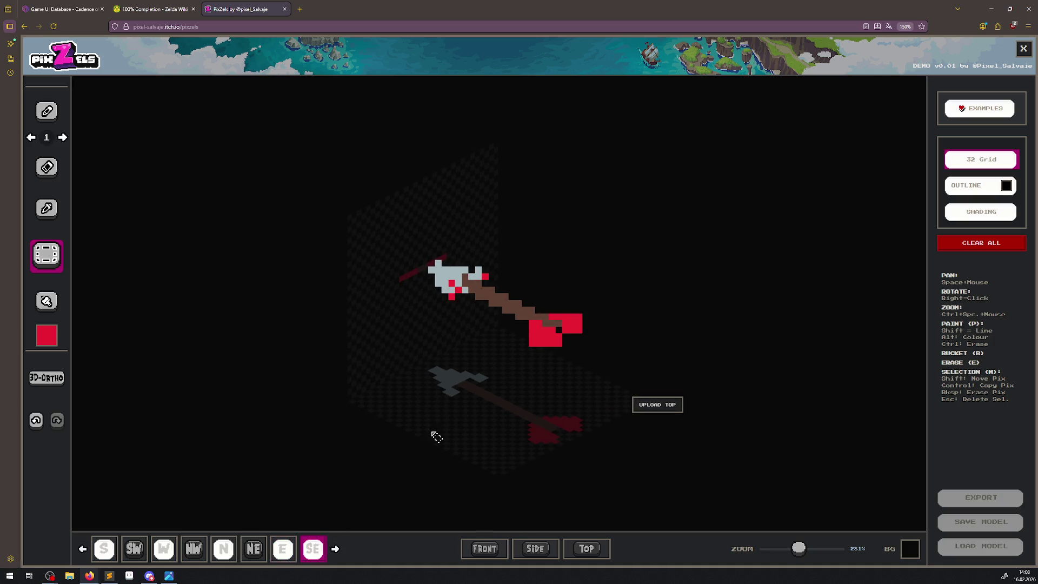
click(54, 381)
click(502, 325)
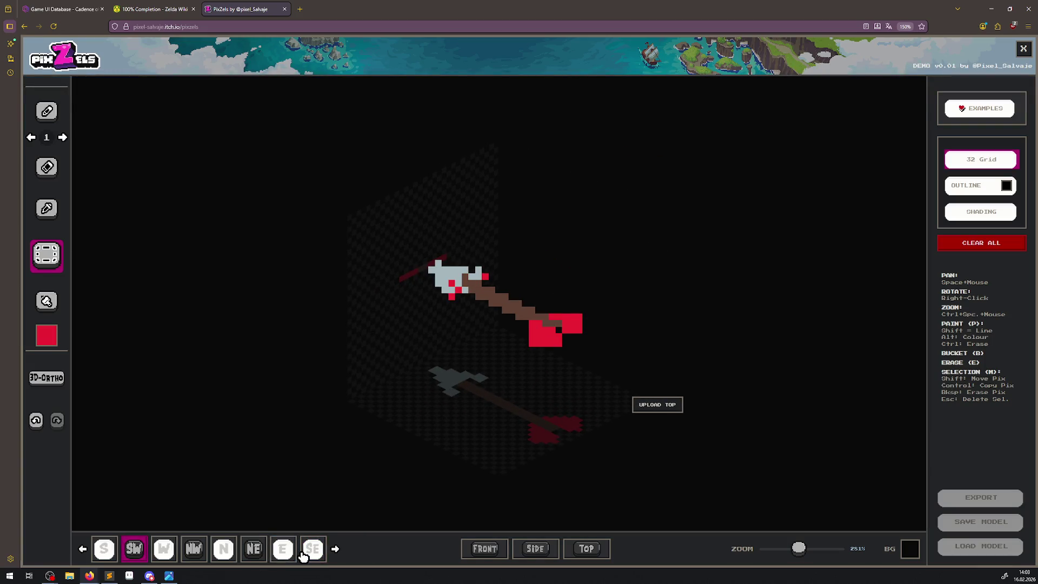
Preview it from northeast, north, south, southwest and flat front, end southwest with a black outline.
click(254, 553)
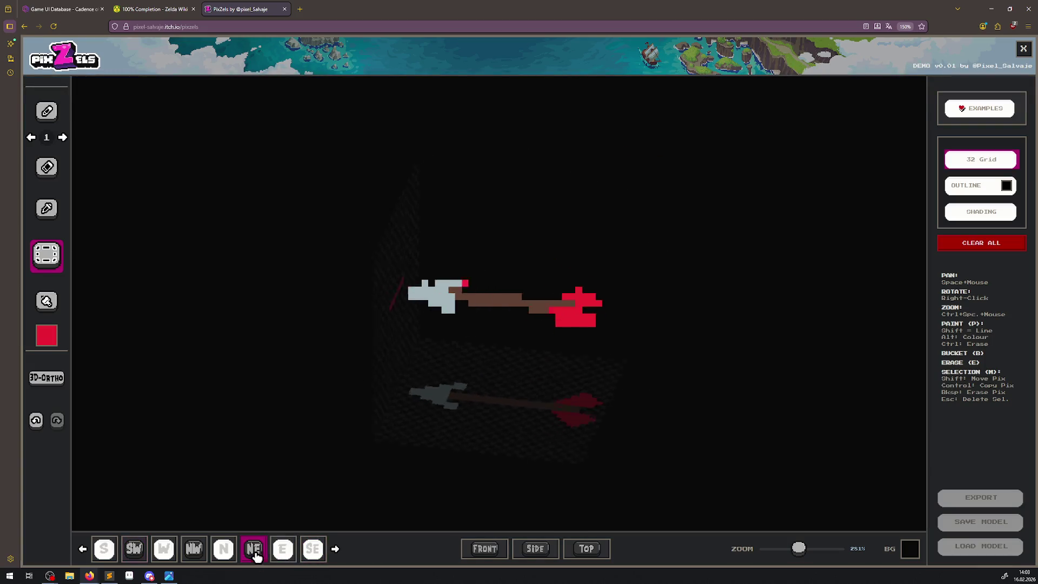
click(222, 556)
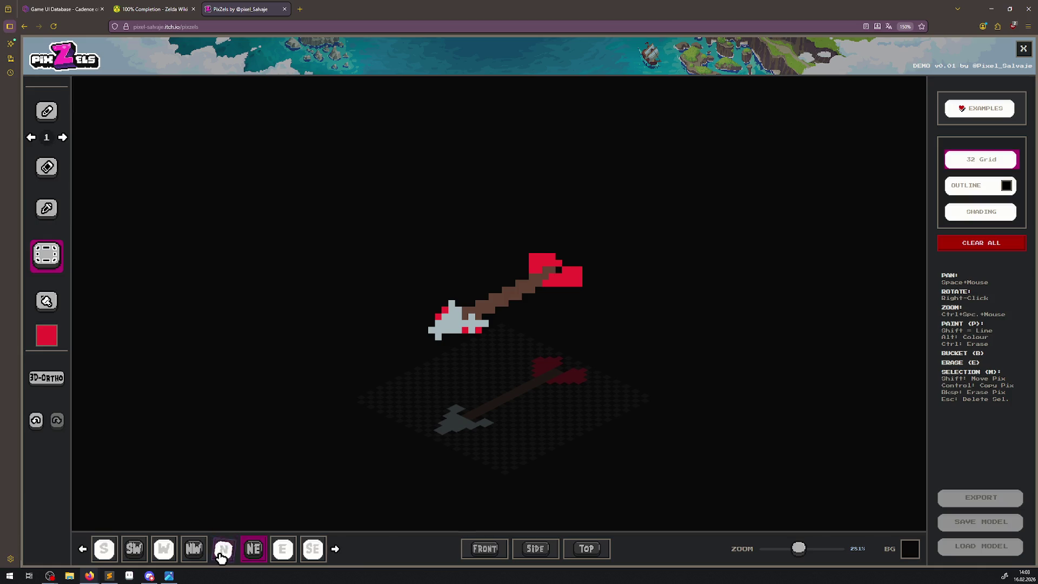
click(102, 552)
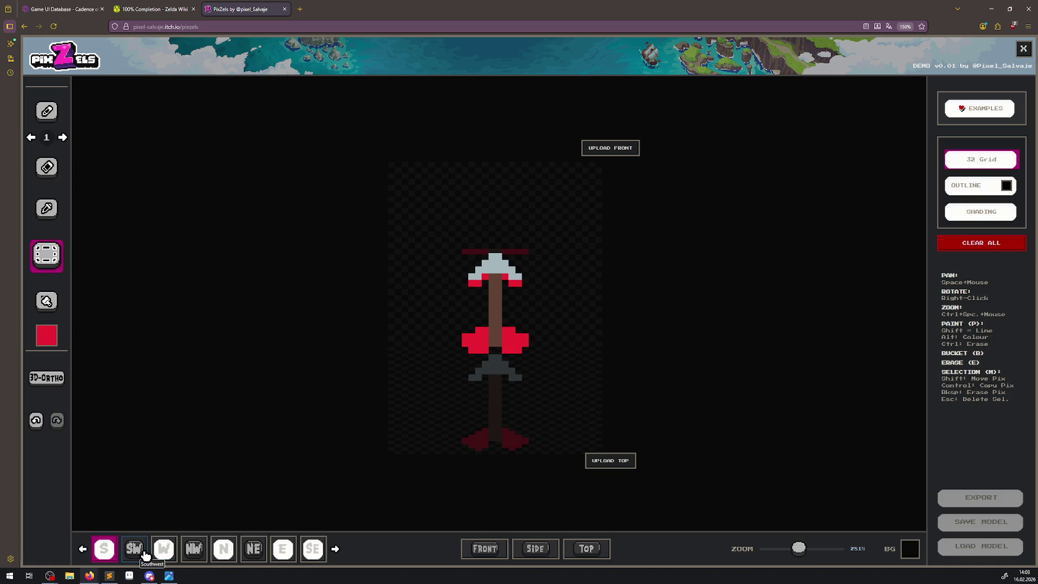
click(144, 551)
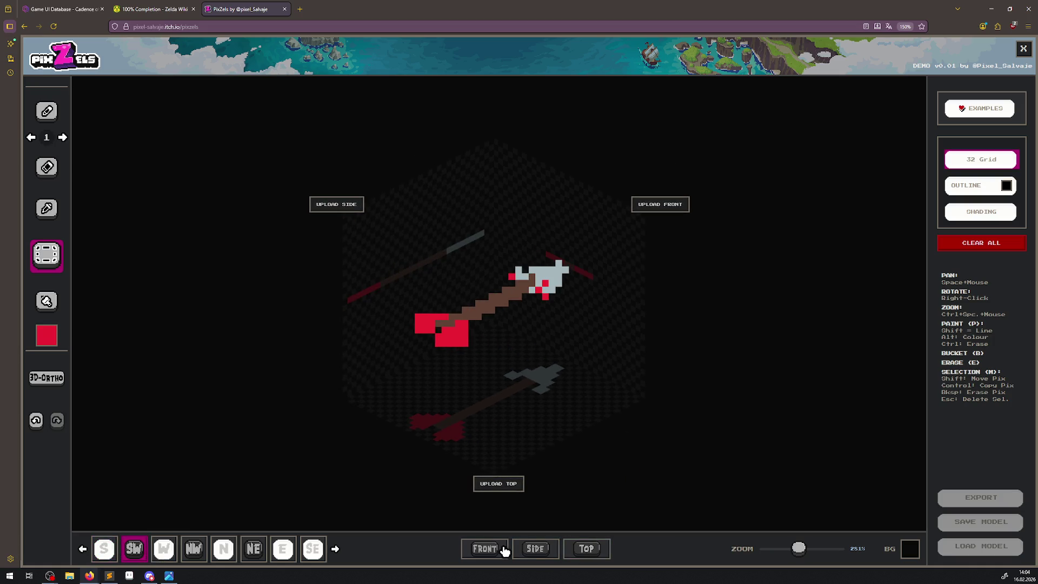
click(487, 549)
click(110, 551)
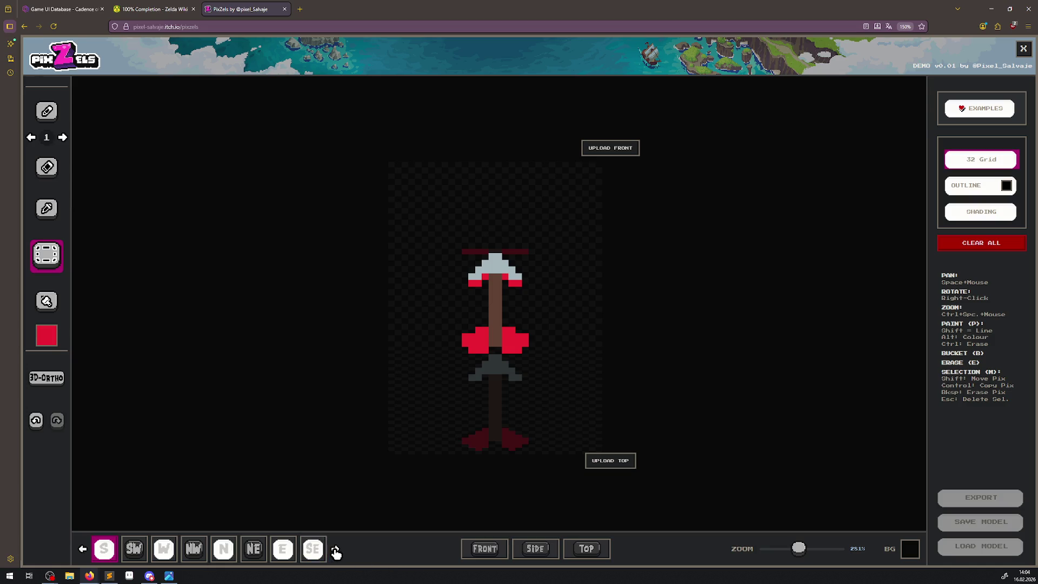
click(135, 549)
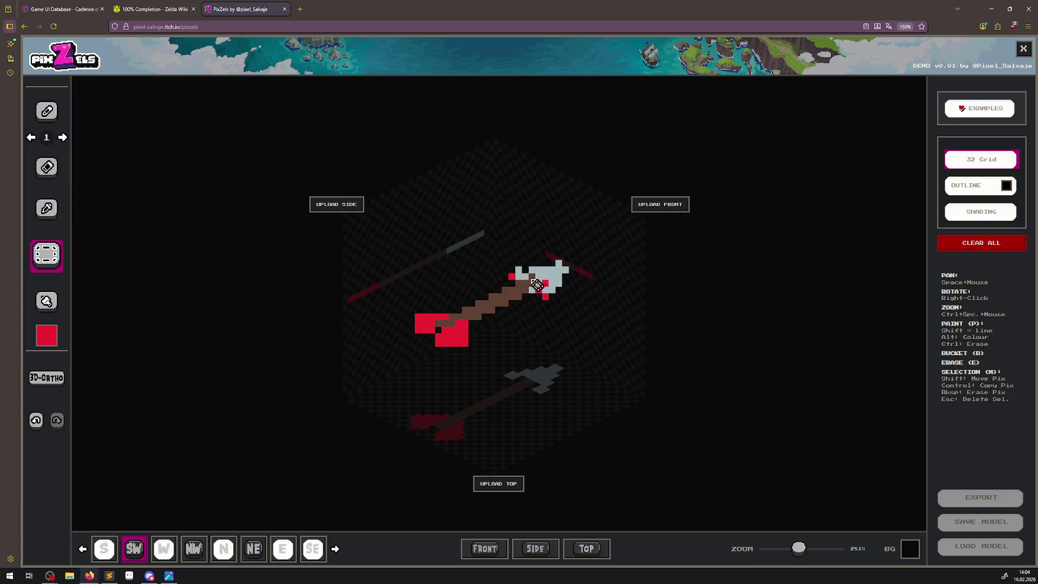
click(967, 194)
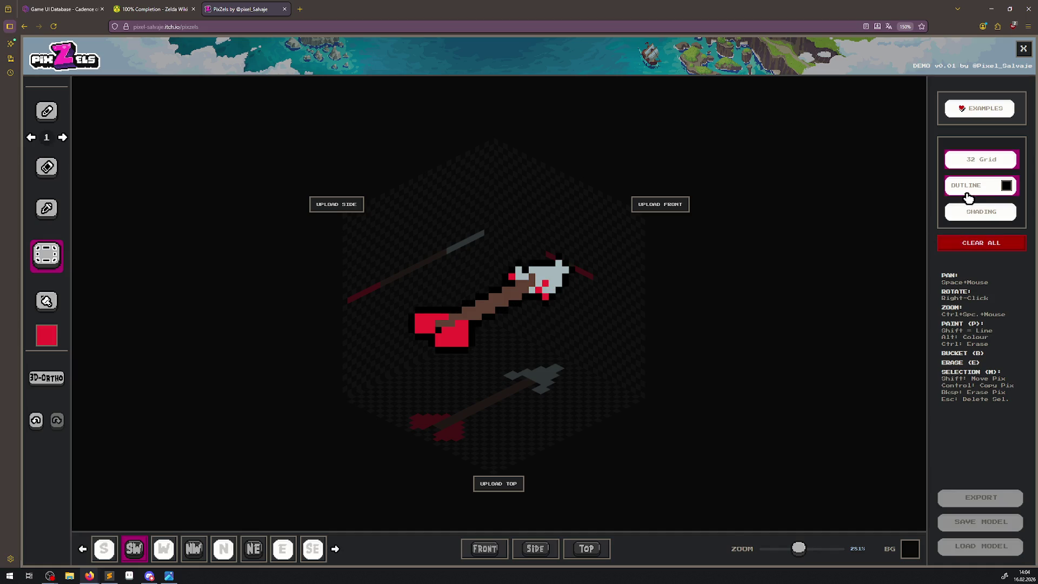
Turn off the black outline and bring up the side view zoomed in.
click(966, 195)
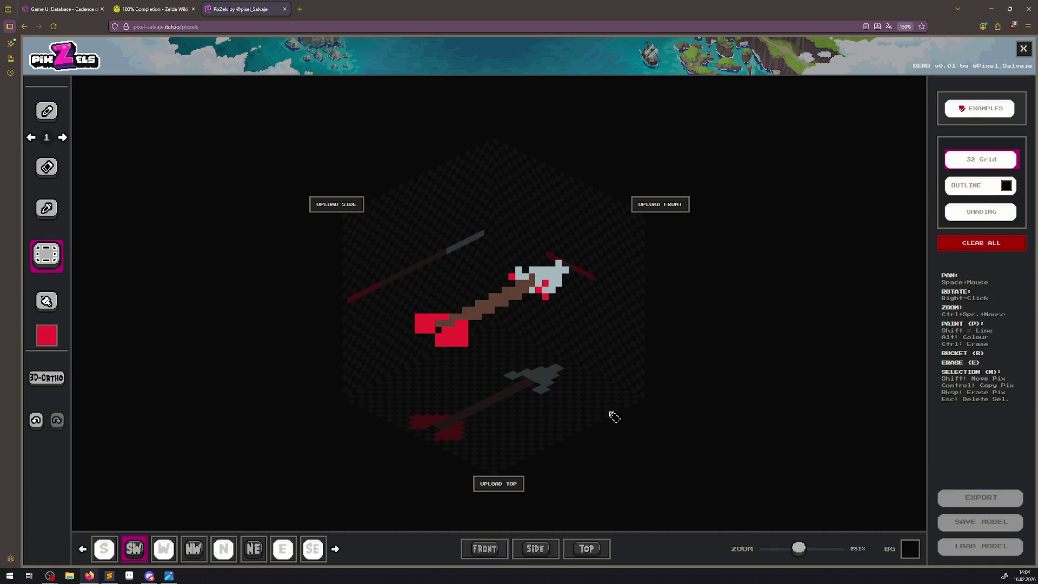
scroll(611, 420, down, 8)
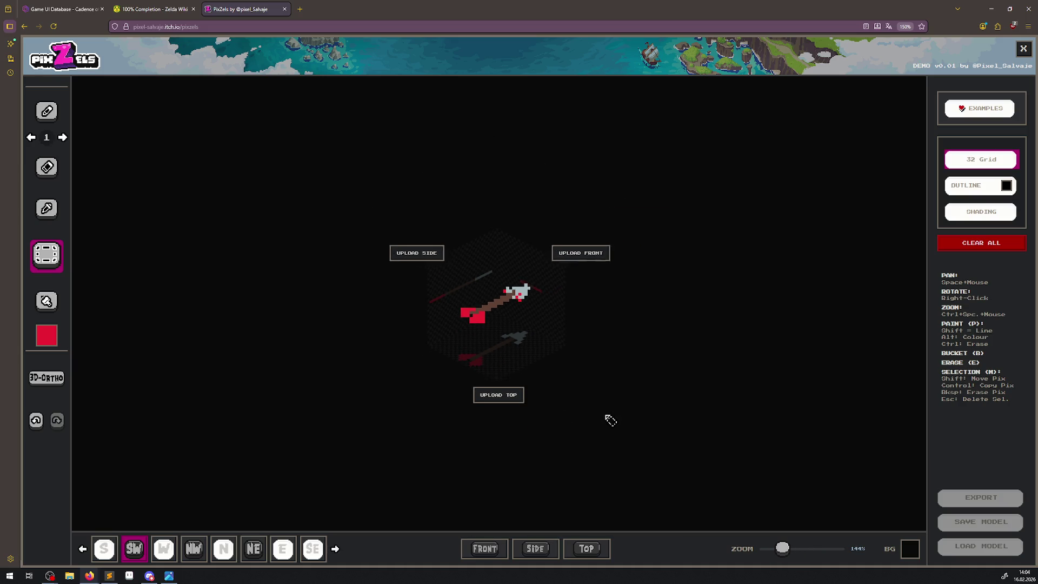
scroll(611, 420, down, 2)
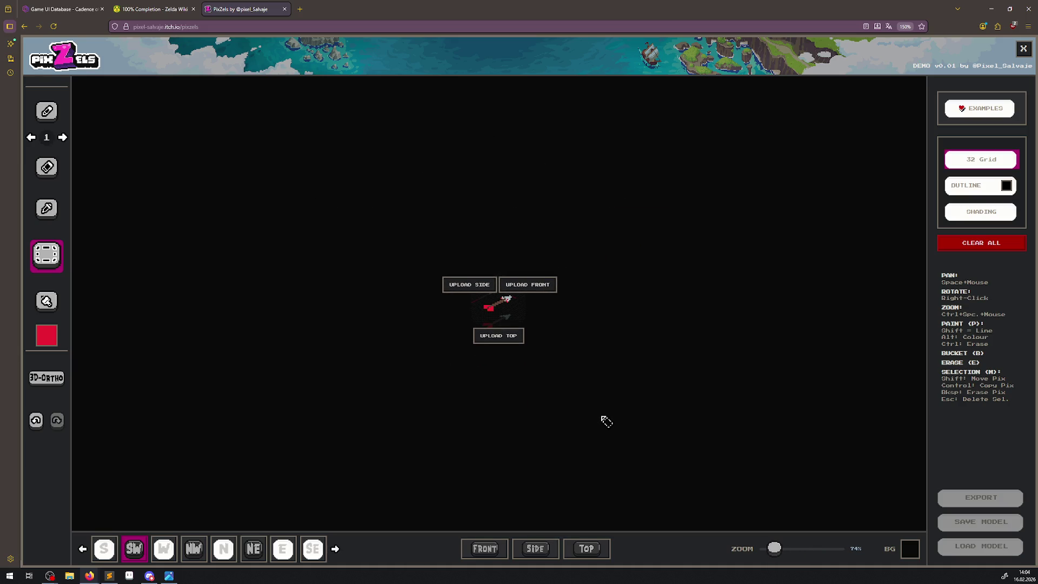
scroll(606, 421, up, 6)
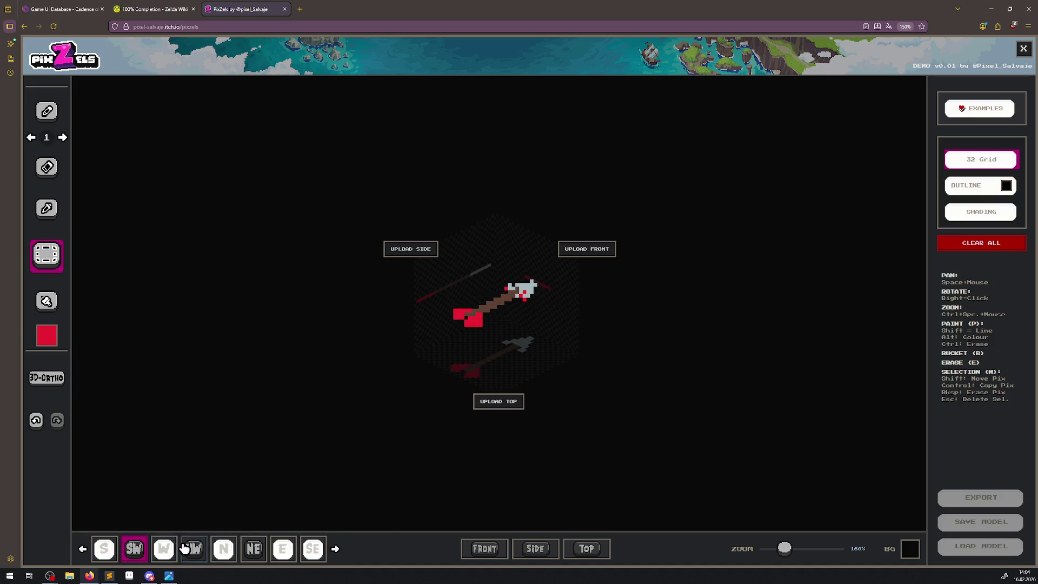
click(537, 552)
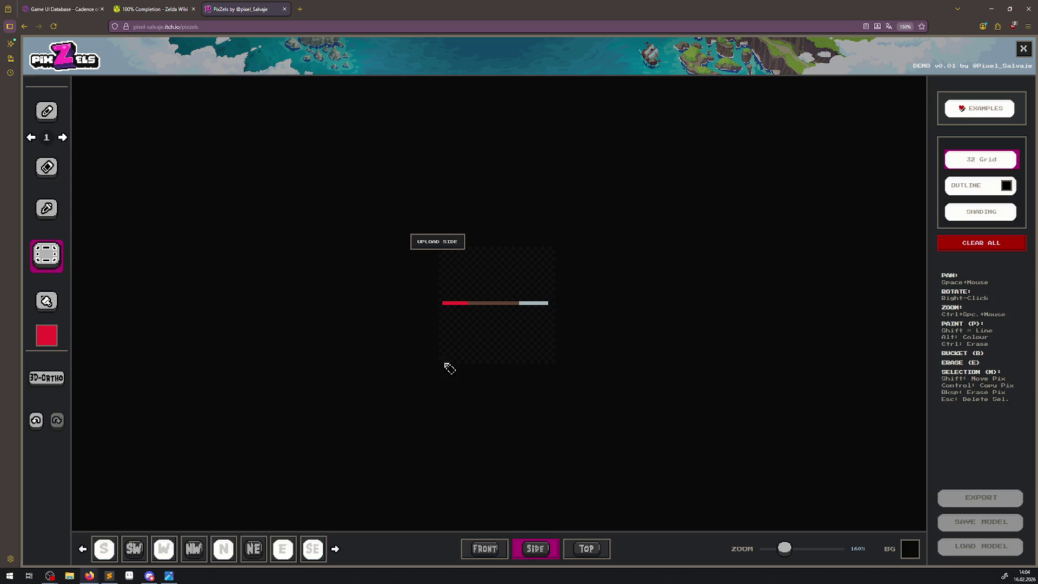
scroll(451, 359, up, 5)
Paint red fletching pixels with the pencil above and around the shaft's tail in the side view.
click(51, 340)
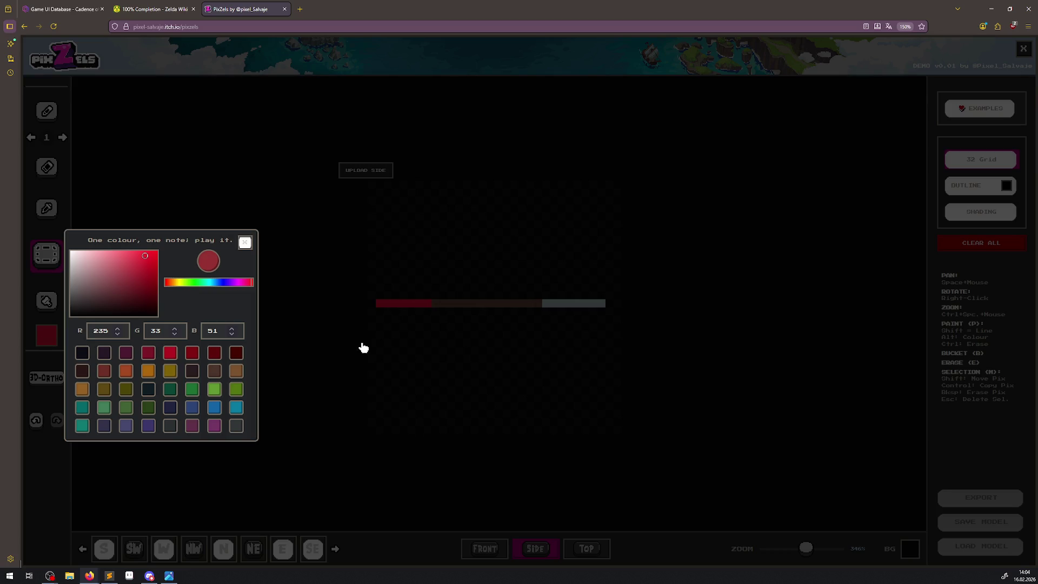
click(473, 300)
click(49, 115)
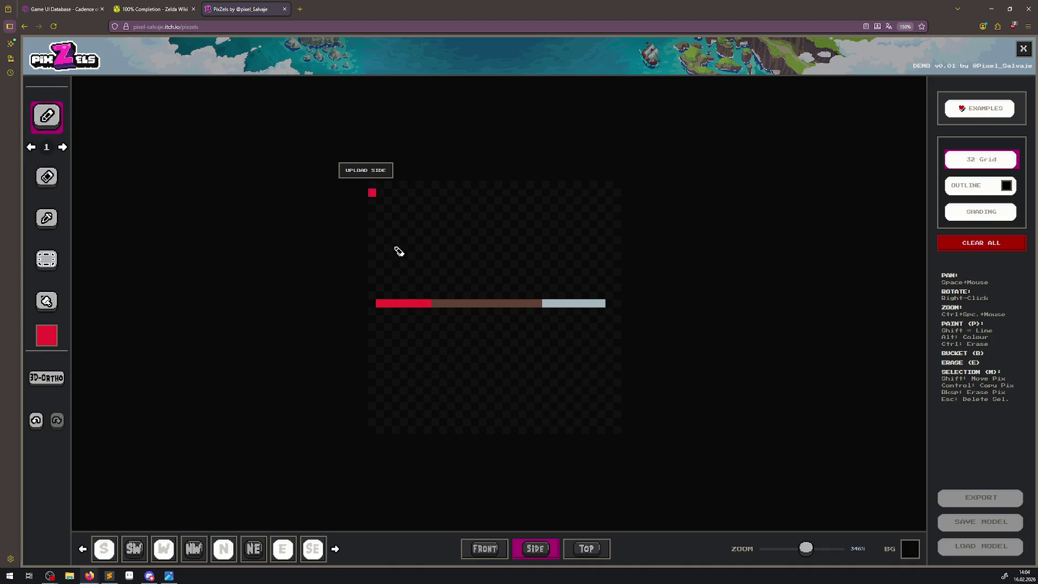
click(427, 311)
scroll(431, 301, up, 3)
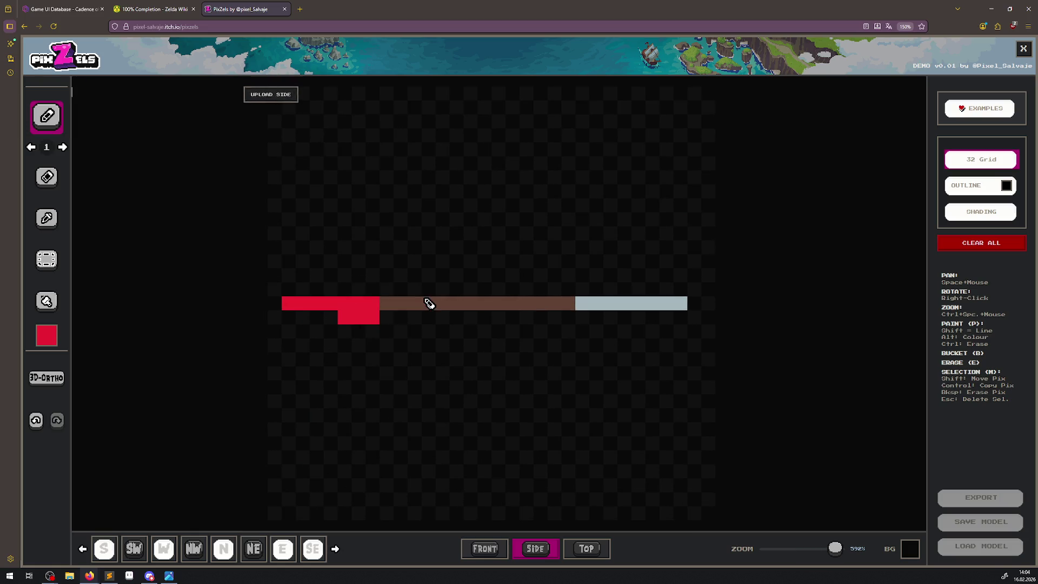
drag(373, 289, 334, 292)
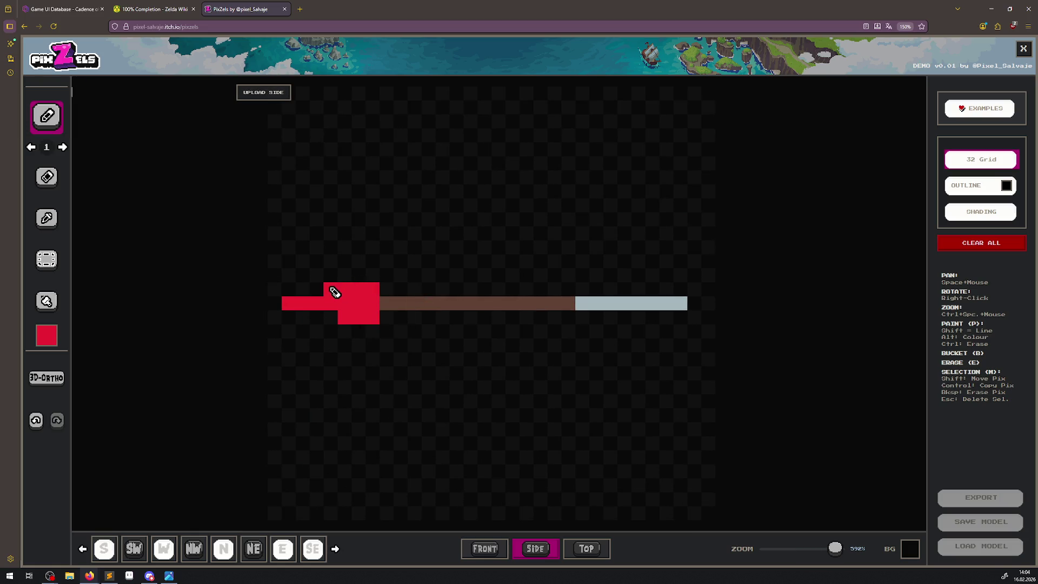
click(320, 335)
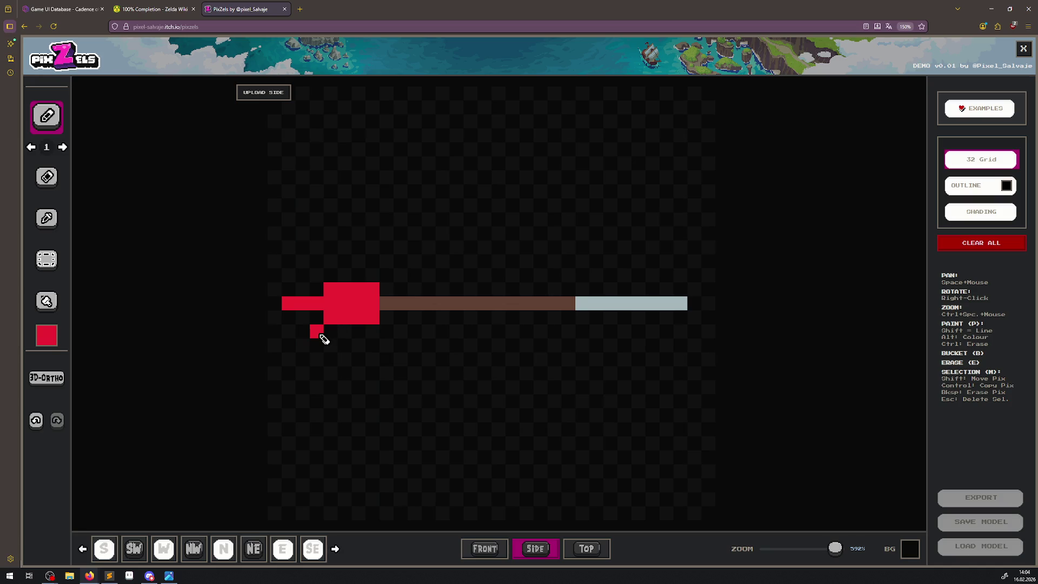
click(330, 332)
click(324, 293)
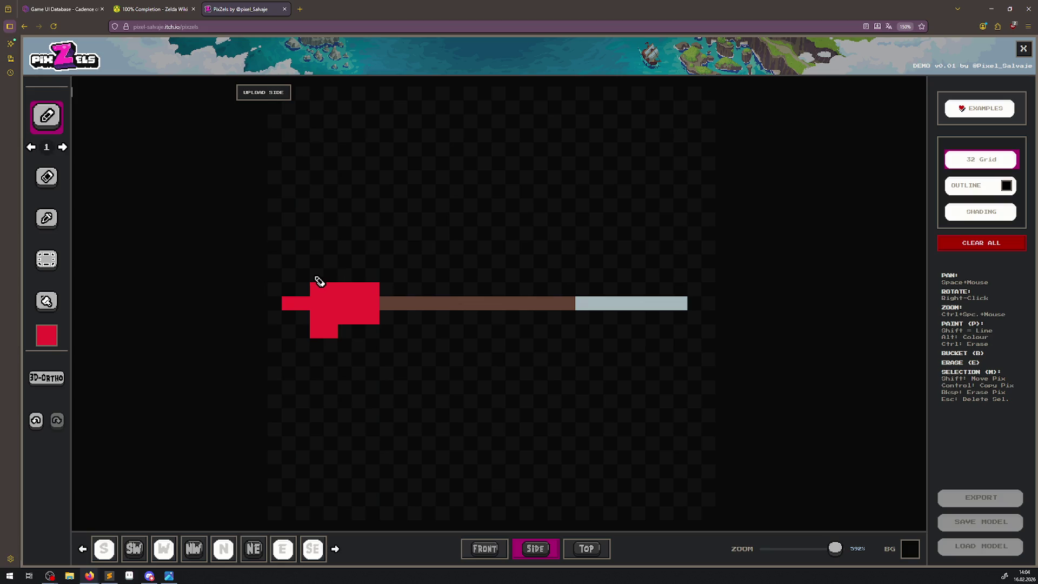
Undo misplaced fletching pixels, repaint red above and below the shaft, then preview from the south.
click(37, 420)
click(38, 421)
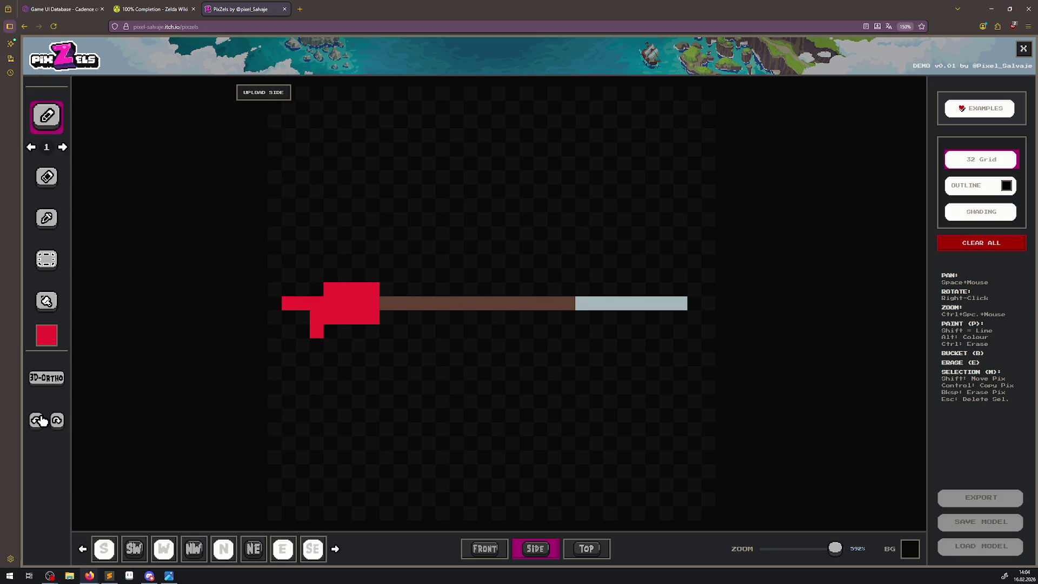
click(41, 420)
click(41, 419)
click(43, 422)
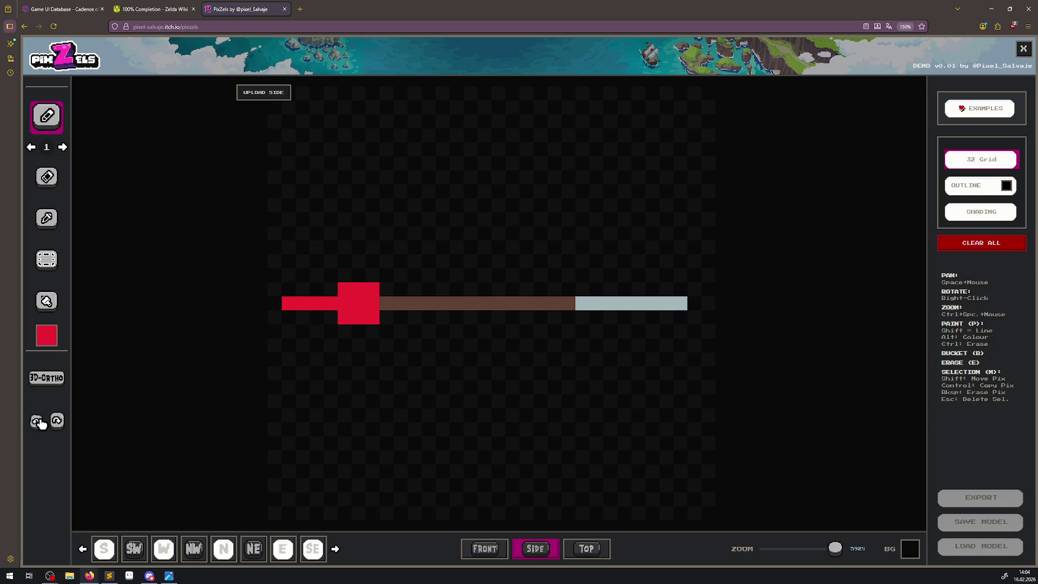
click(331, 331)
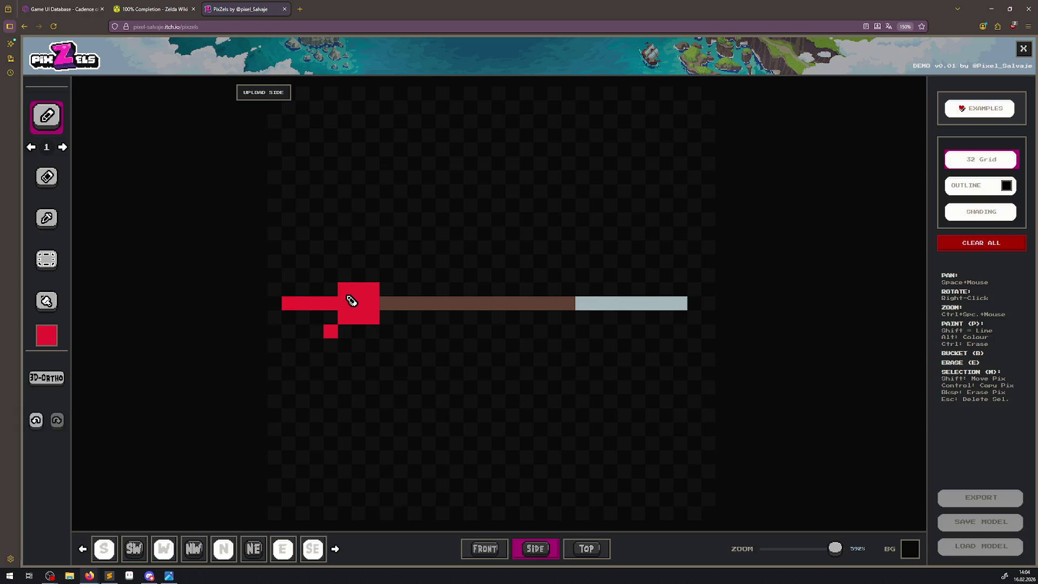
click(330, 276)
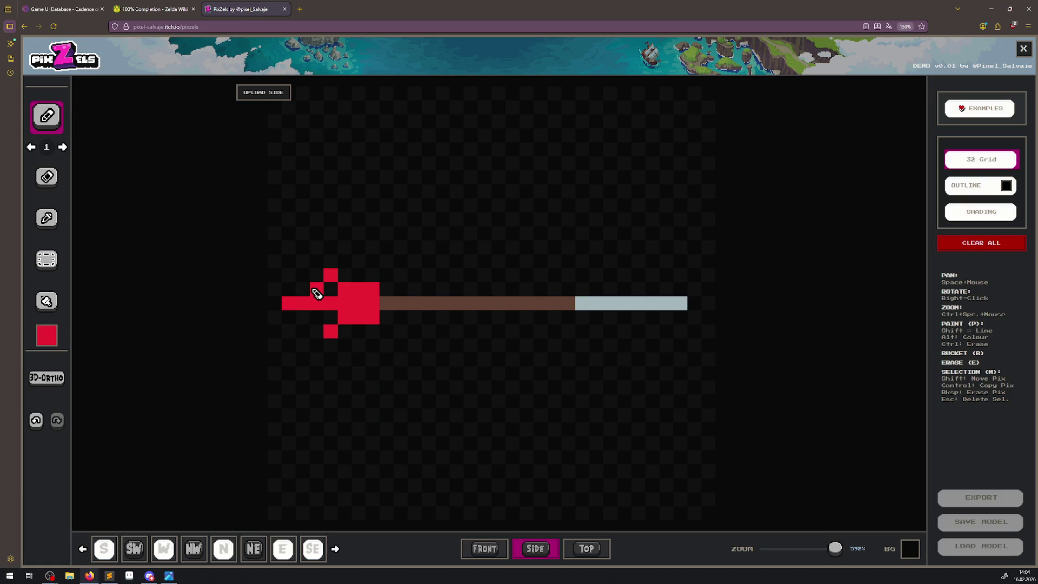
drag(316, 293, 306, 285)
key(ctrl+z)
click(316, 290)
click(320, 318)
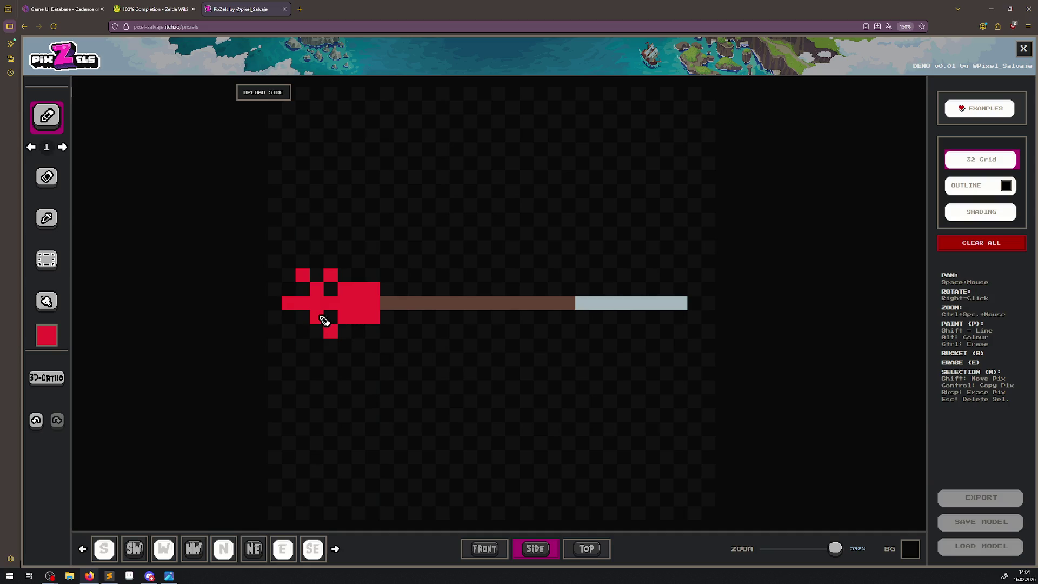
click(302, 331)
click(108, 549)
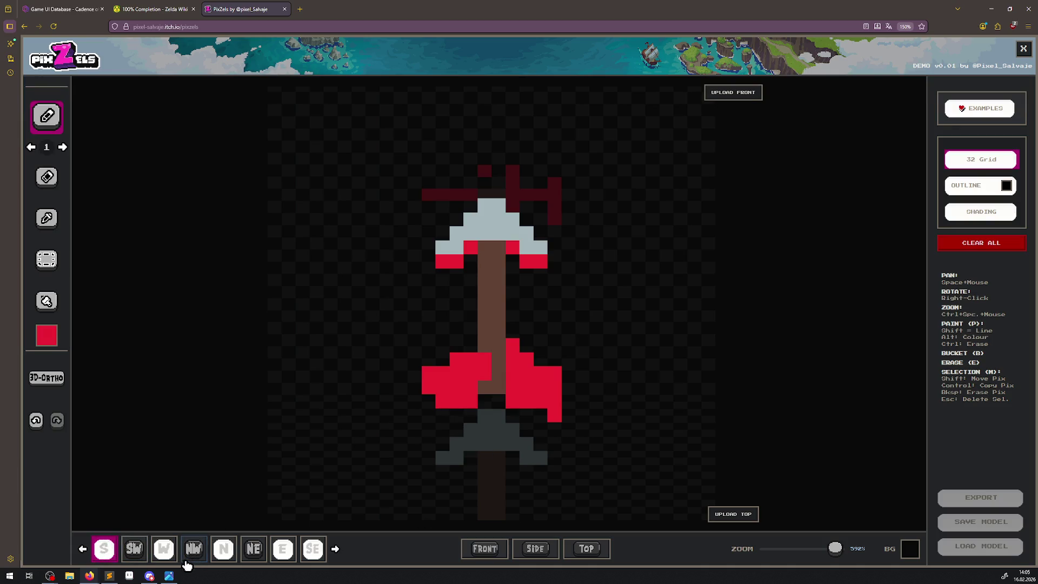
In the side view, sample the blade's grey and paint grey rows above and below the arrowhead base.
click(143, 553)
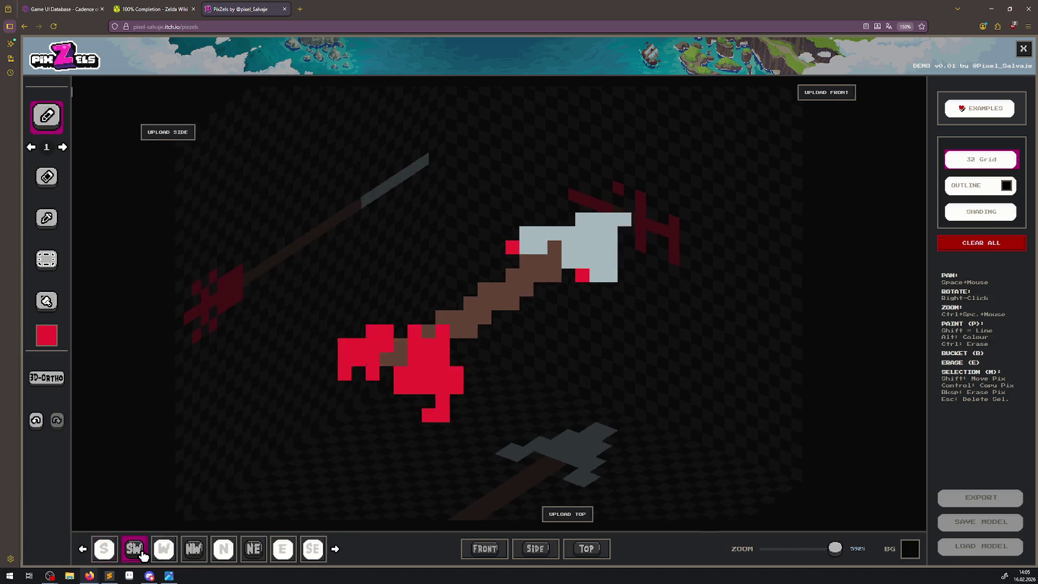
click(179, 551)
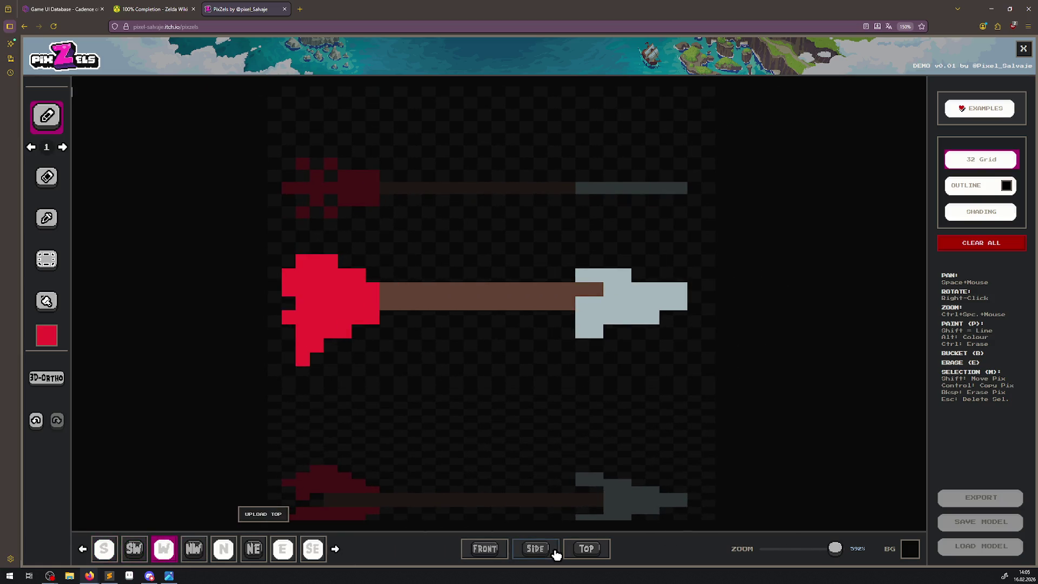
click(529, 550)
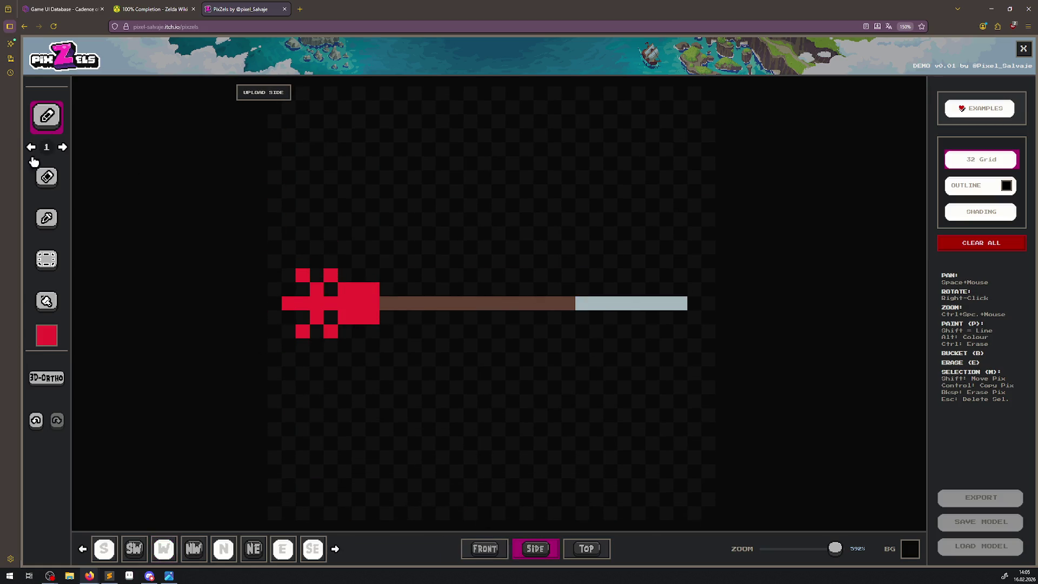
click(48, 218)
click(620, 303)
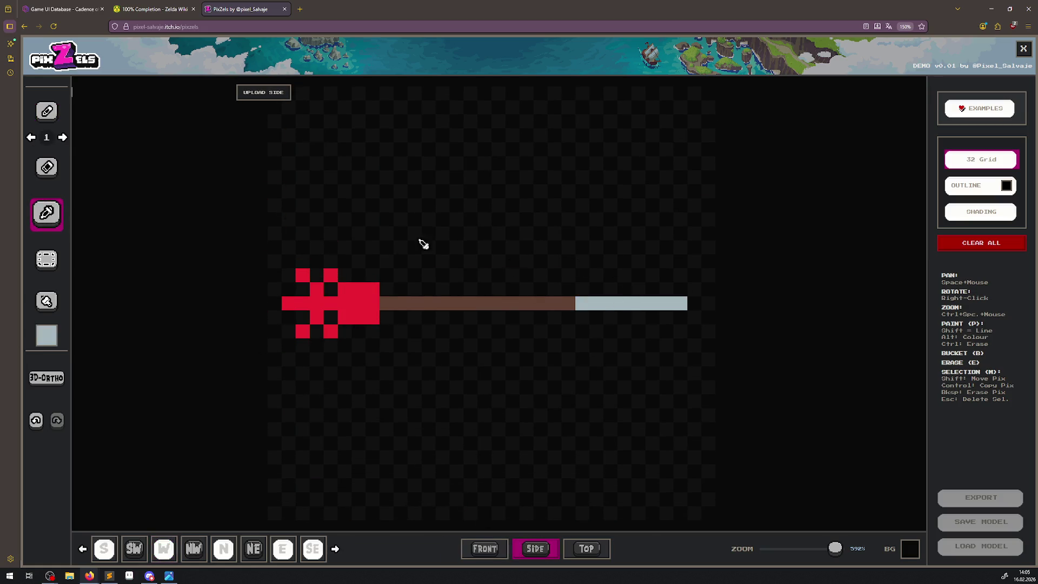
click(45, 114)
click(588, 319)
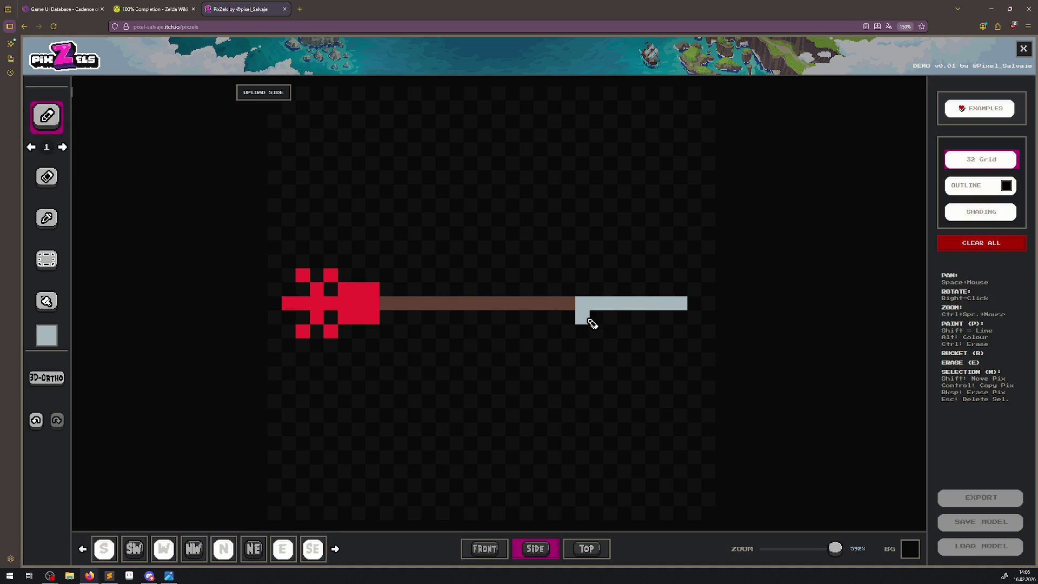
drag(594, 323, 644, 323)
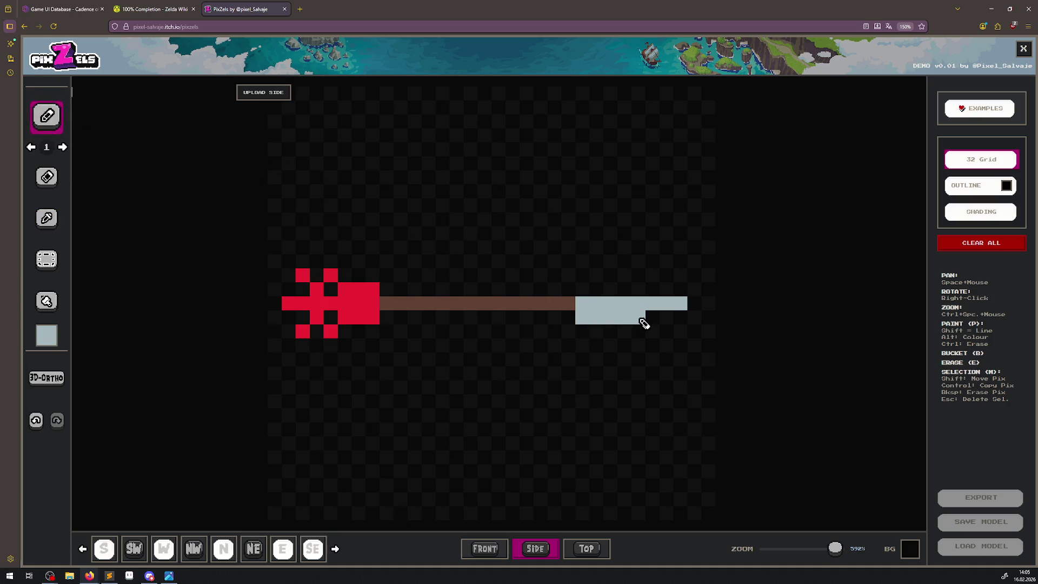
drag(581, 289, 640, 297)
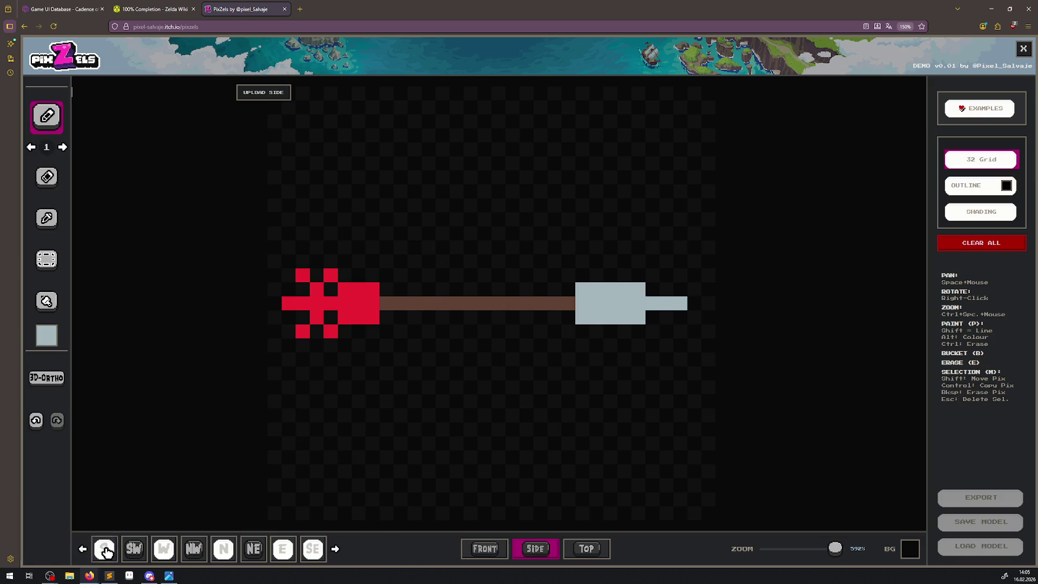
click(103, 549)
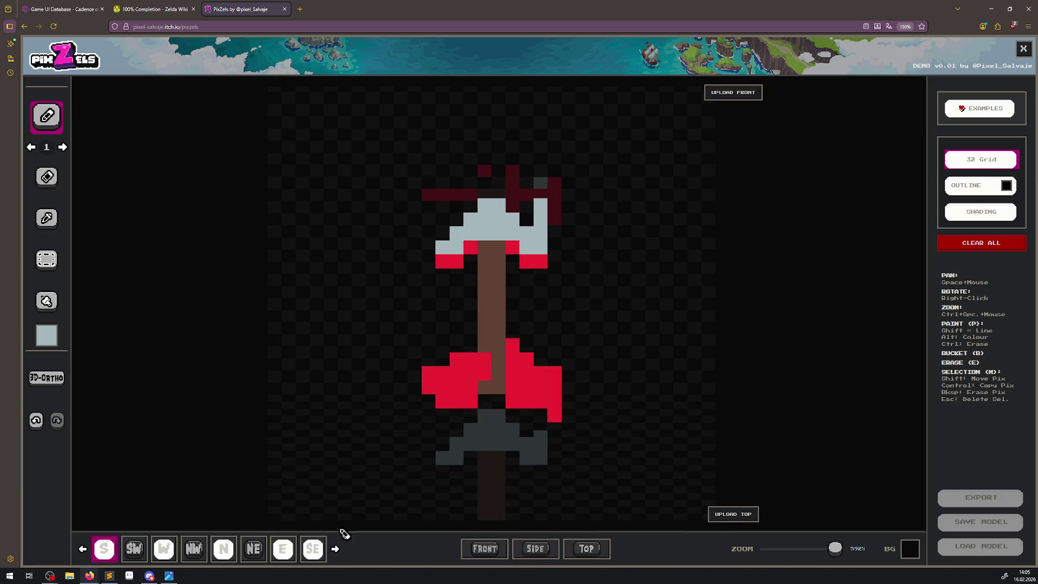
Erase the stray pixel on the right edge of the top-view arrowhead.
click(548, 558)
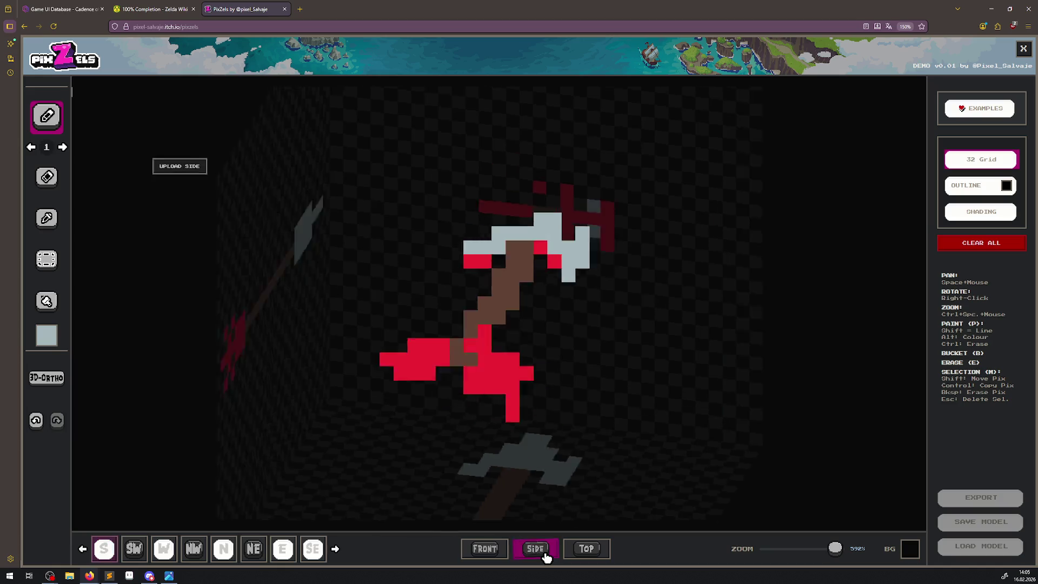
click(488, 553)
click(587, 550)
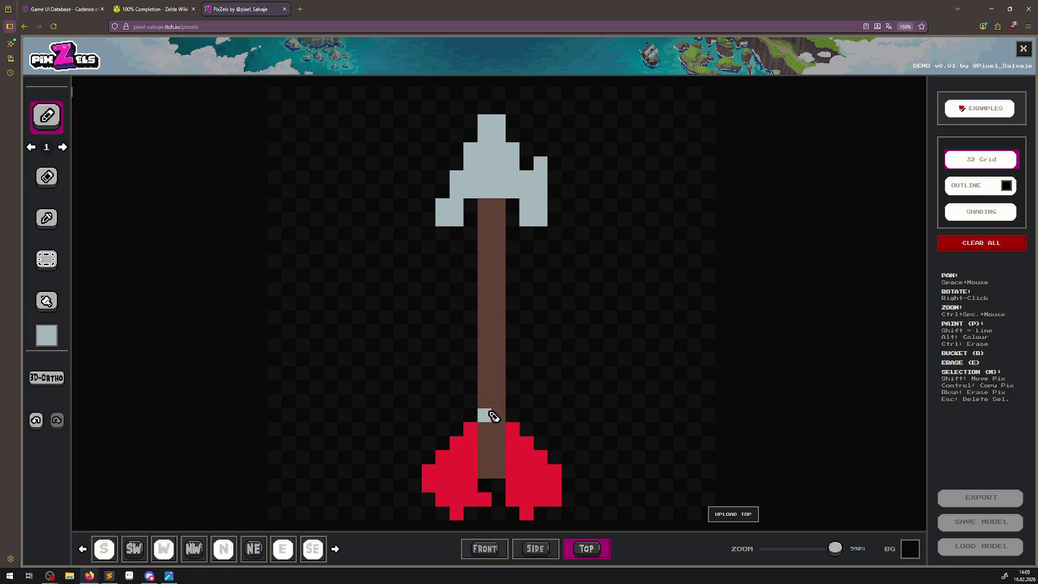
click(46, 177)
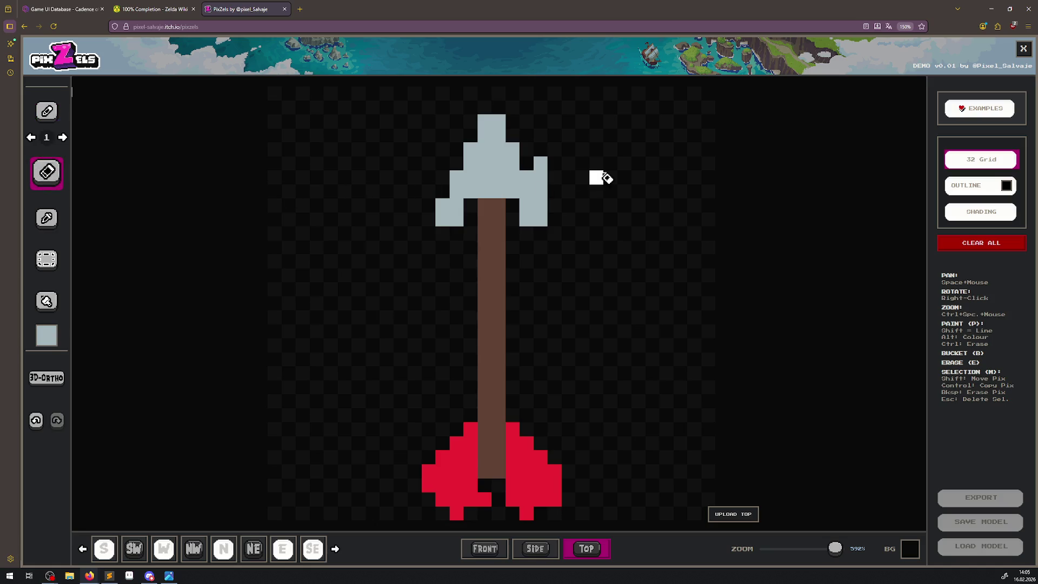
click(541, 177)
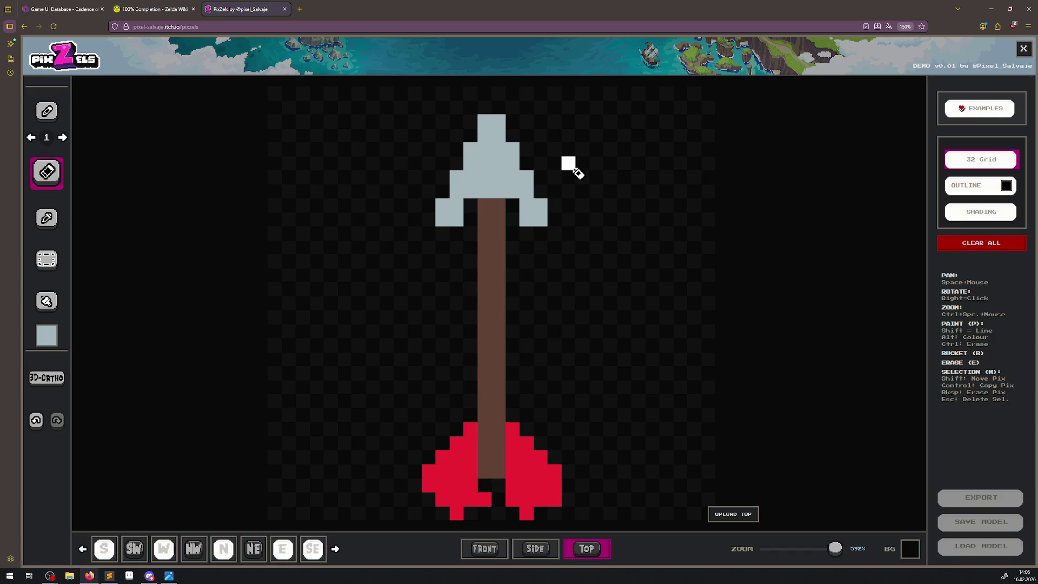
Sample the fletching red in the side view and add another red fletching pixel.
click(492, 554)
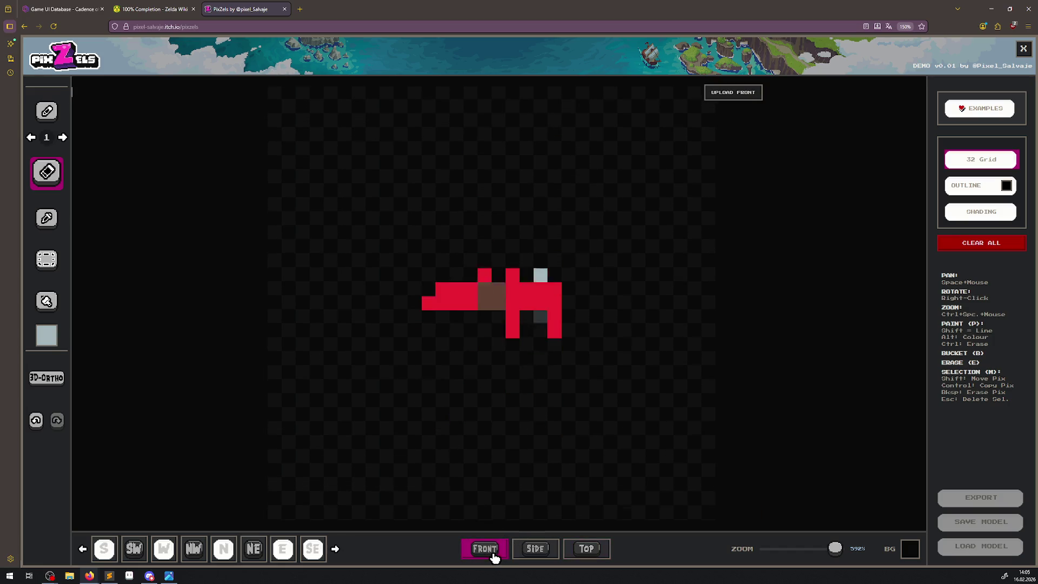
click(581, 551)
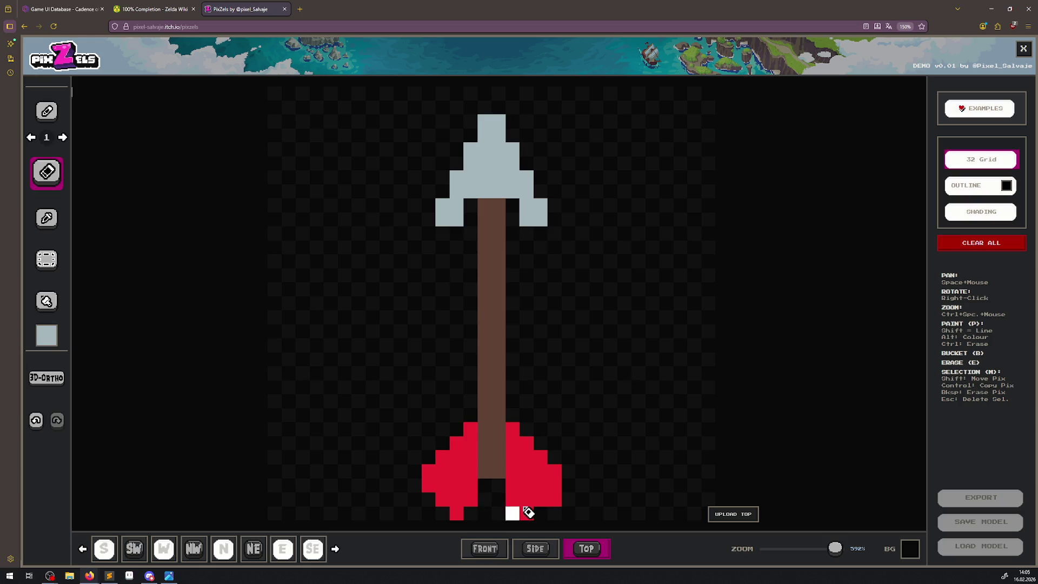
click(551, 550)
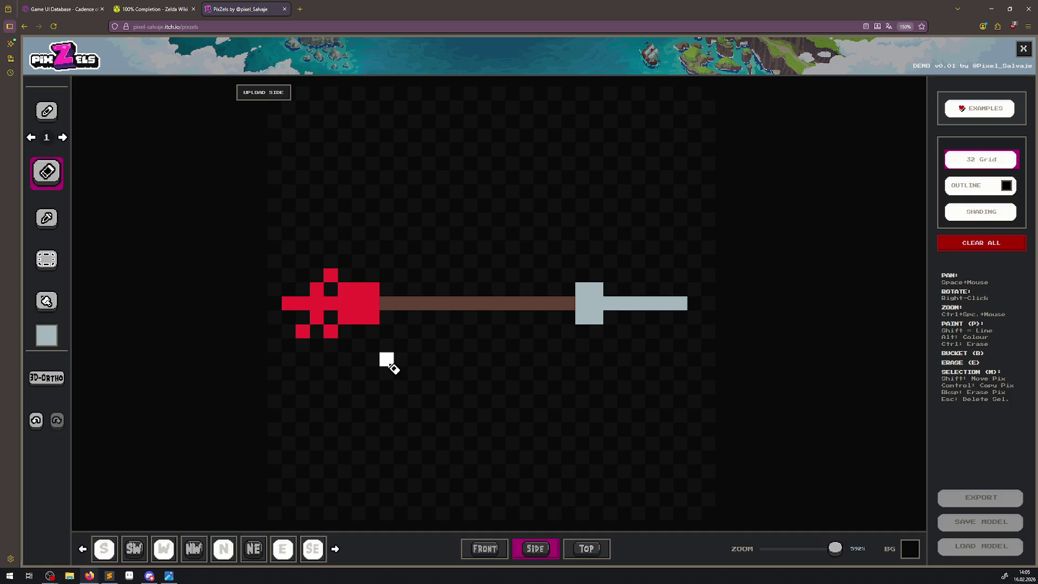
click(54, 218)
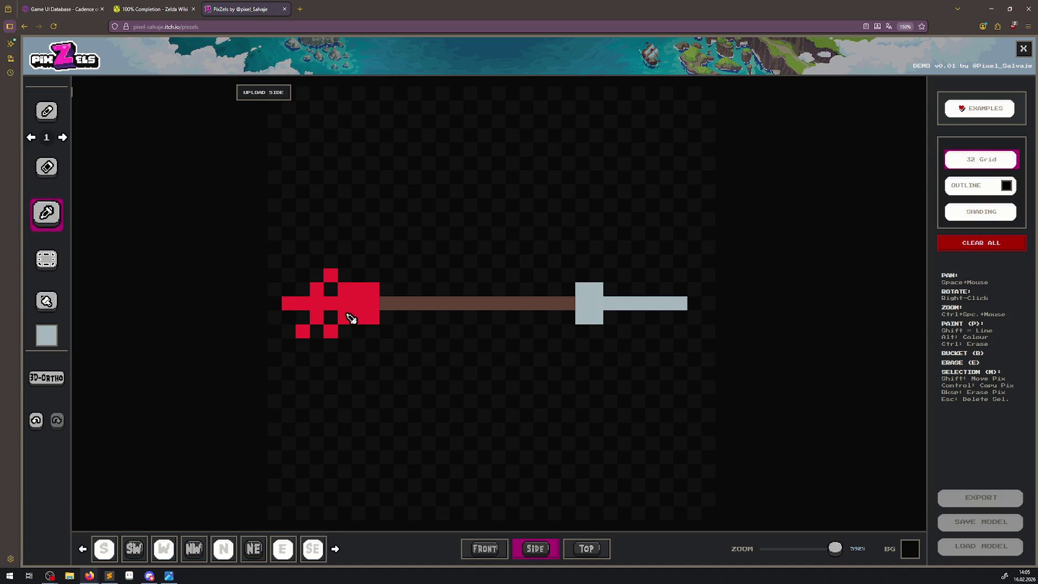
click(378, 298)
click(47, 112)
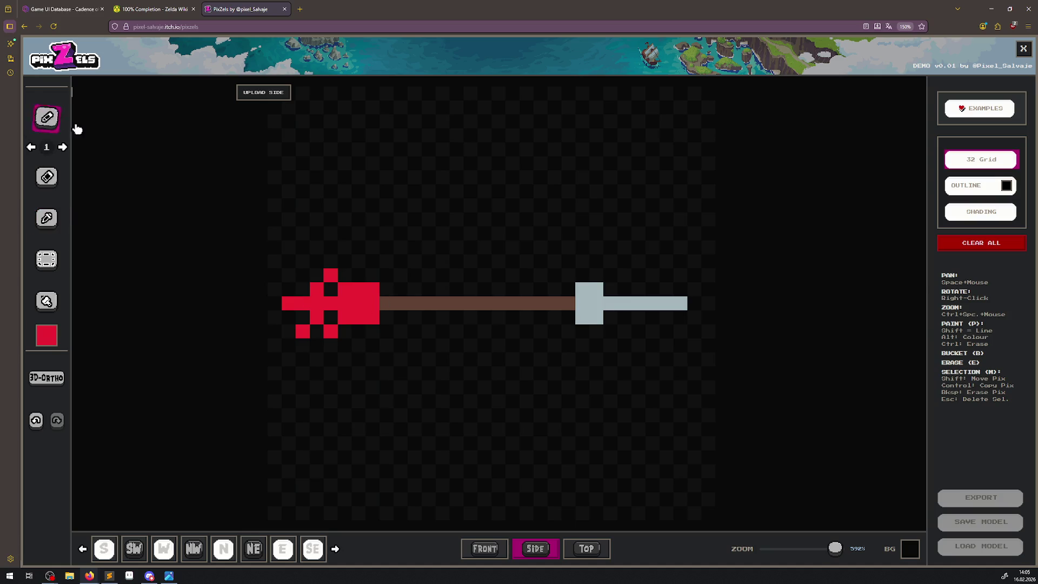
click(302, 275)
click(589, 549)
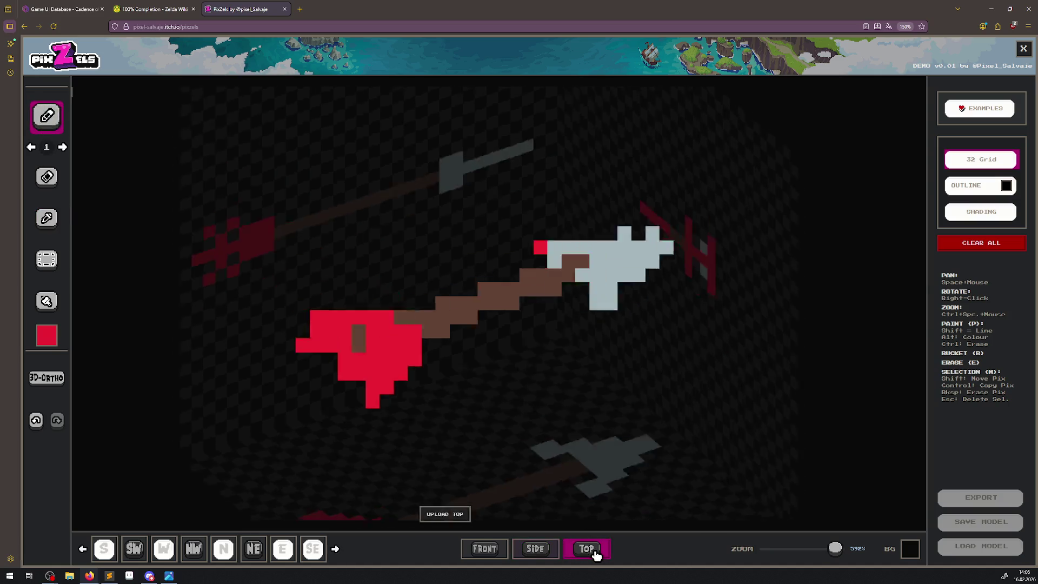
Review the side and front drawings and rotate the preview through southeast, southwest and south.
click(537, 549)
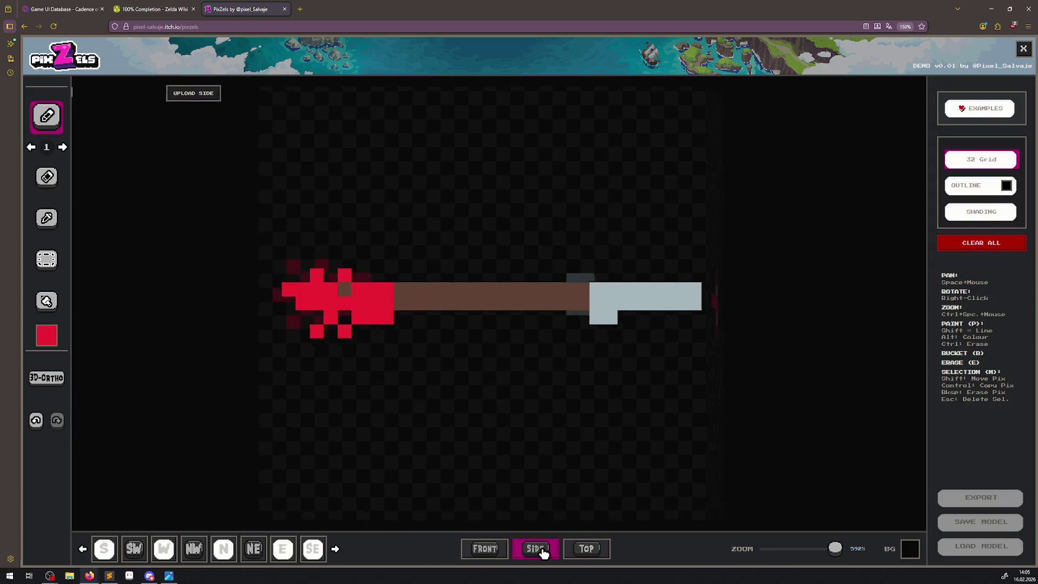
click(493, 551)
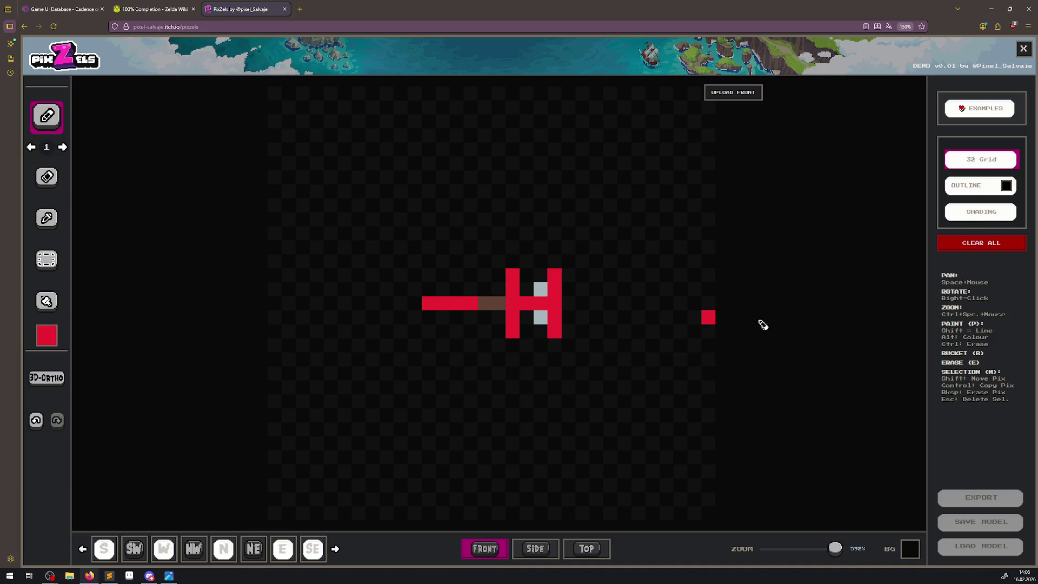
right_click(806, 372)
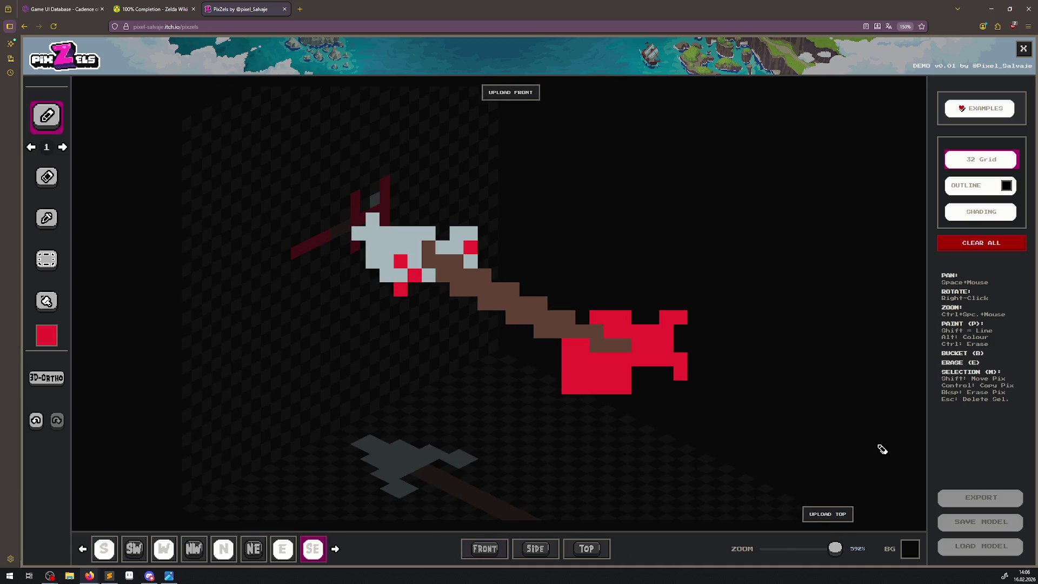
right_click(718, 476)
right_click(685, 515)
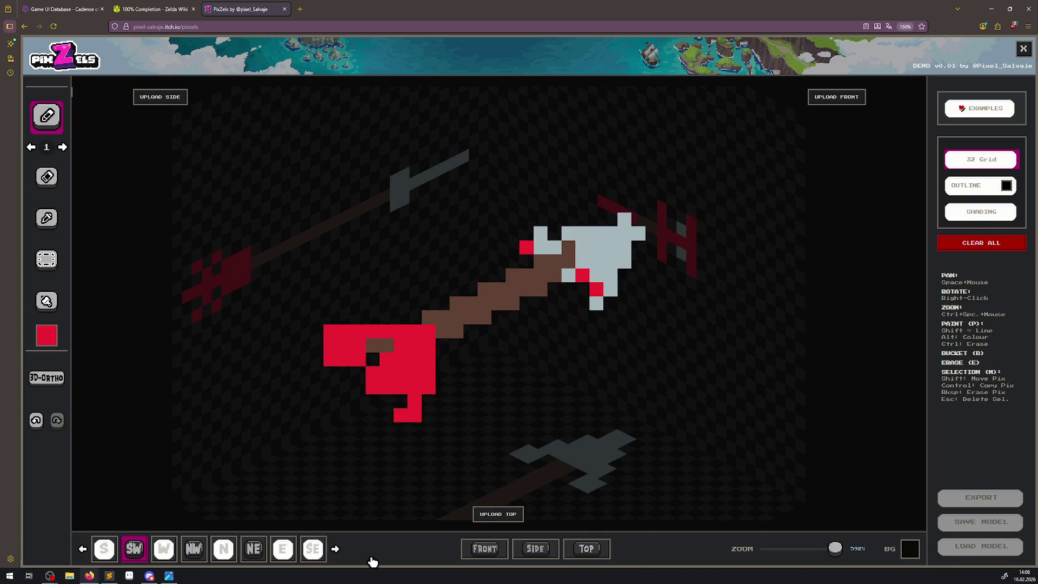
click(484, 549)
click(104, 549)
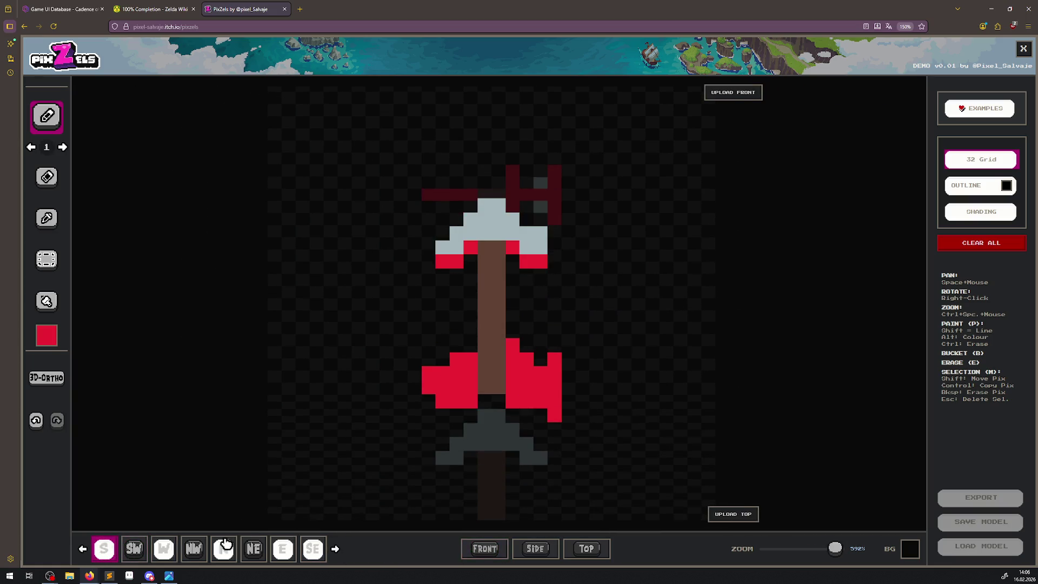
click(491, 548)
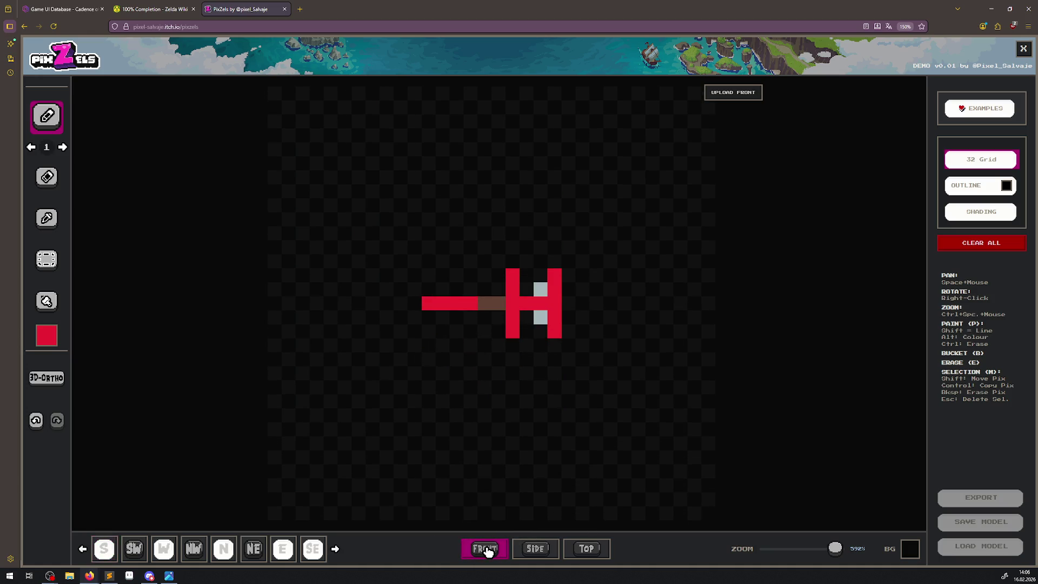
click(589, 549)
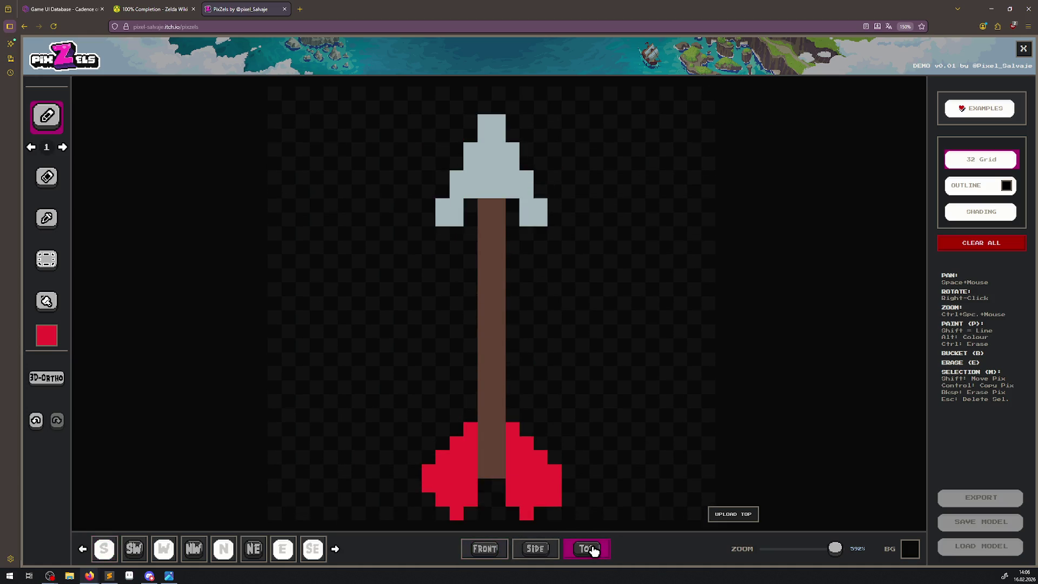
Recheck the side and front views, then exit fullscreen and scroll the itch.io page to its description.
click(47, 176)
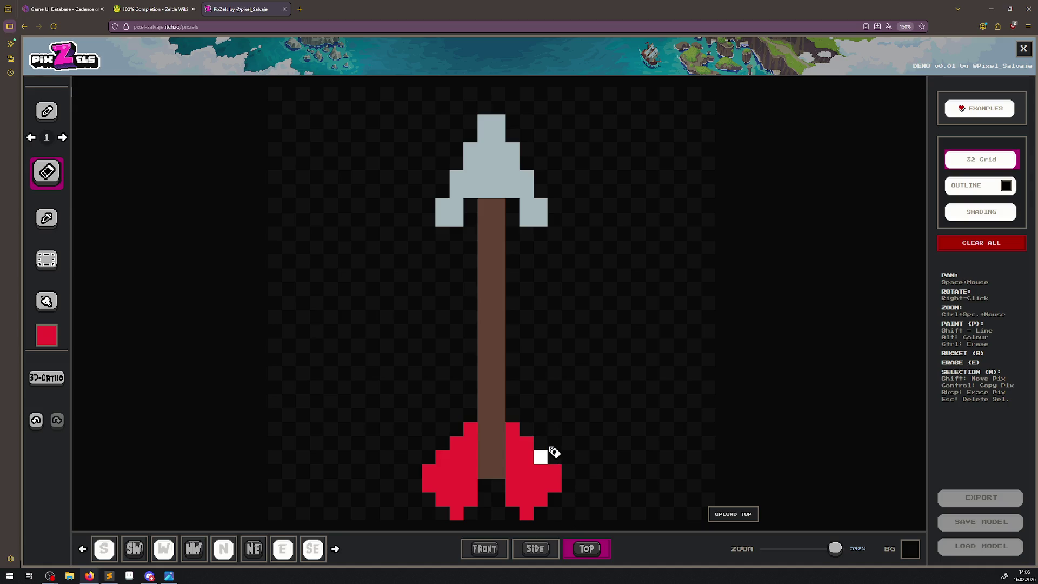
click(538, 550)
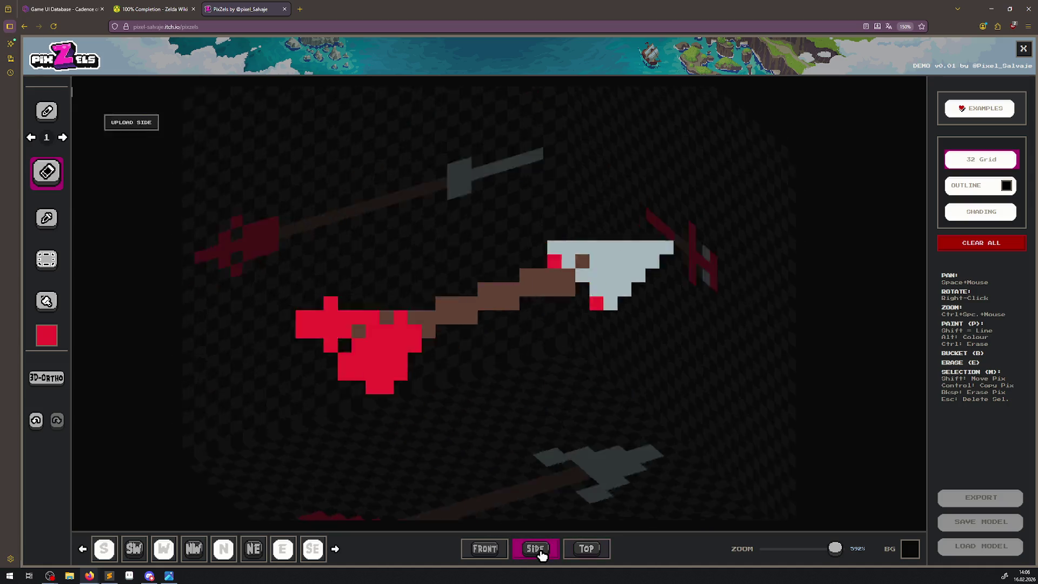
click(495, 555)
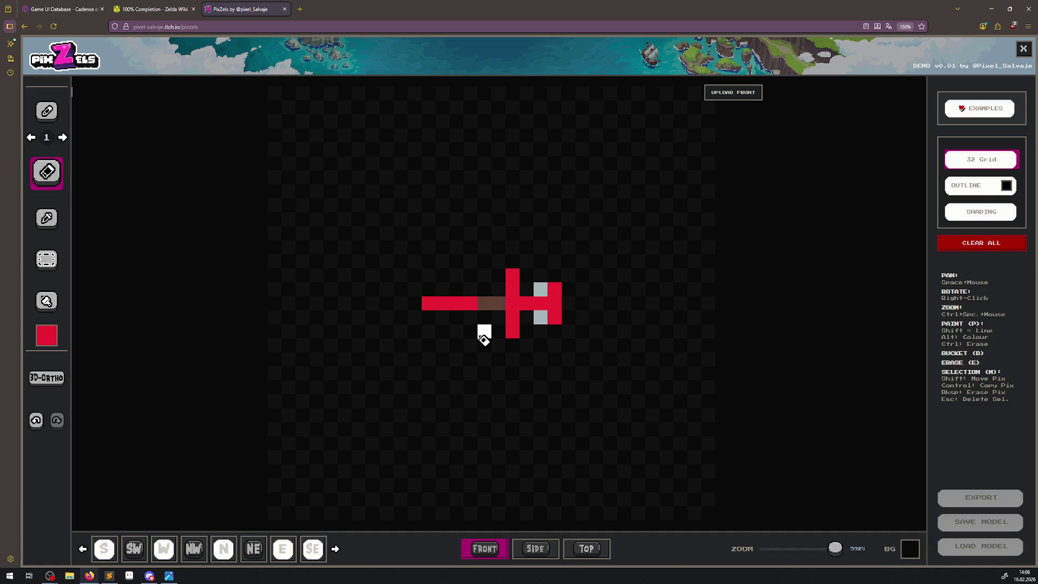
key(Escape)
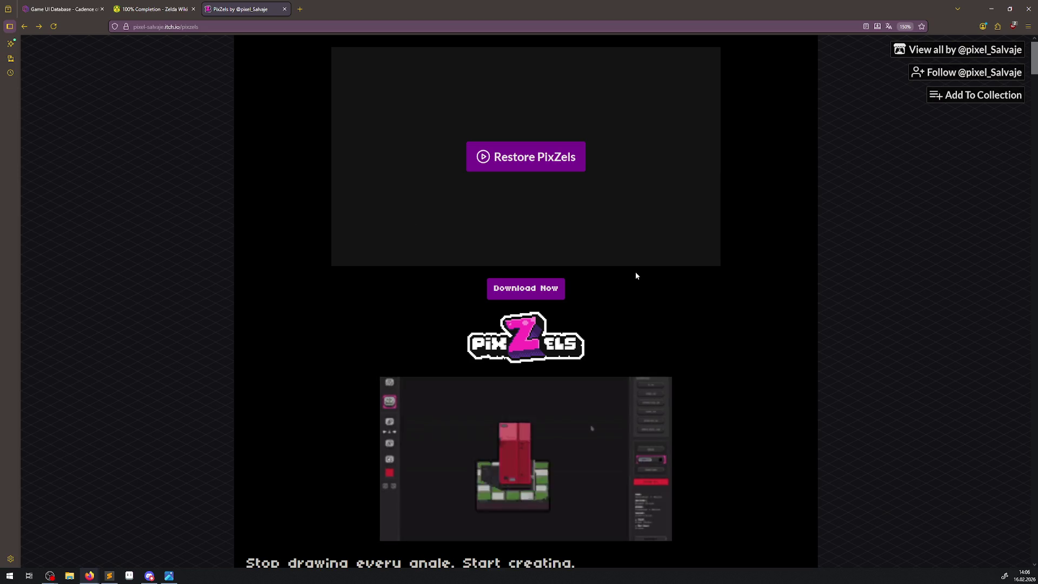
scroll(568, 325, down, 4)
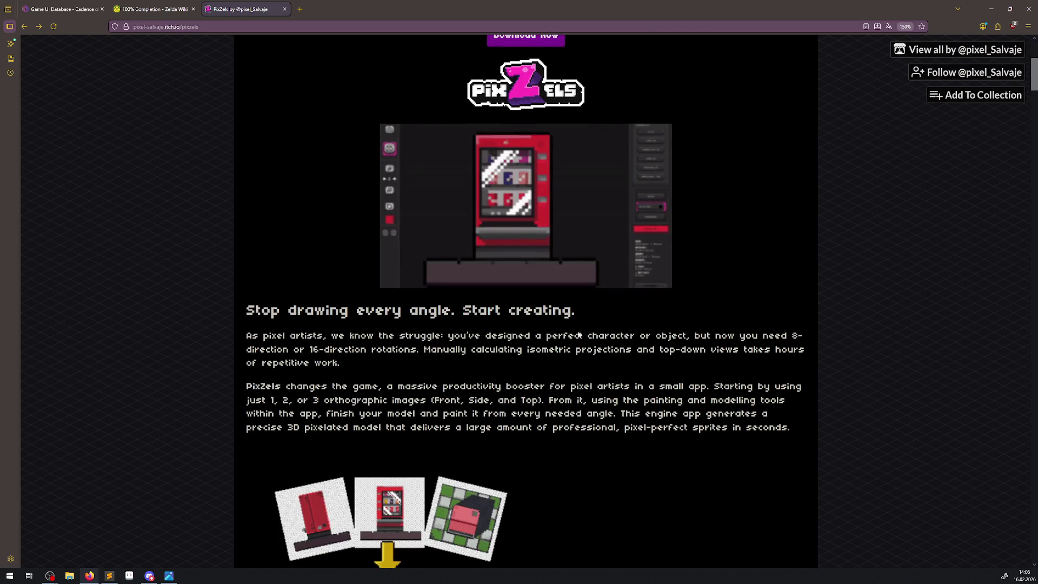
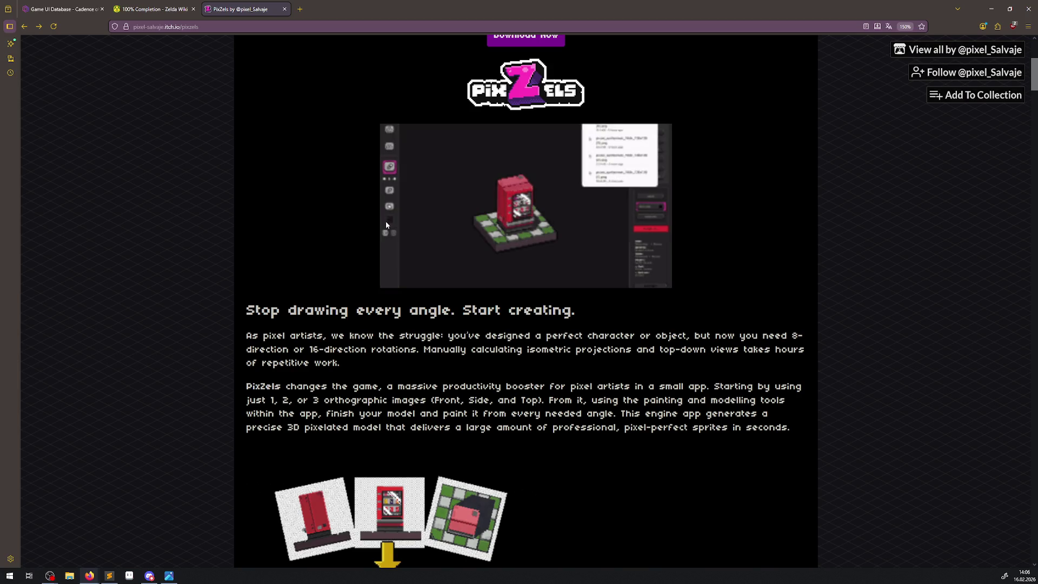
Scroll down to Key Features and highlight the 2D to 3D Magic description.
scroll(388, 358, down, 5)
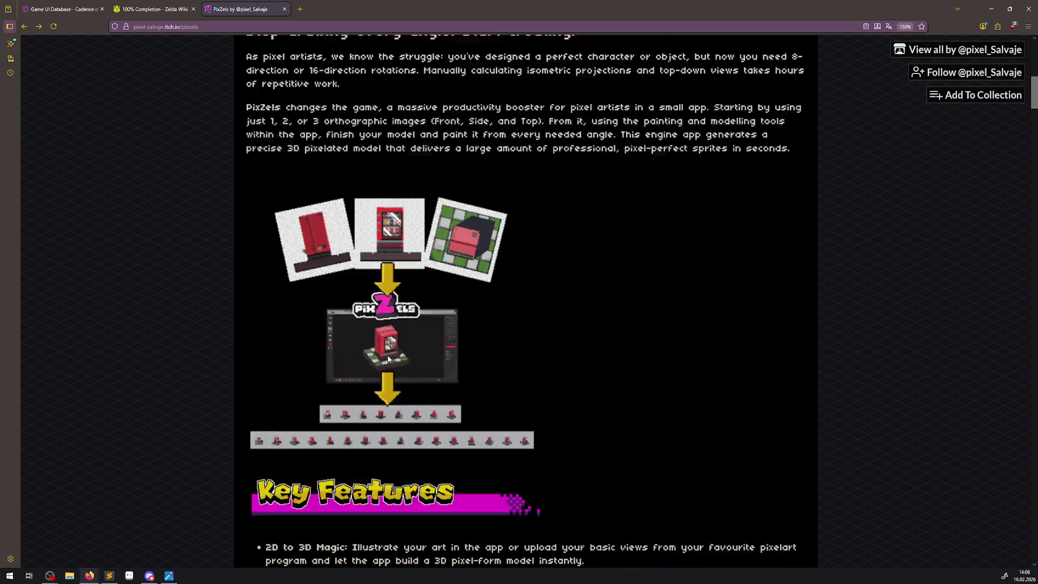
scroll(591, 373, down, 2)
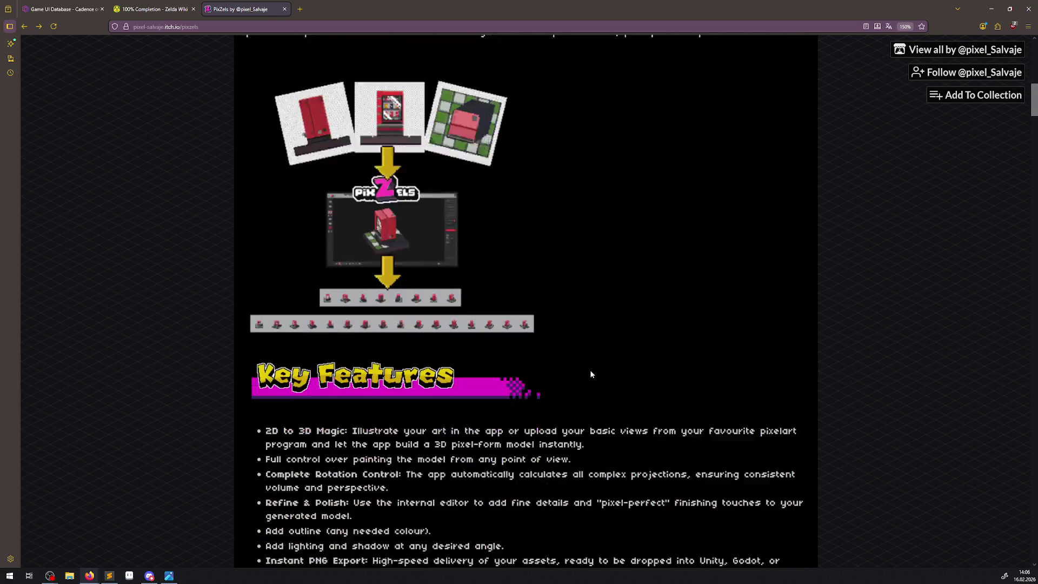
scroll(591, 373, down, 2)
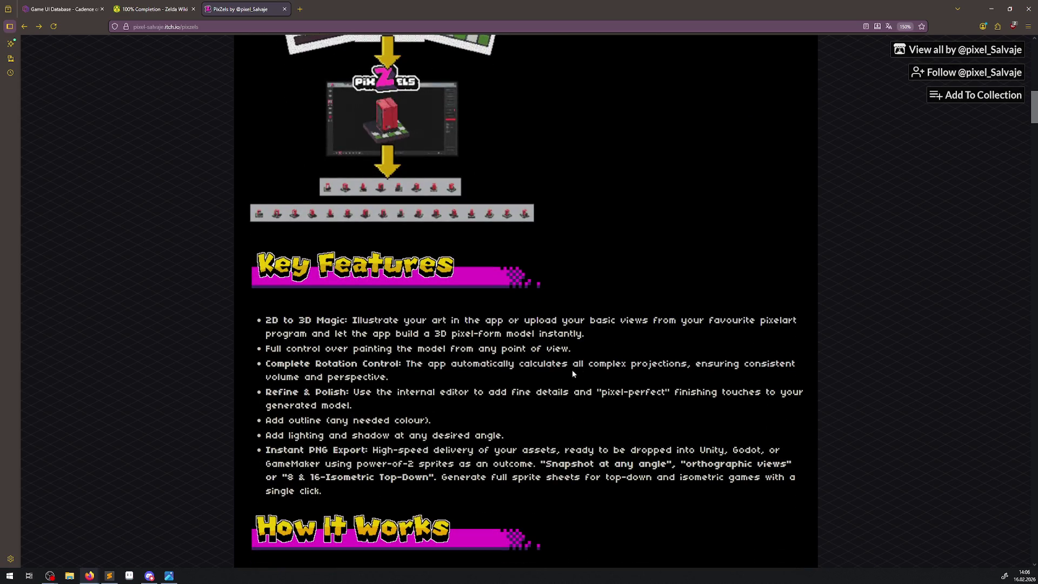
scroll(461, 414, down, 4)
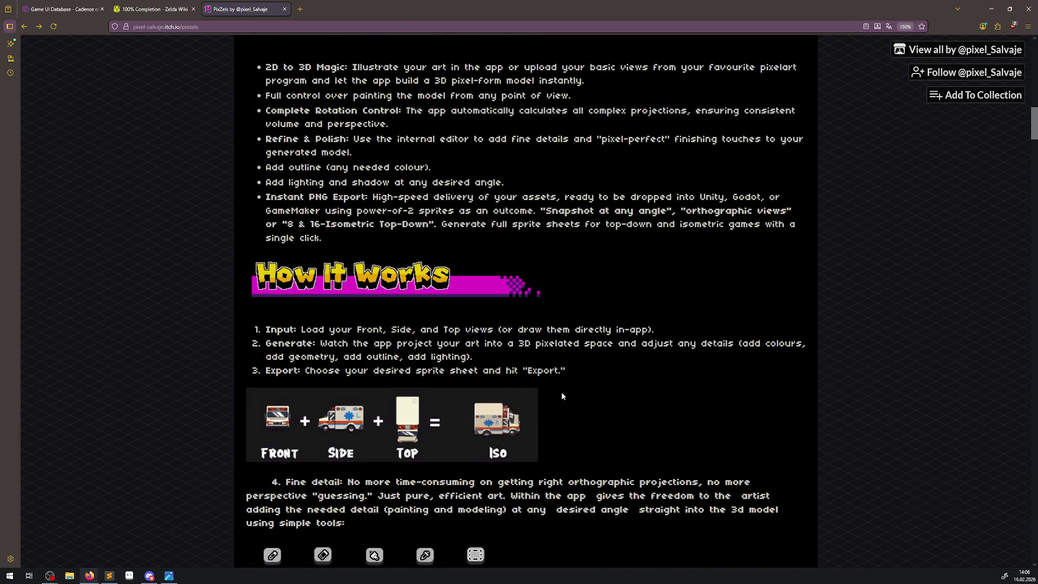
scroll(559, 395, up, 2)
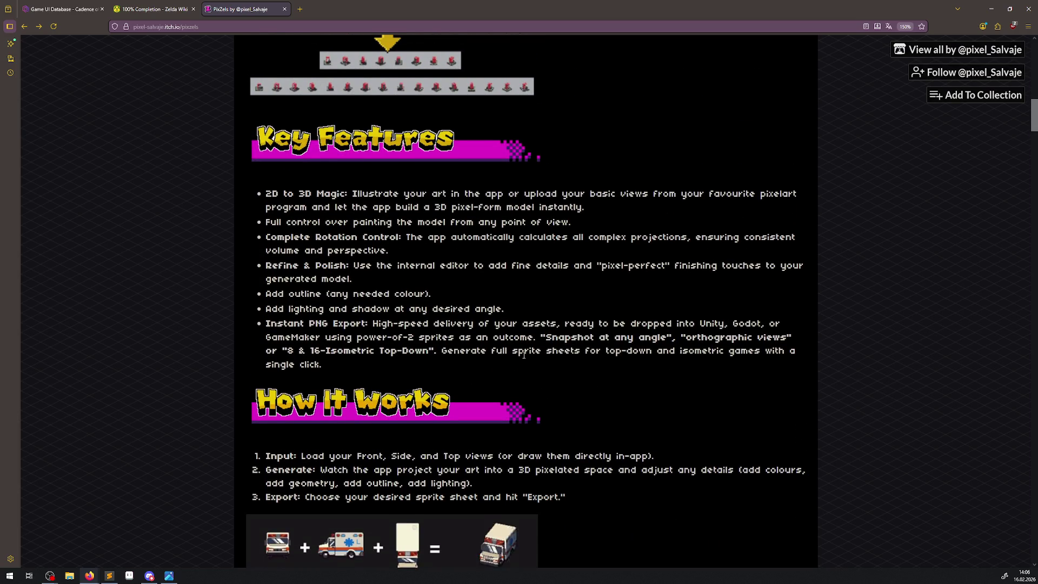
drag(281, 192, 676, 213)
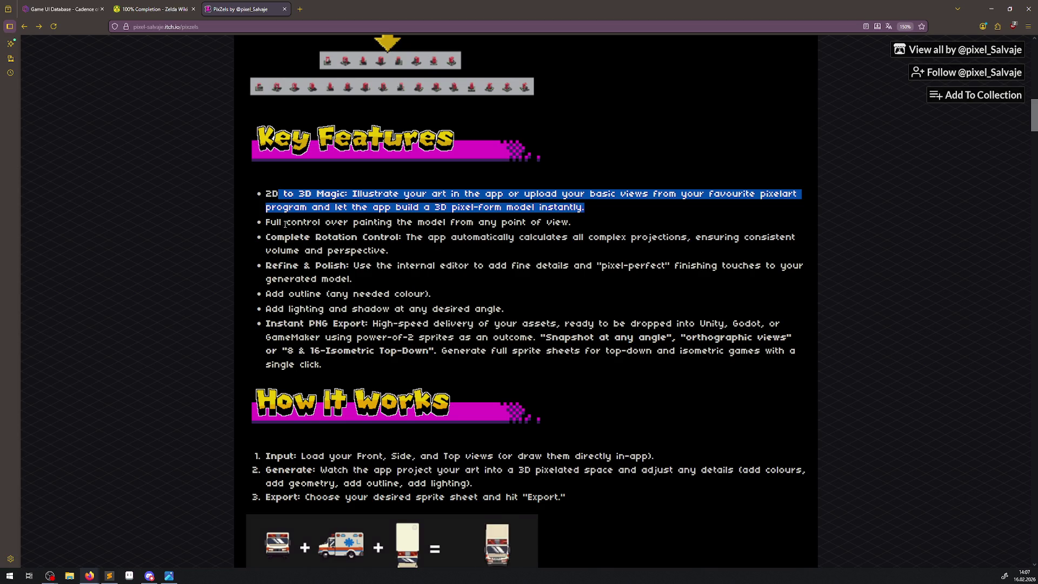
Highlight the painting control, Rotation Control, Refine & Polish, outline, lighting and Instant PNG Export bullets.
drag(285, 223, 587, 230)
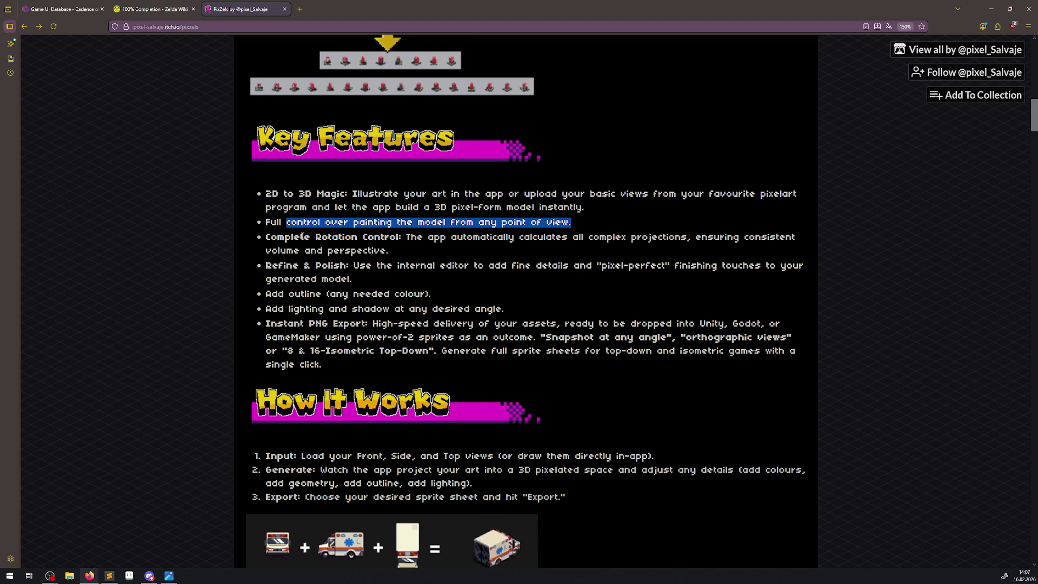
drag(301, 236, 422, 249)
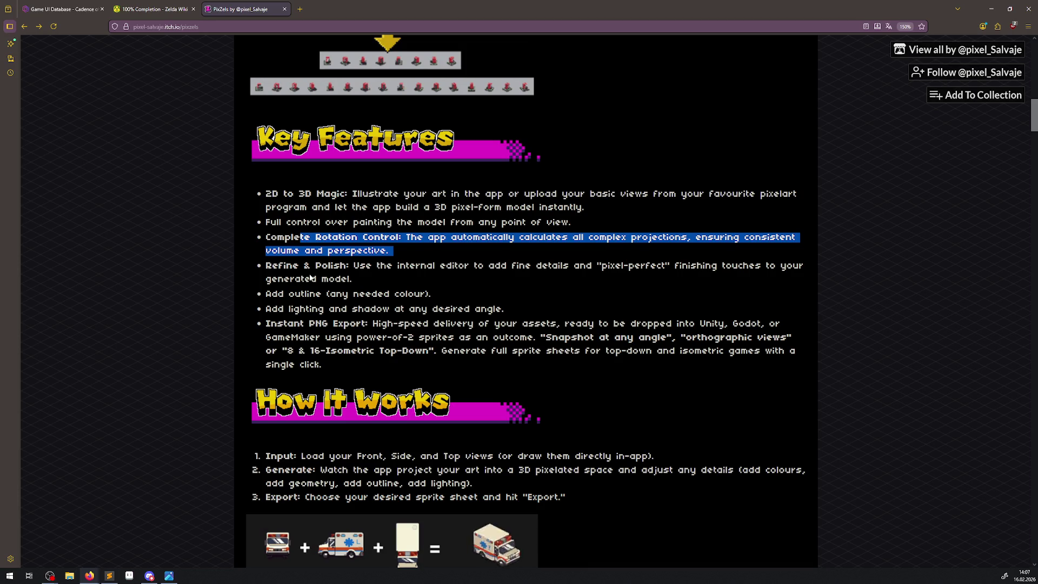
drag(277, 265, 402, 276)
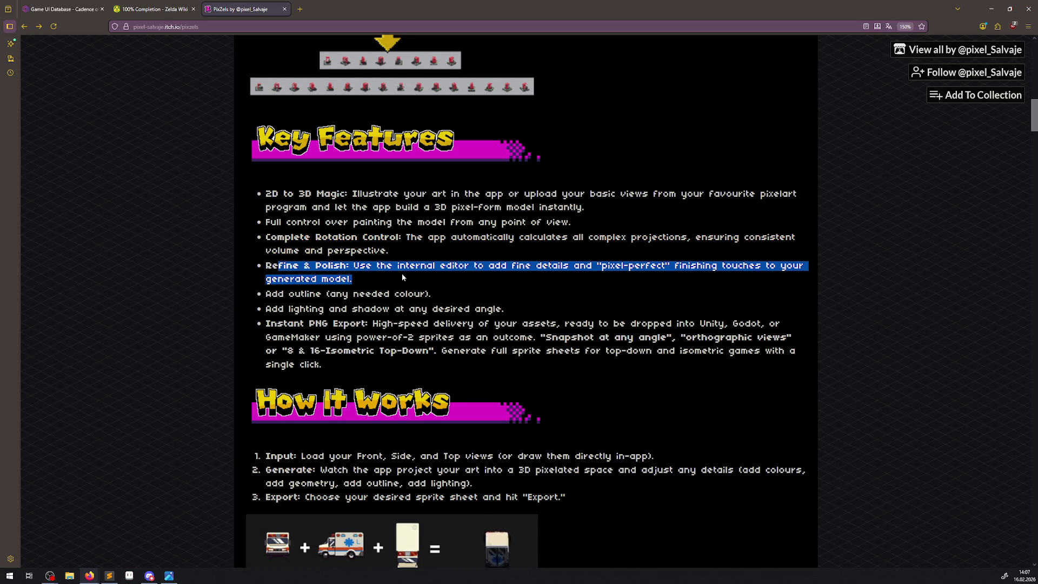
drag(278, 294, 434, 298)
drag(301, 308, 504, 311)
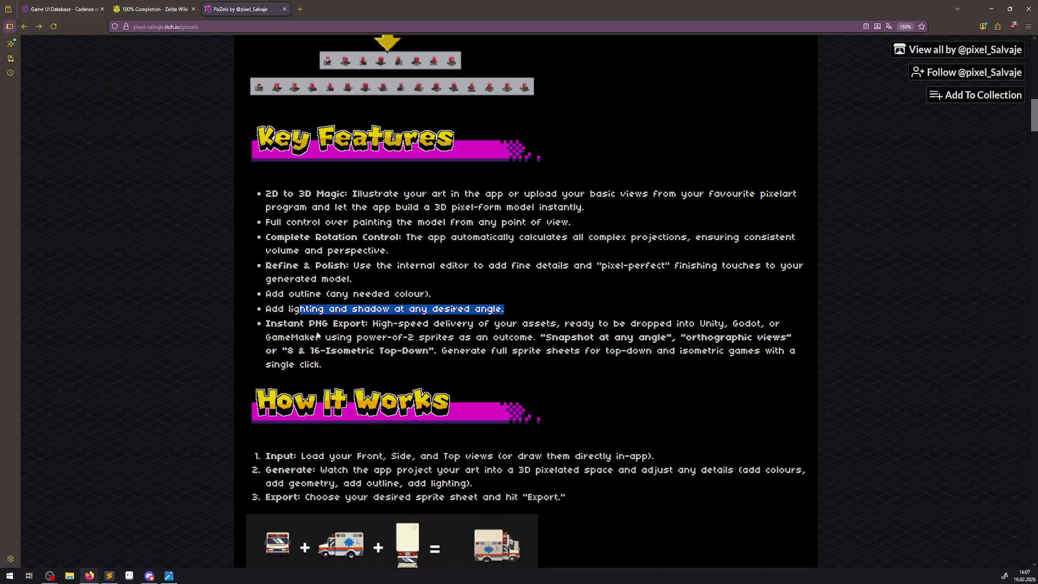
mouse_move(329, 323)
mouse_down()
mouse_move(379, 325)
mouse_move(481, 361)
mouse_up()
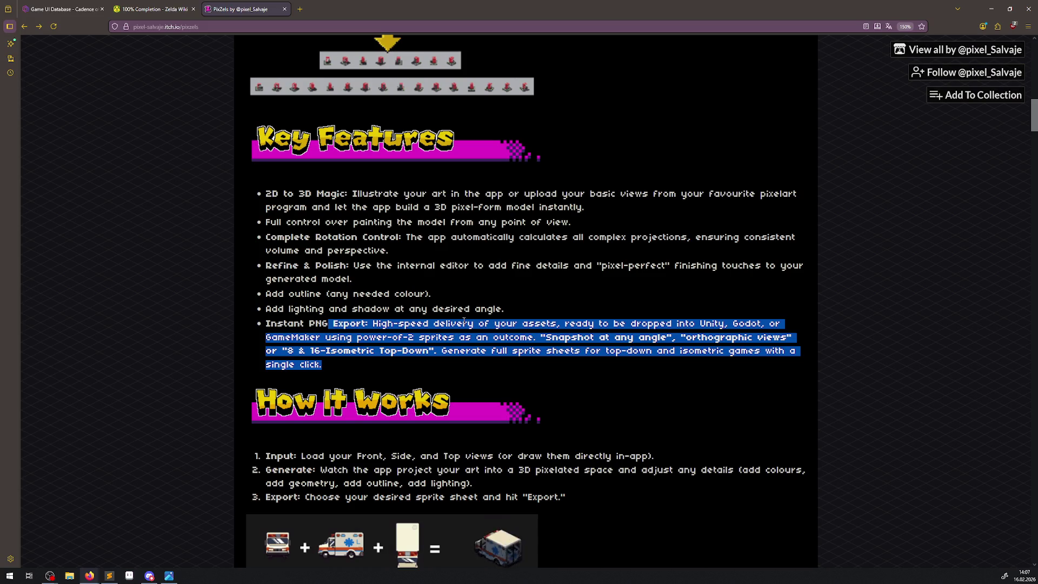
scroll(464, 321, down, 3)
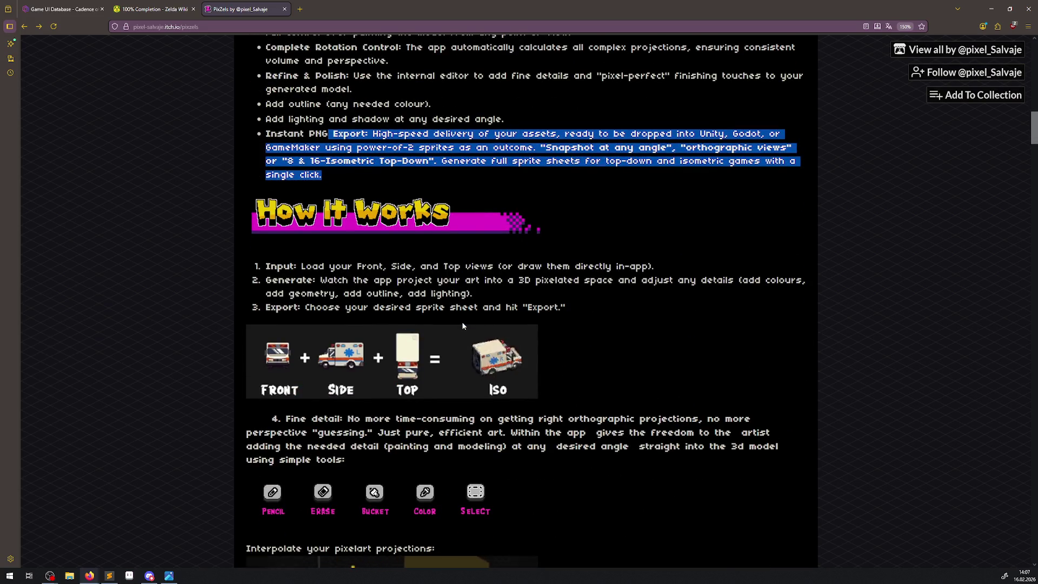
Scroll past the How It Works tool GIFs to the Move-Copy demo and Why PixZels? heading.
scroll(463, 325, down, 1)
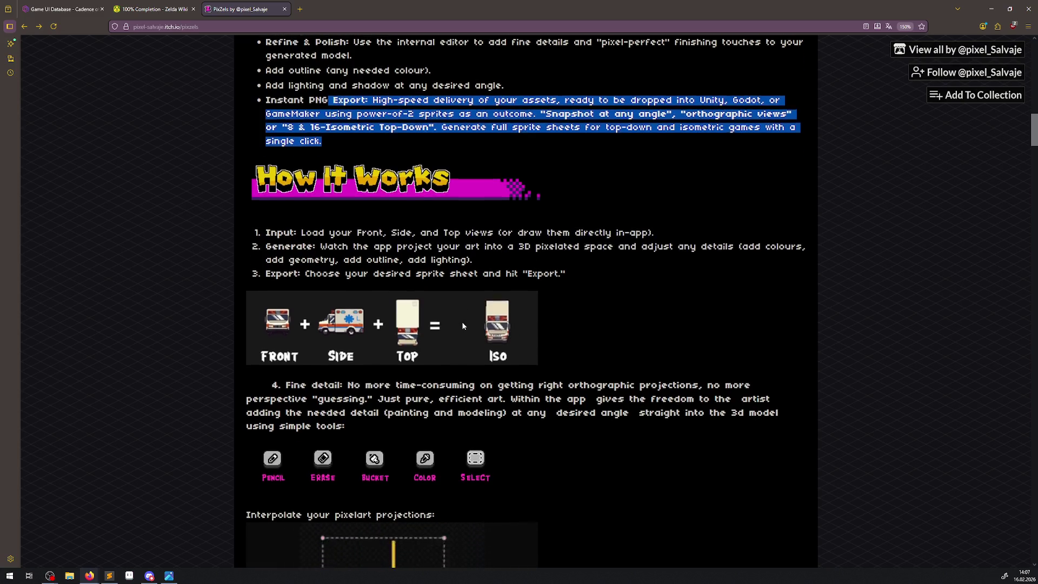
scroll(464, 325, down, 2)
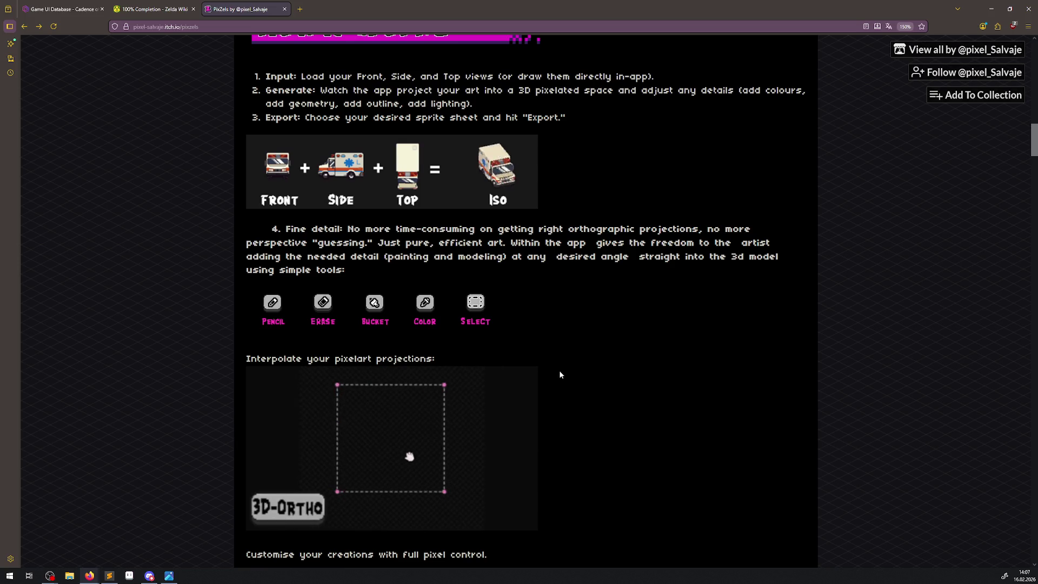
scroll(565, 379, down, 2)
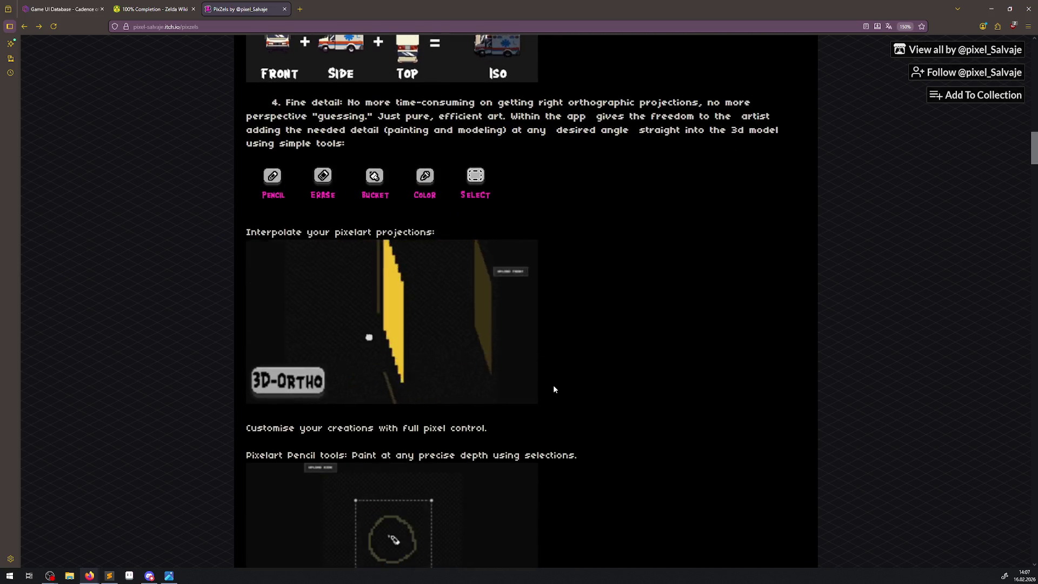
scroll(553, 384, down, 1)
scroll(554, 388, down, 1)
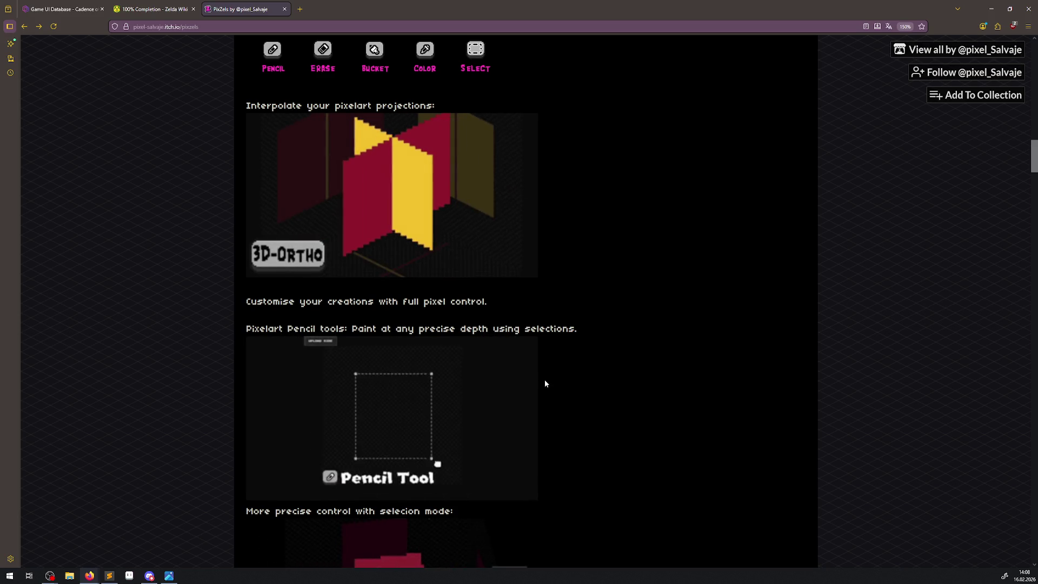
scroll(544, 381, down, 5)
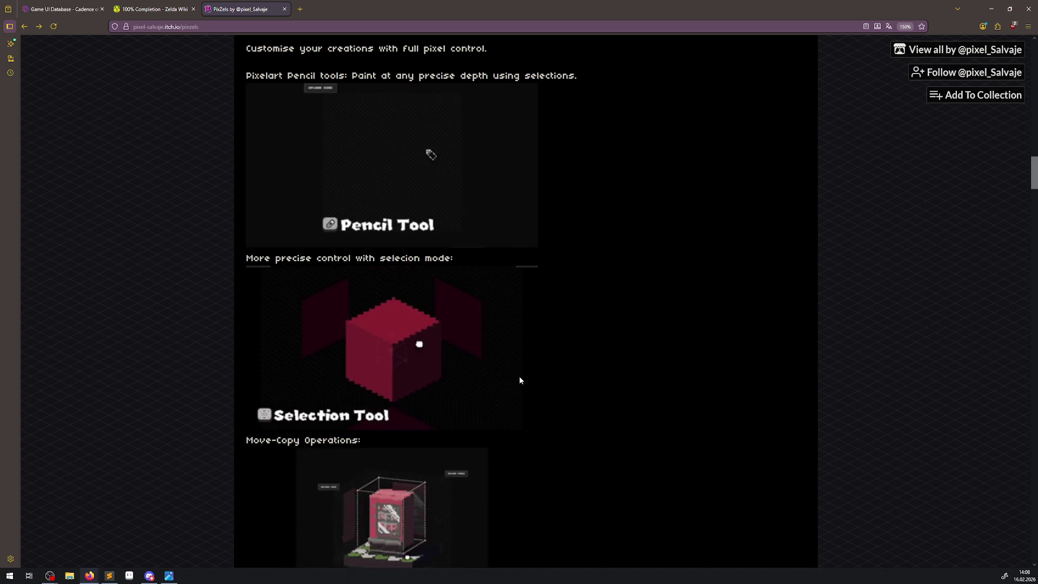
scroll(519, 381, down, 2)
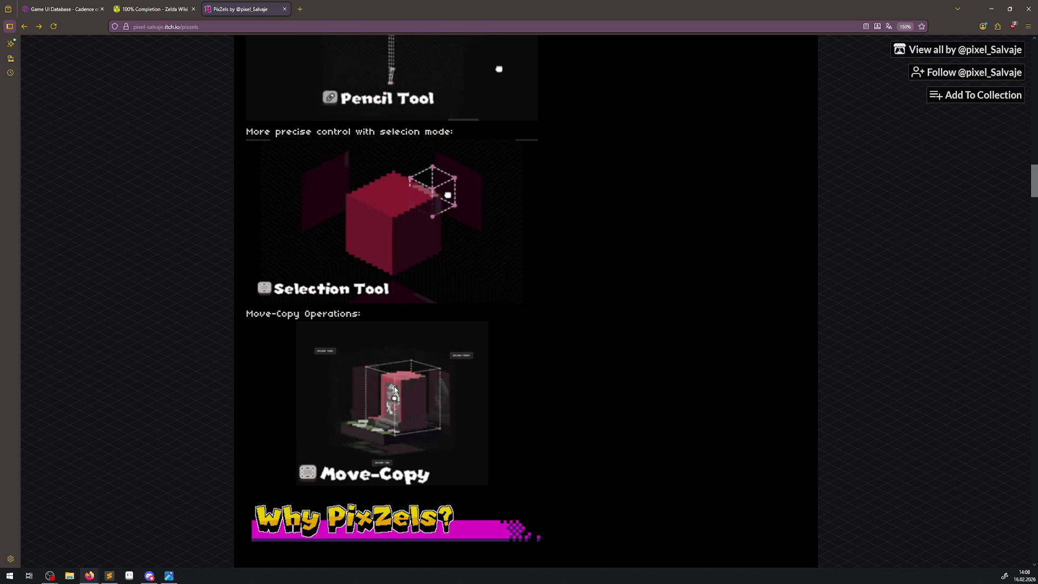
scroll(394, 387, down, 3)
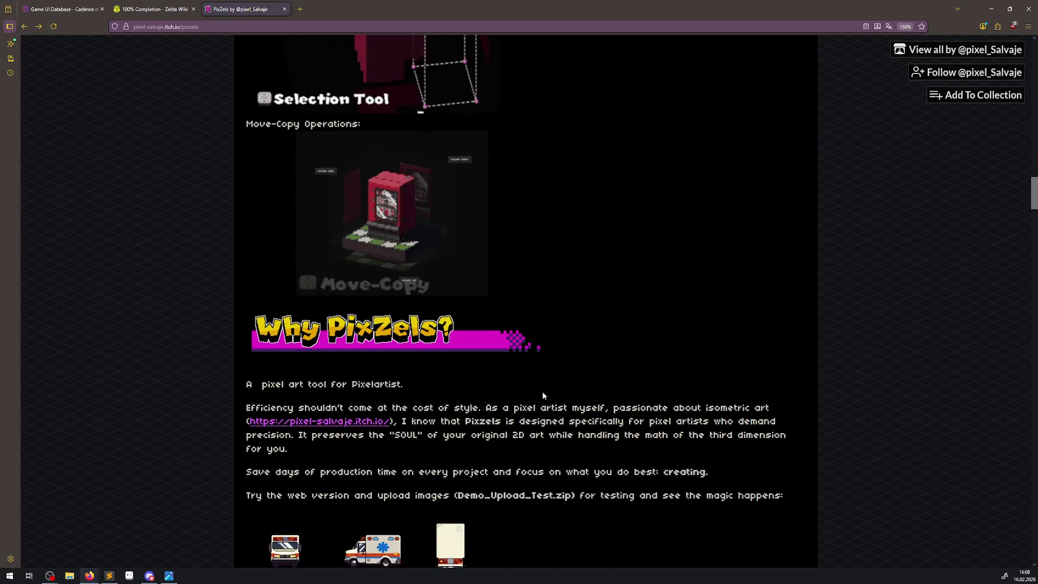
Scroll down through the paid version info and purchase section to the comments.
scroll(543, 395, down, 3)
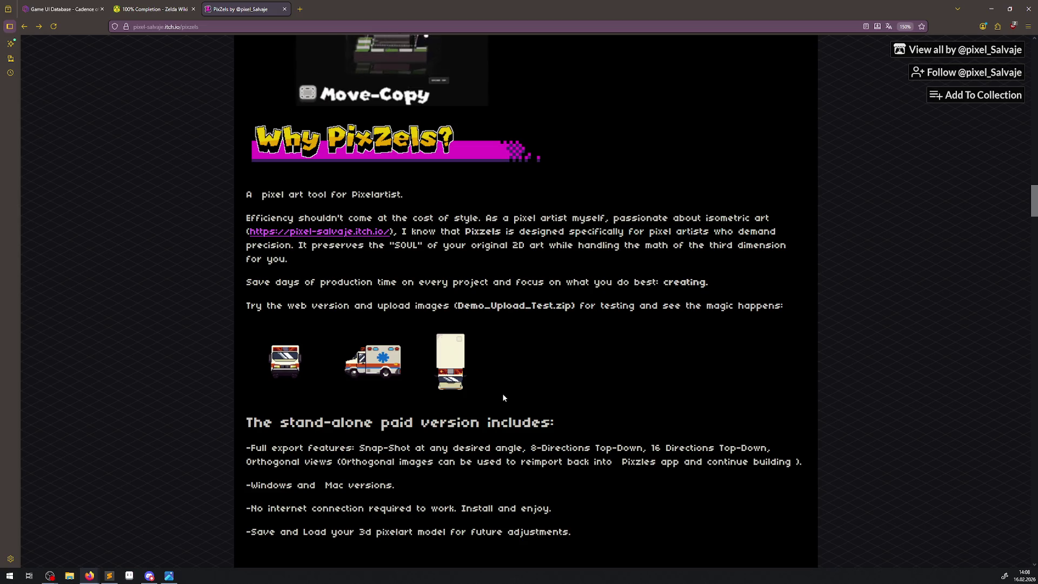
scroll(503, 398, down, 1)
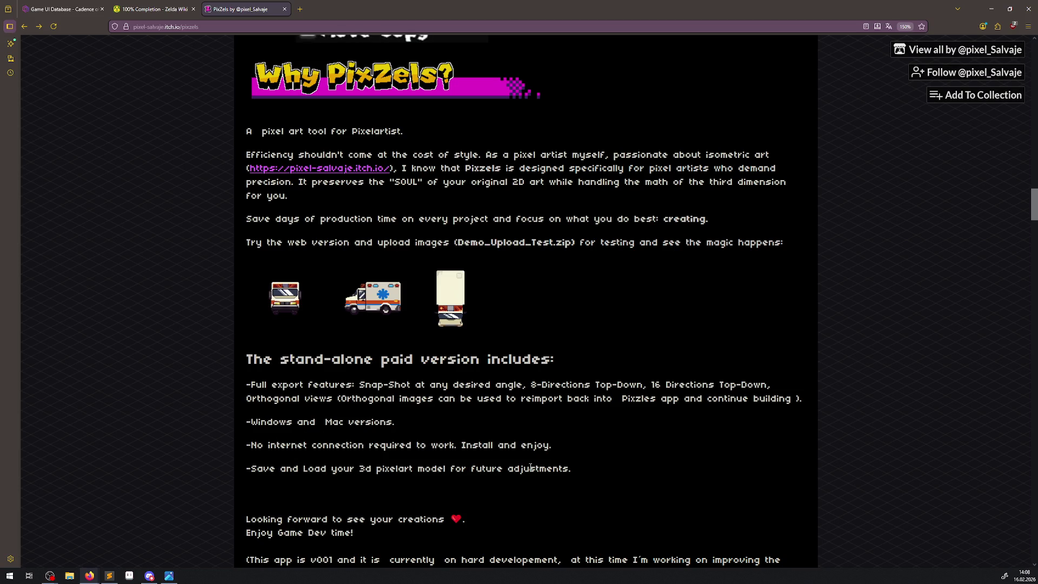
scroll(546, 466, down, 3)
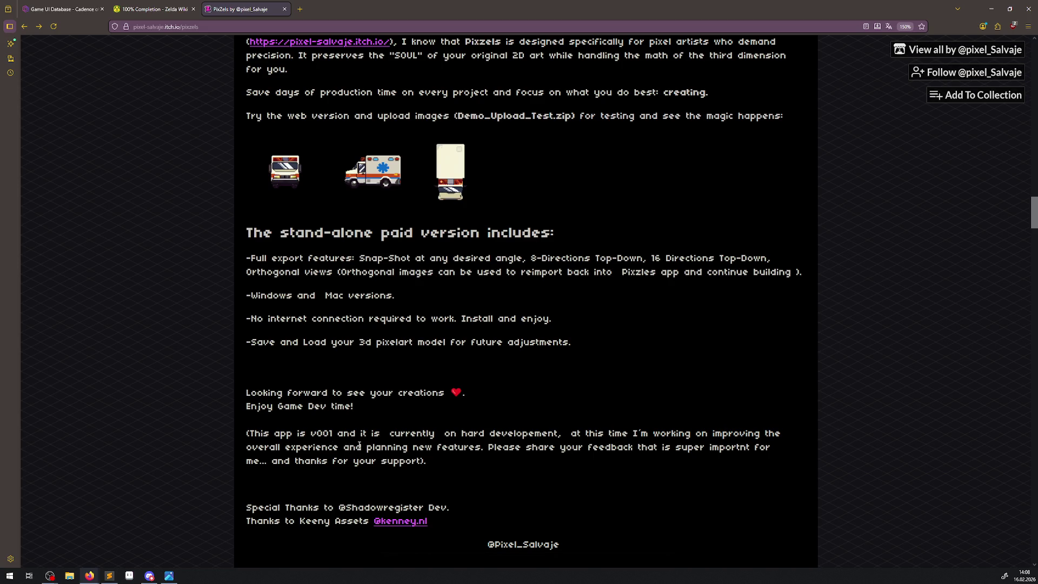
scroll(569, 473, down, 6)
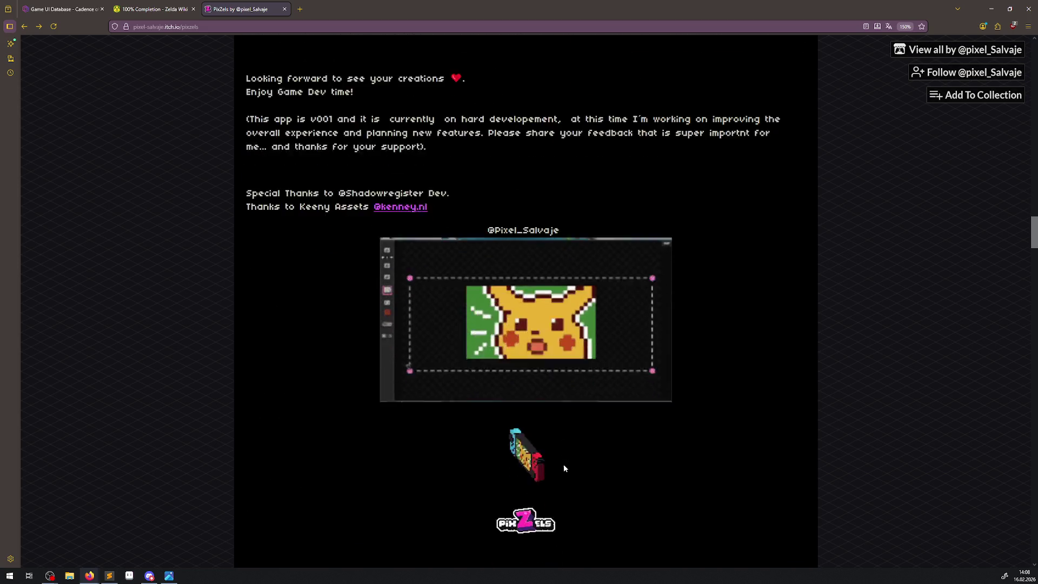
scroll(563, 464, down, 4)
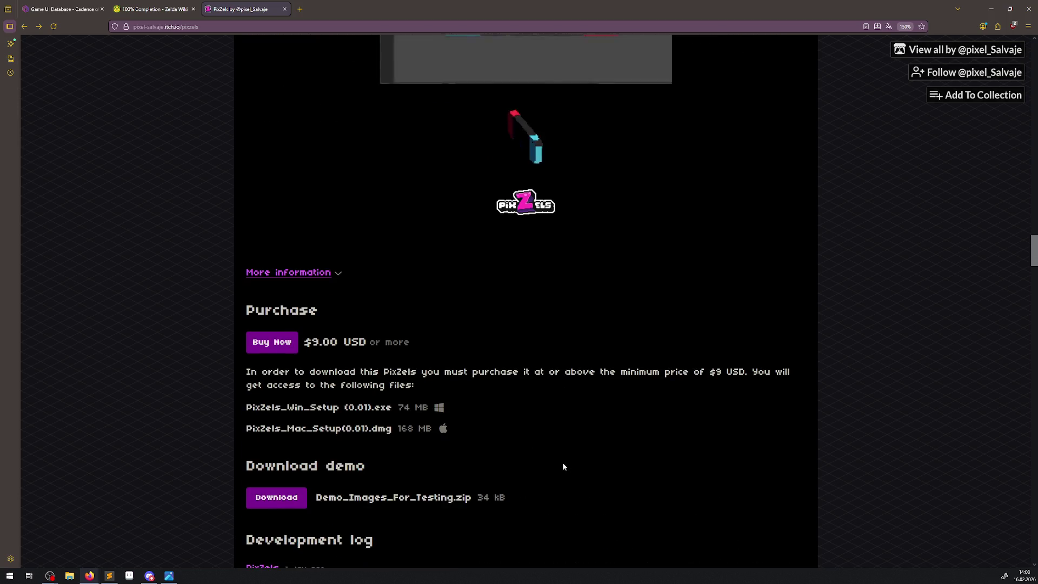
scroll(563, 466, down, 2)
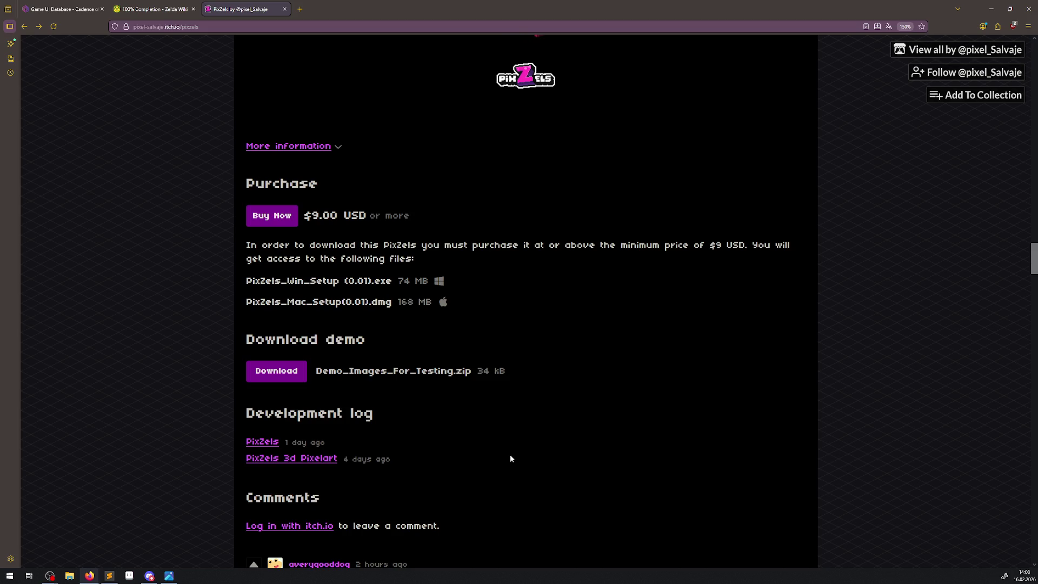
scroll(511, 459, down, 4)
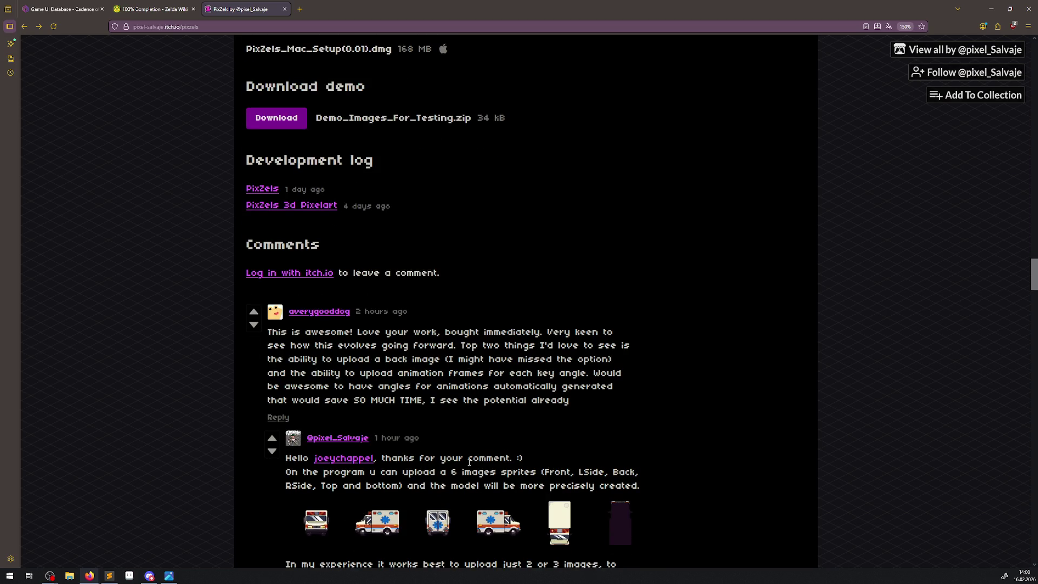
scroll(469, 462, down, 2)
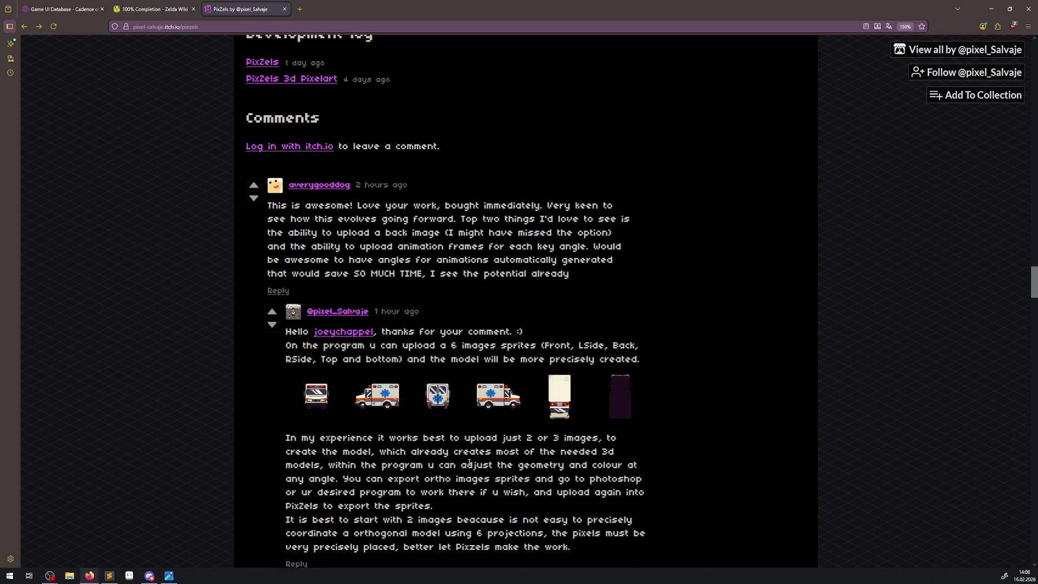
Return to the top of the page and launch the PixZels web demo.
scroll(469, 463, up, 20)
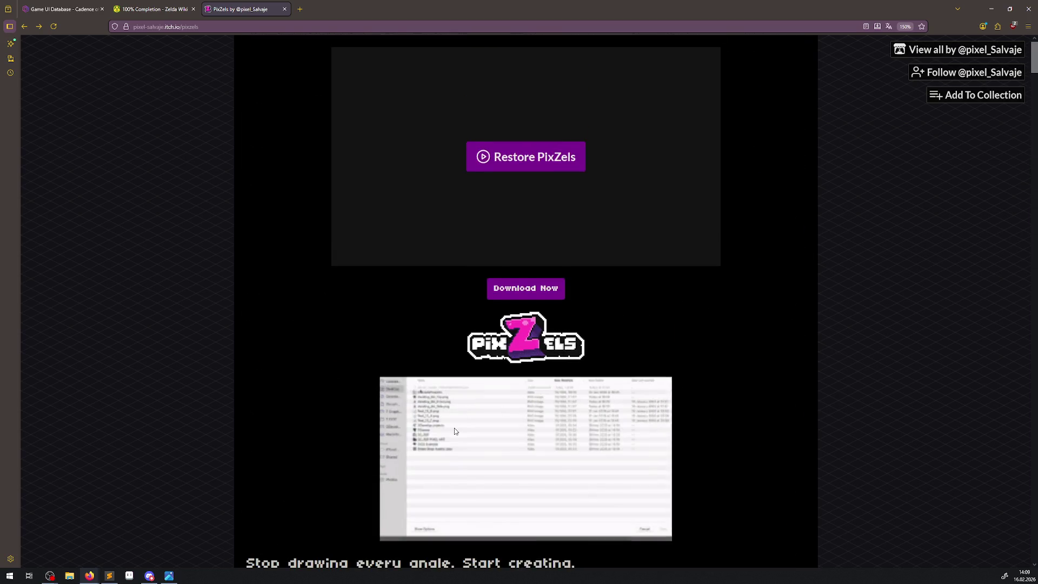
scroll(487, 270, down, 1)
click(527, 99)
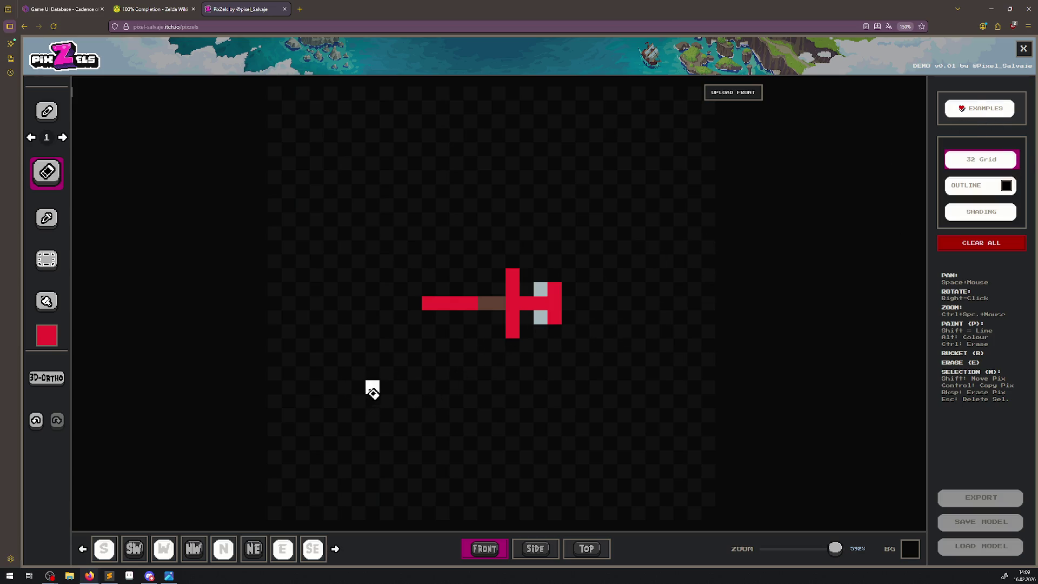
Select the pencil tool, raise its brush size to 6, and show the sword's front view.
mouse_move(237, 328)
mouse_down()
mouse_move(625, 391)
mouse_move(579, 411)
mouse_move(559, 388)
mouse_up()
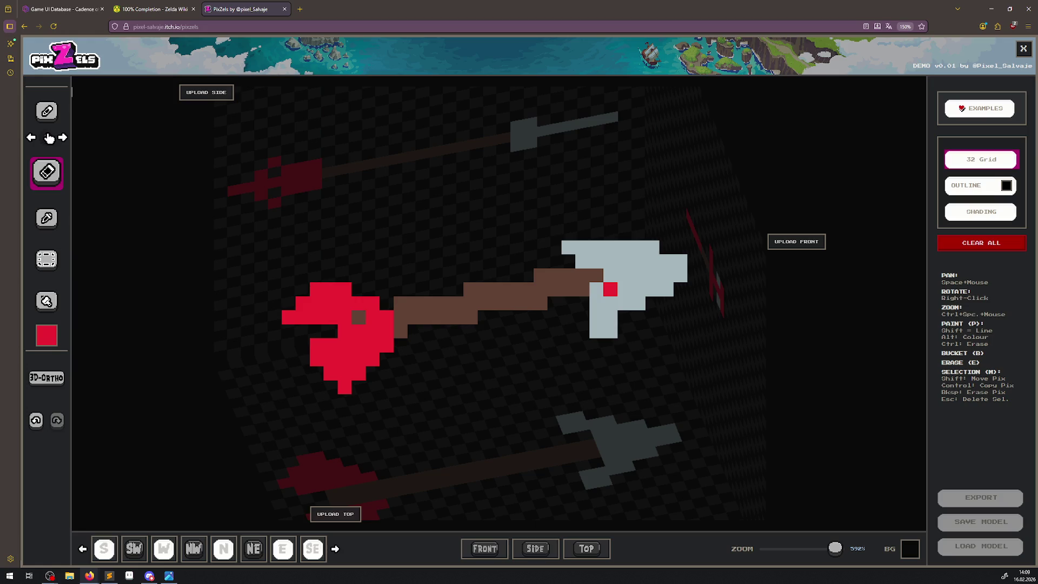
click(47, 113)
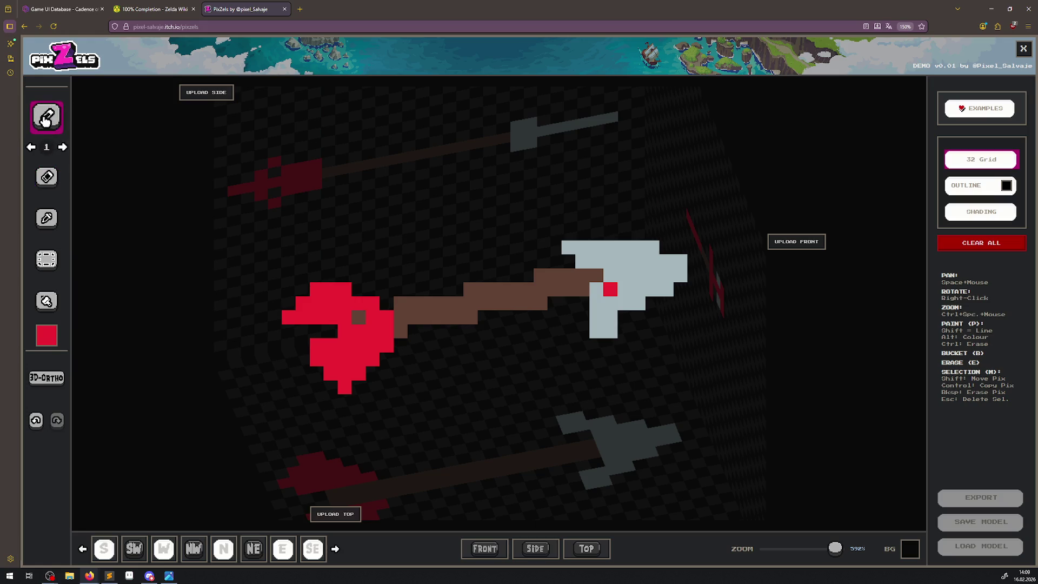
click(63, 147)
click(63, 147)
click(63, 147)
click(63, 147)
click(63, 147)
click(489, 549)
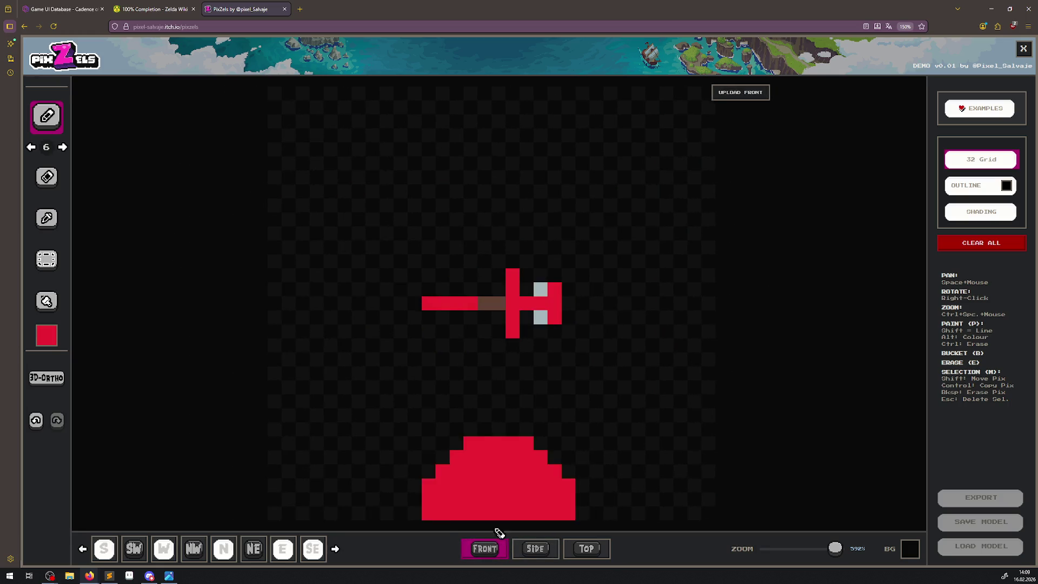
Inspect the arrow model in top, side and front views, zooming out to see it whole.
click(594, 553)
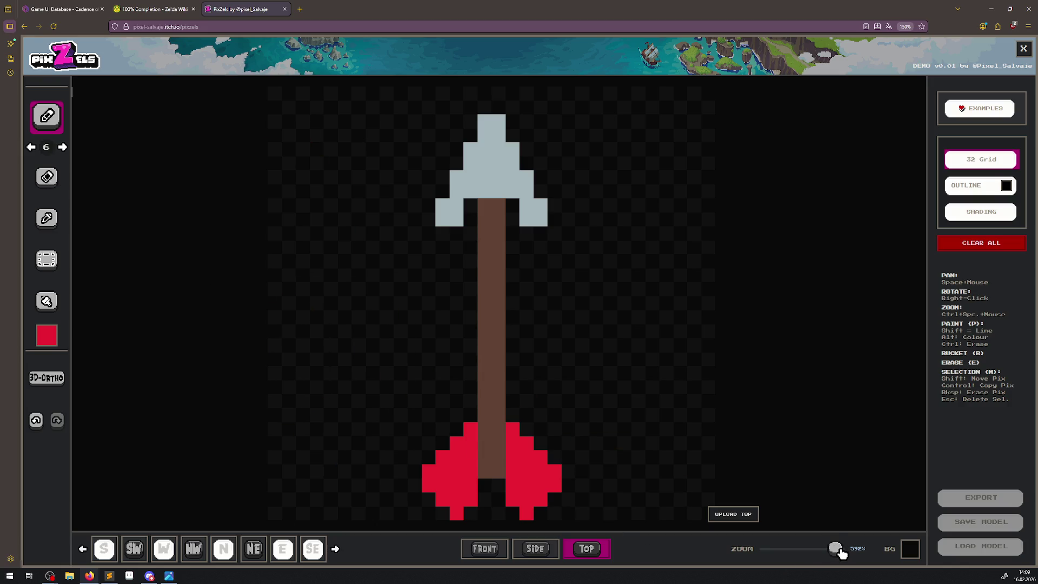
drag(837, 550, 791, 552)
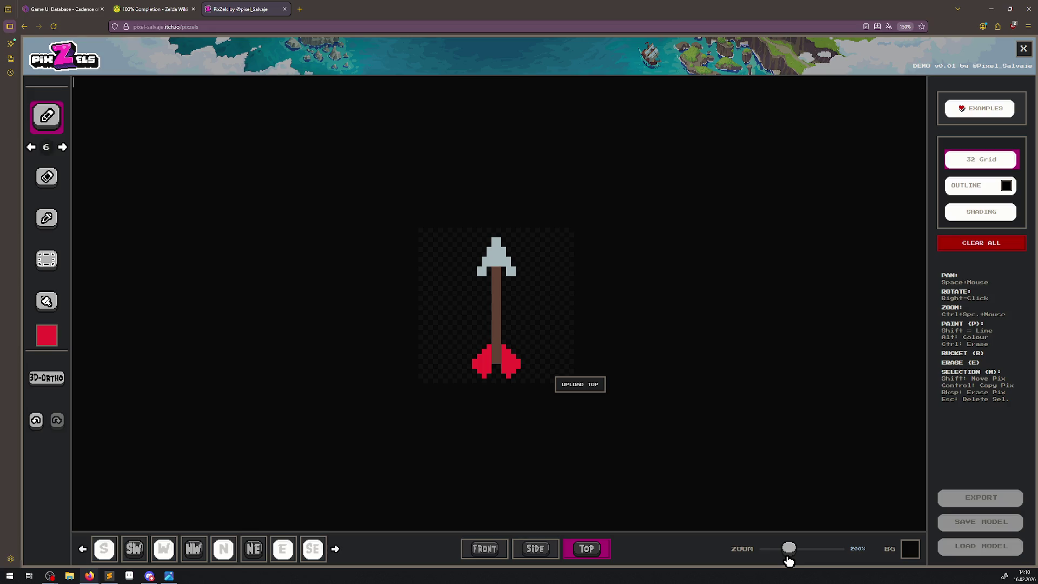
click(538, 551)
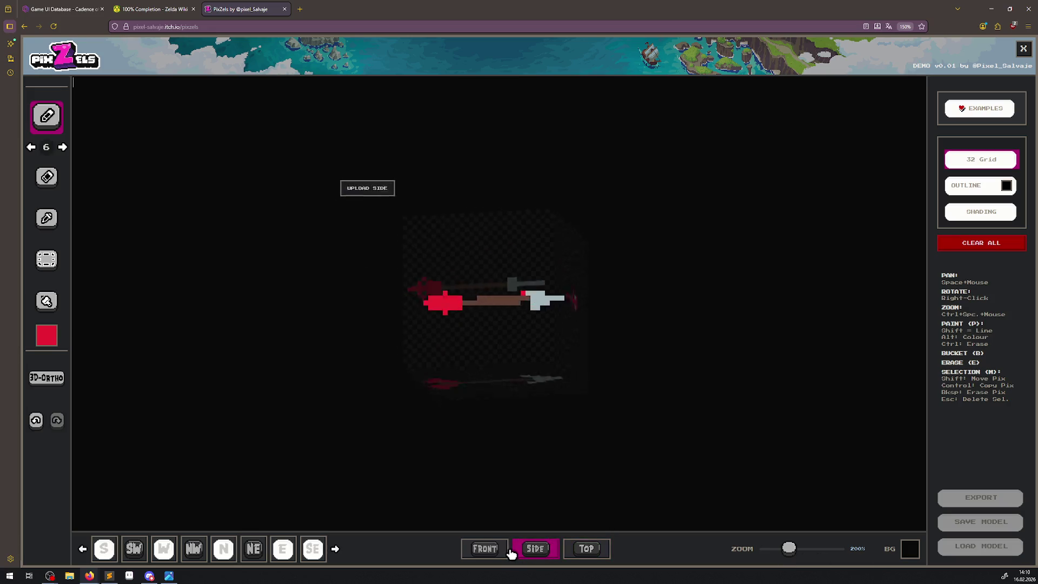
click(474, 550)
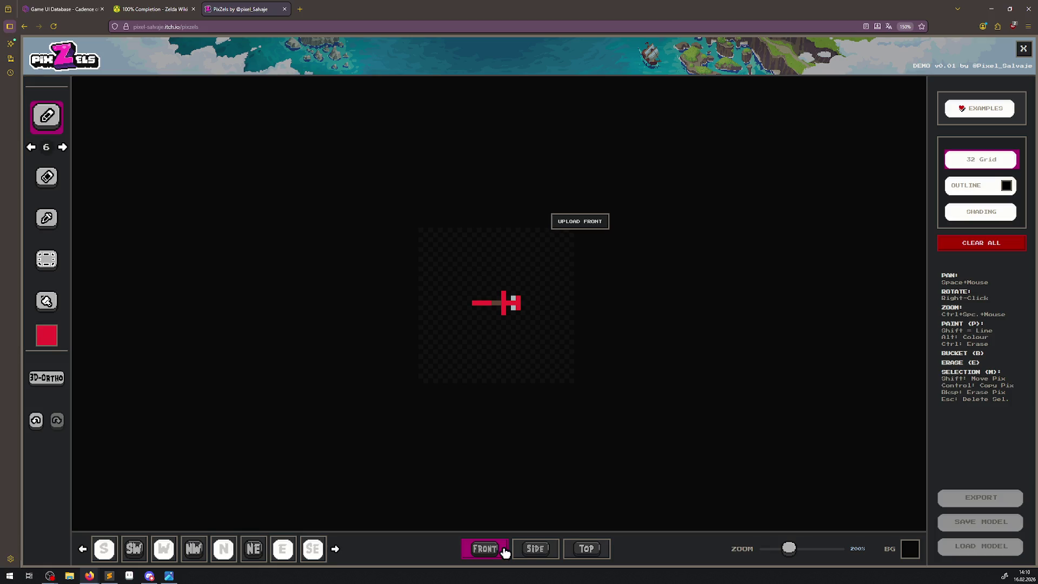
click(537, 550)
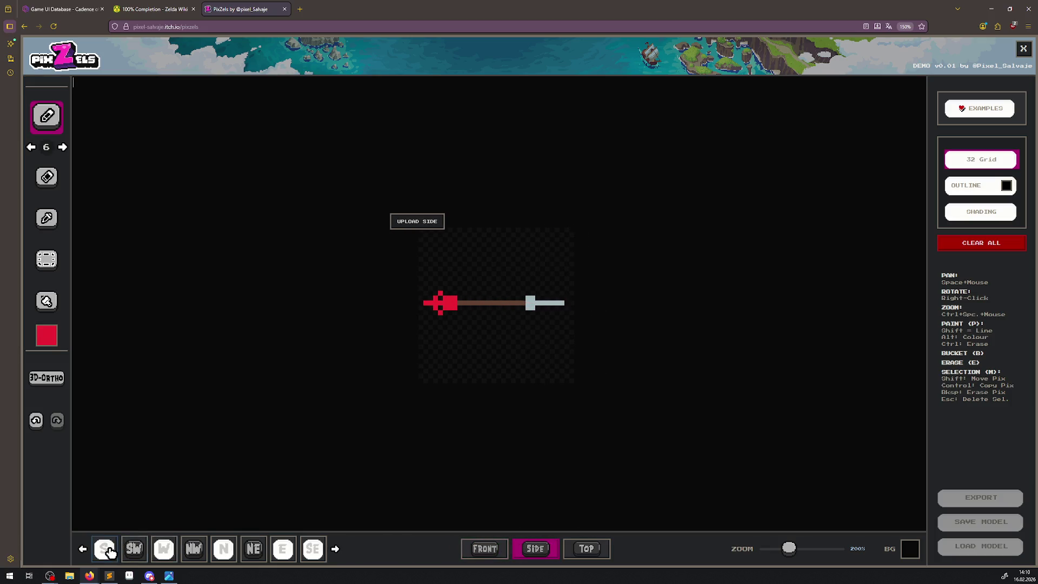
Cancel the side-image upload, switch to erasing, and clear the entire model.
click(416, 221)
click(463, 280)
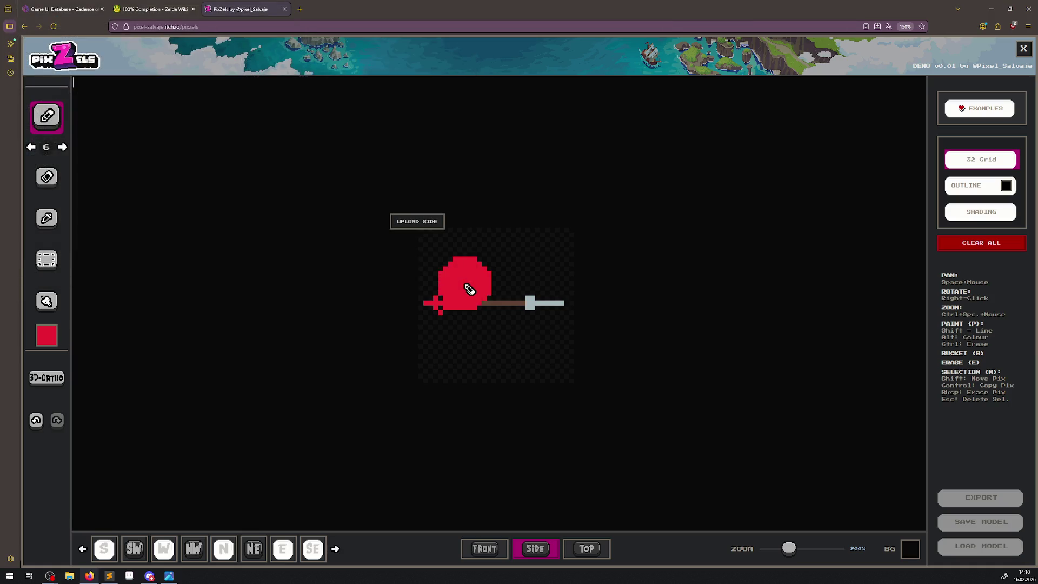
key(e)
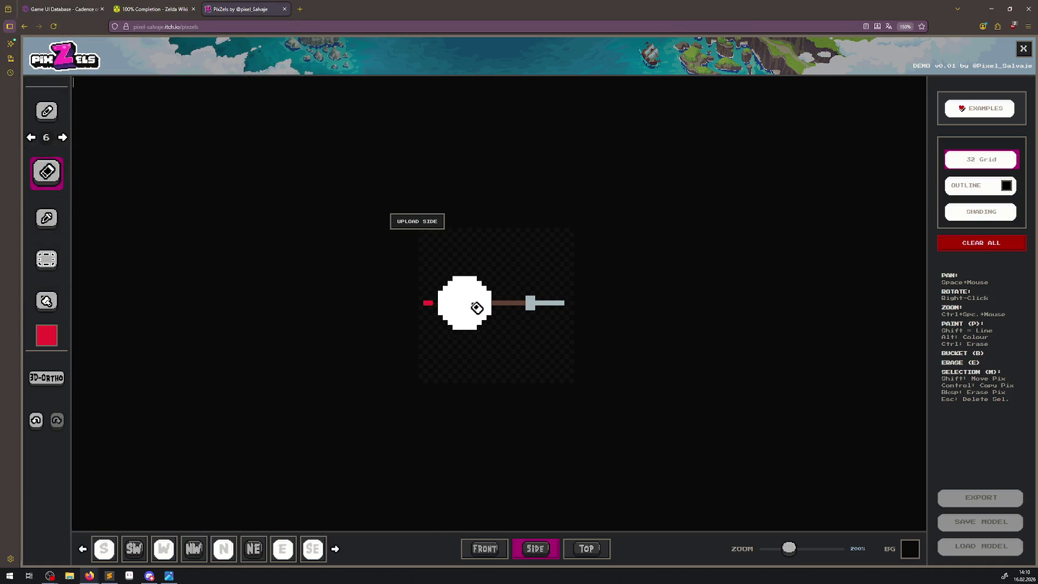
click(990, 246)
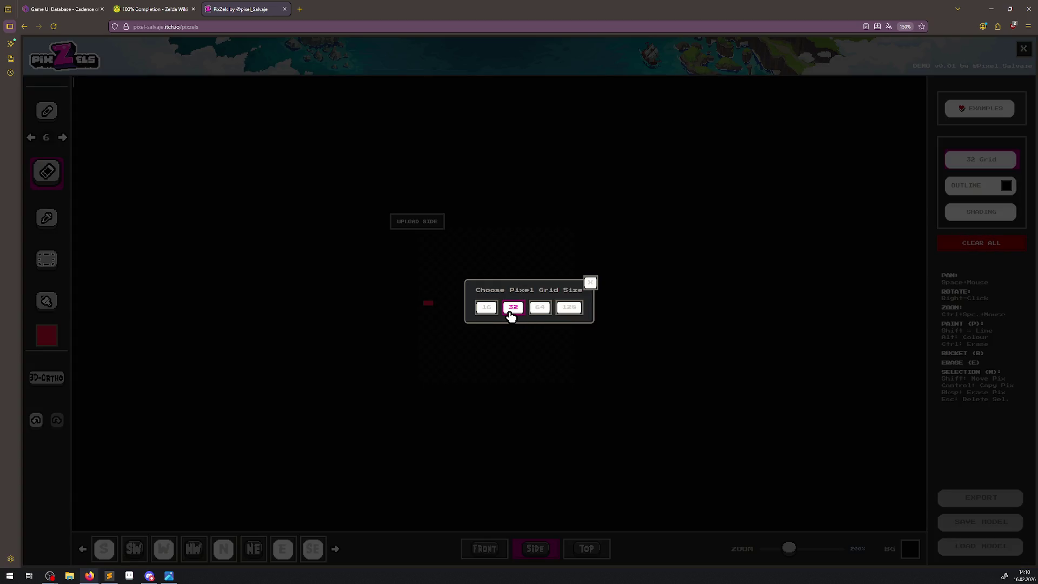
Start a new 32-grid model, try loading a PNG into the top view, then switch to Aseprite.
click(512, 308)
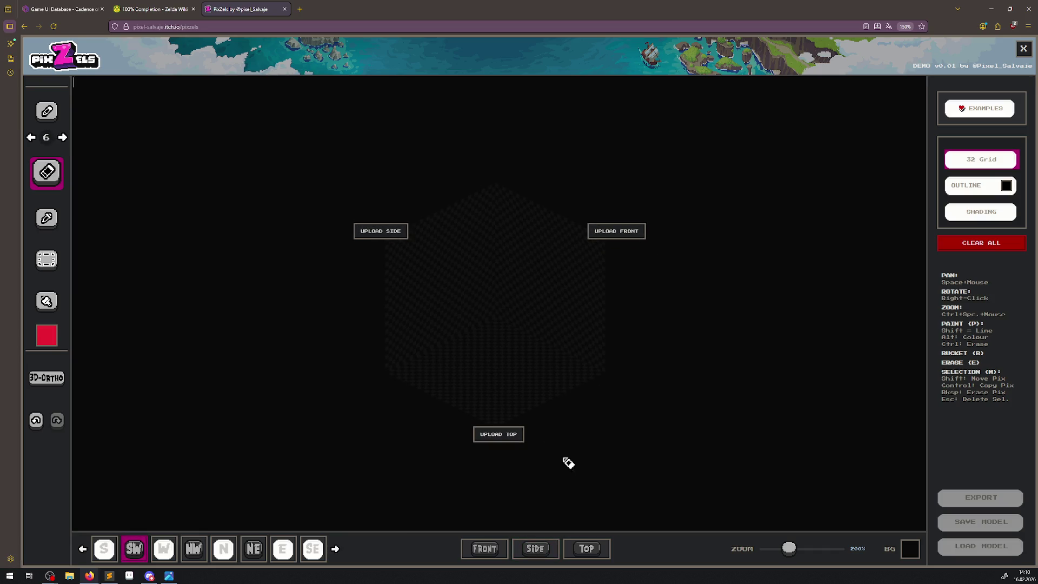
click(587, 550)
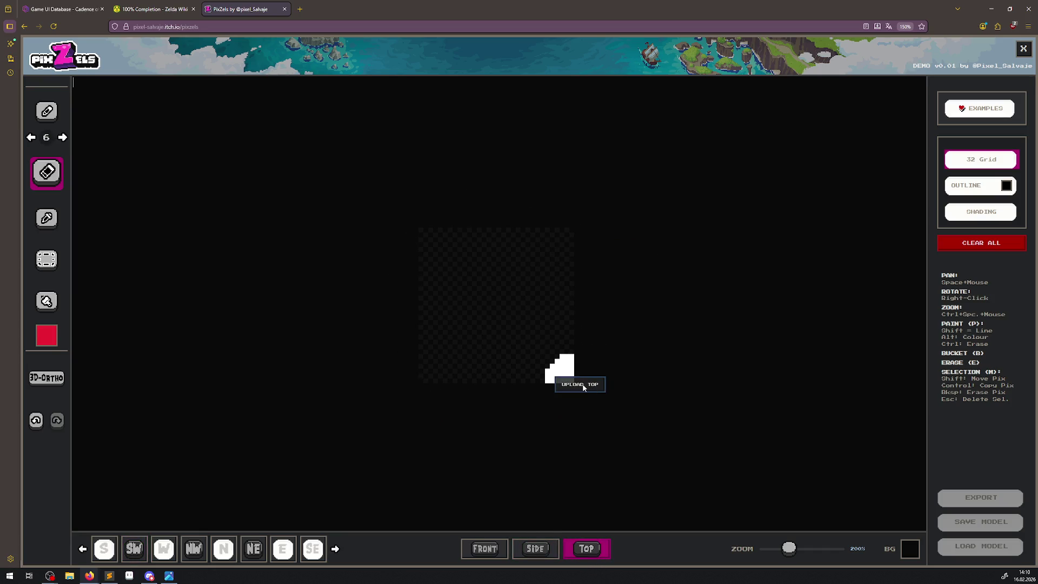
click(567, 383)
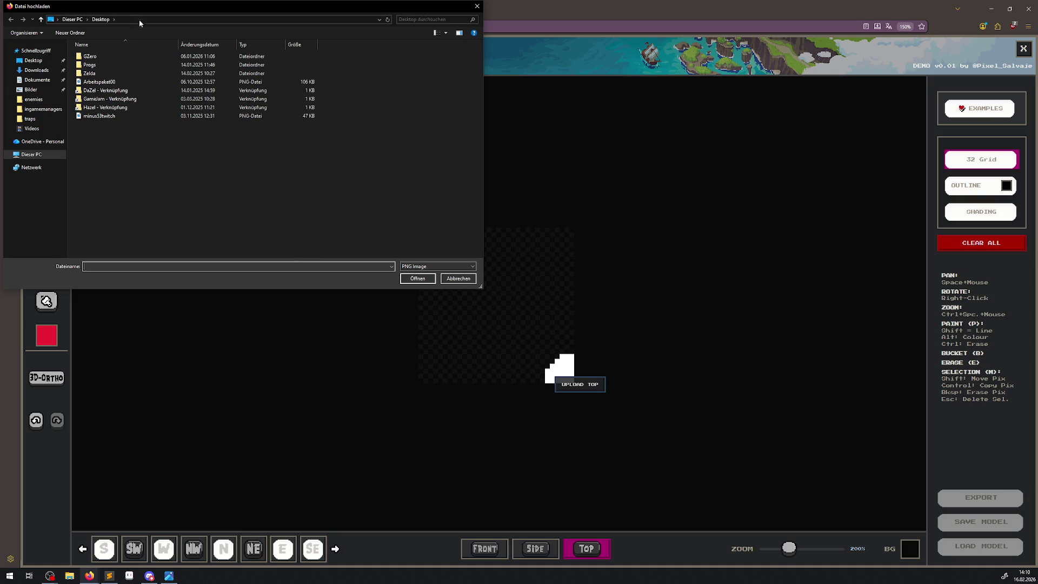
key(Escape)
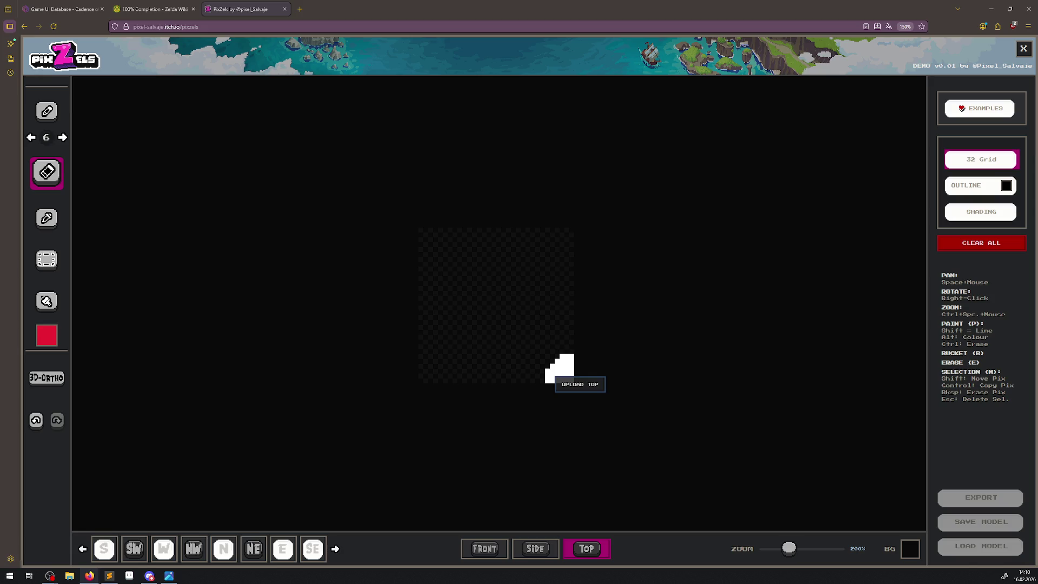
drag(557, 373, 556, 373)
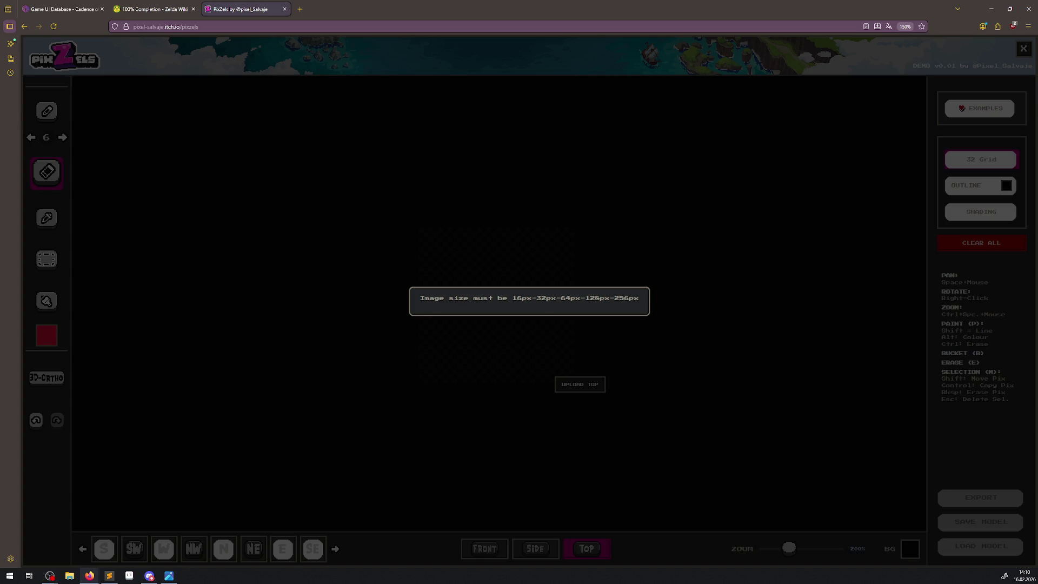
click(129, 575)
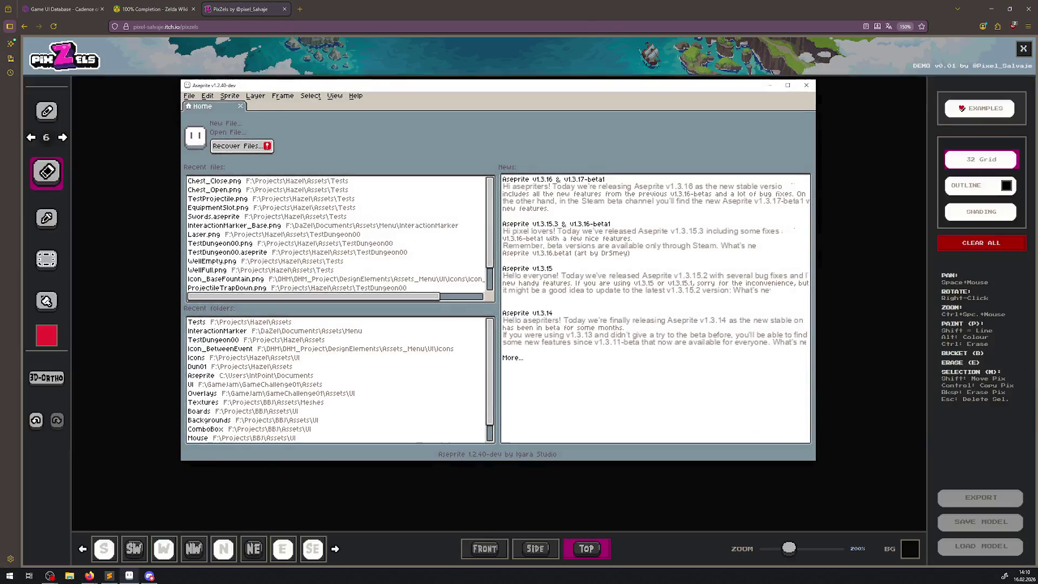
Drag the Aseprite window off the left screen edge to reveal PixZels.
drag(277, 86, 0, 87)
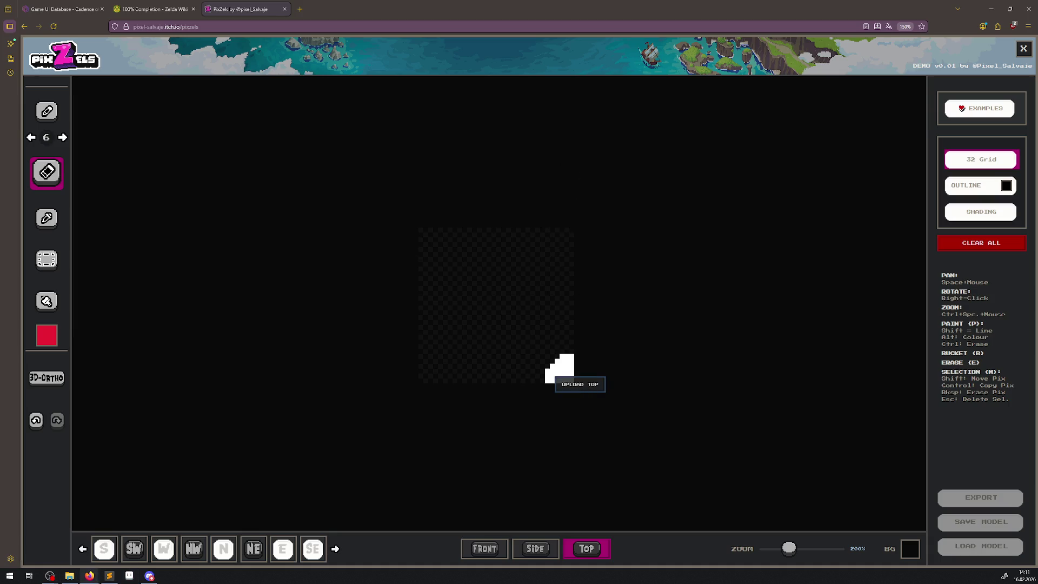
Paste the arrow sprite into the top view and orbit the model to an oblique angle.
key(ctrl+v)
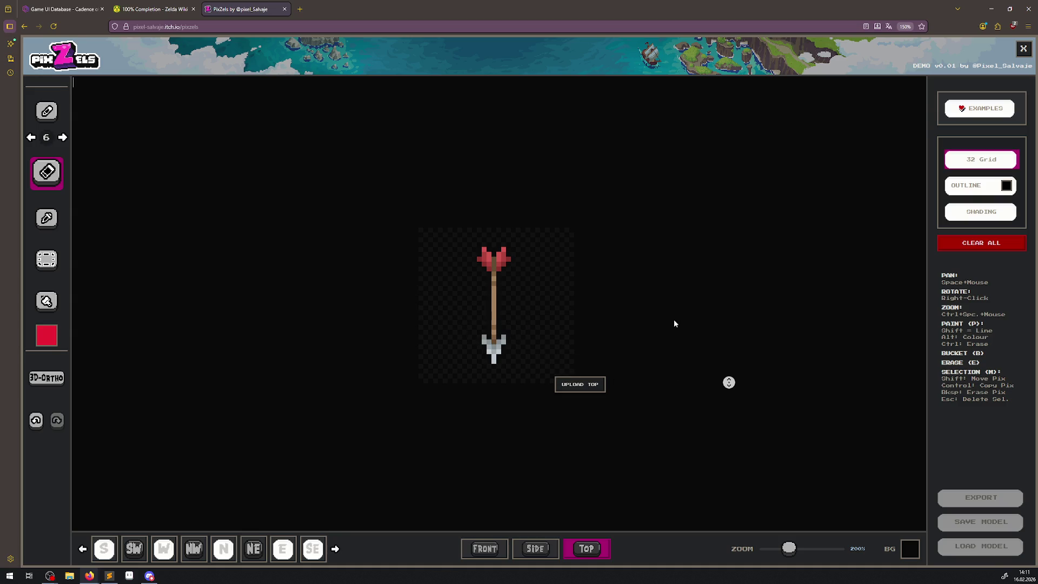
mouse_move(652, 286)
mouse_down()
mouse_move(475, 257)
mouse_move(559, 213)
mouse_move(530, 164)
mouse_move(467, 176)
mouse_move(433, 221)
mouse_up()
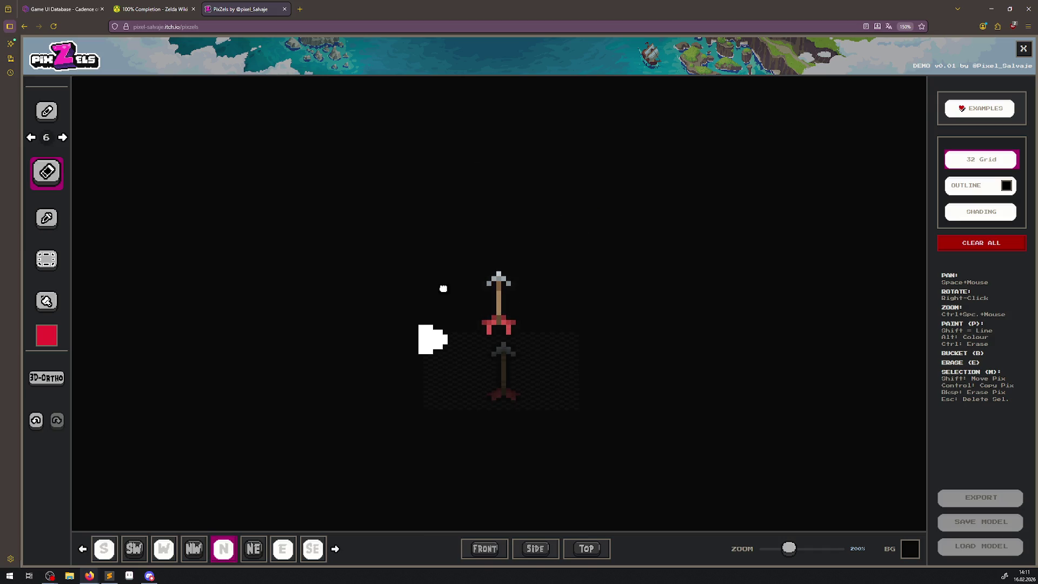
mouse_move(443, 288)
mouse_down()
mouse_move(588, 348)
mouse_move(524, 250)
mouse_move(525, 262)
mouse_move(540, 254)
mouse_up()
Try the outline and shading options on the model, leaving both turned off.
click(976, 186)
mouse_move(778, 359)
mouse_down()
mouse_move(688, 371)
mouse_move(713, 424)
mouse_up()
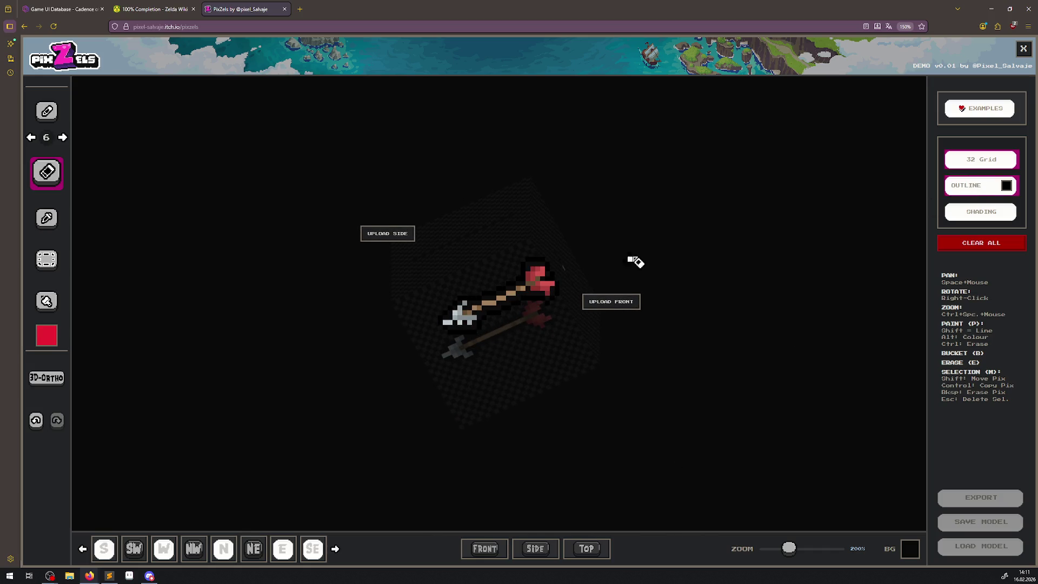
scroll(636, 262, up, 3)
click(970, 189)
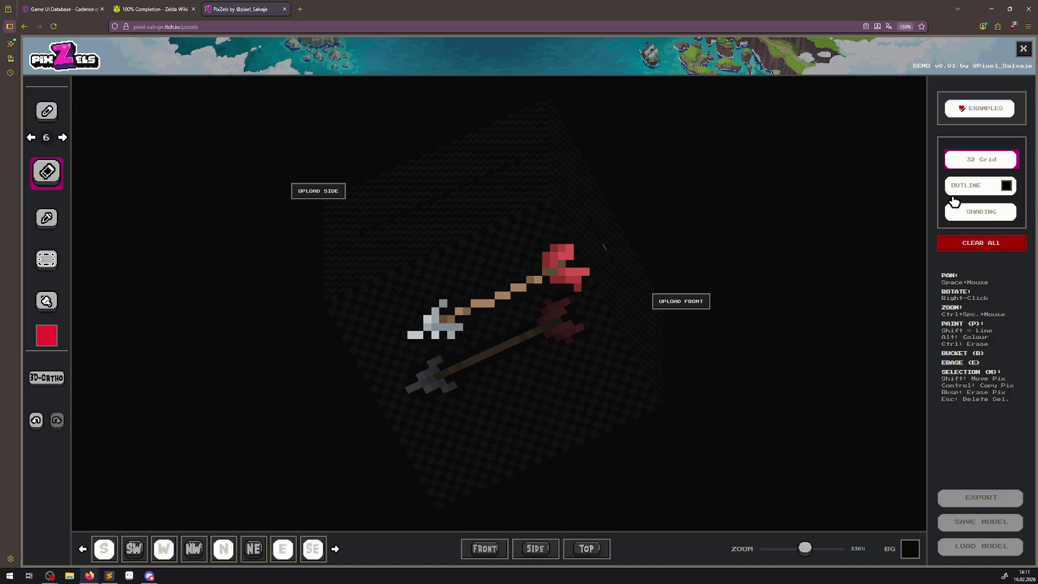
click(981, 225)
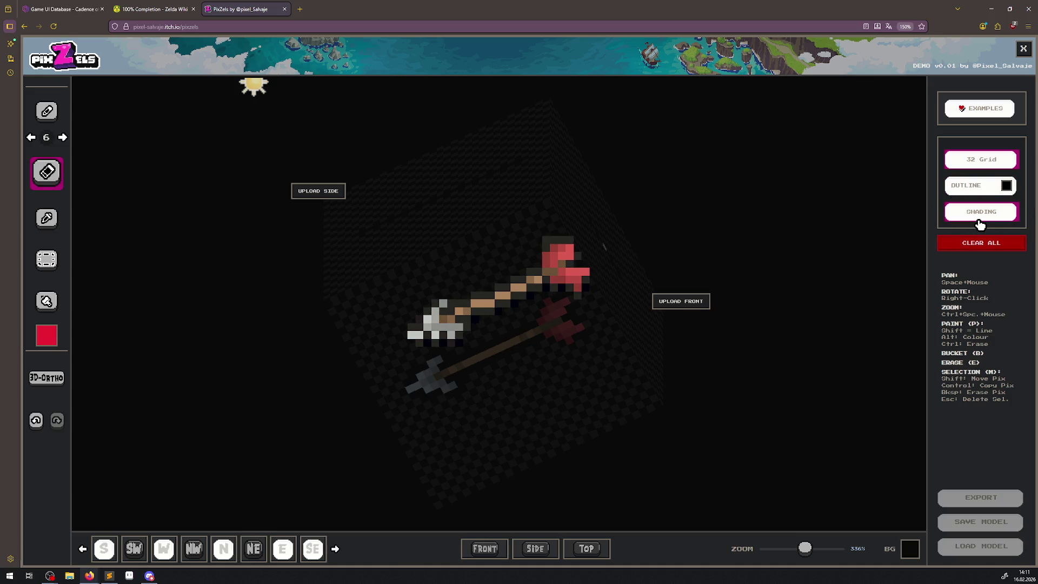
click(980, 225)
drag(753, 419, 744, 387)
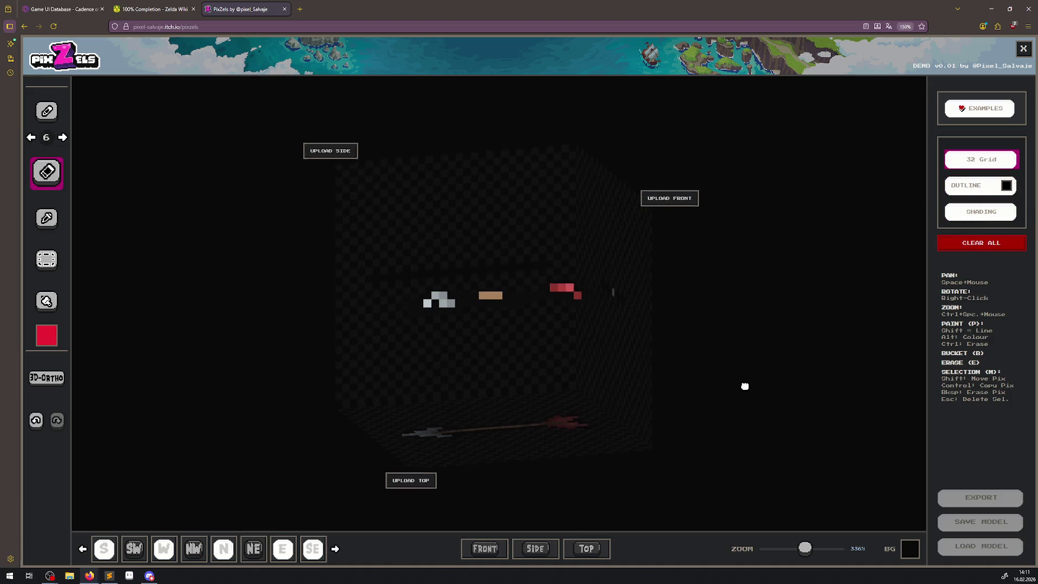
Check the arrow's top view and the empty side view, then bring up the interpolation modes.
click(599, 550)
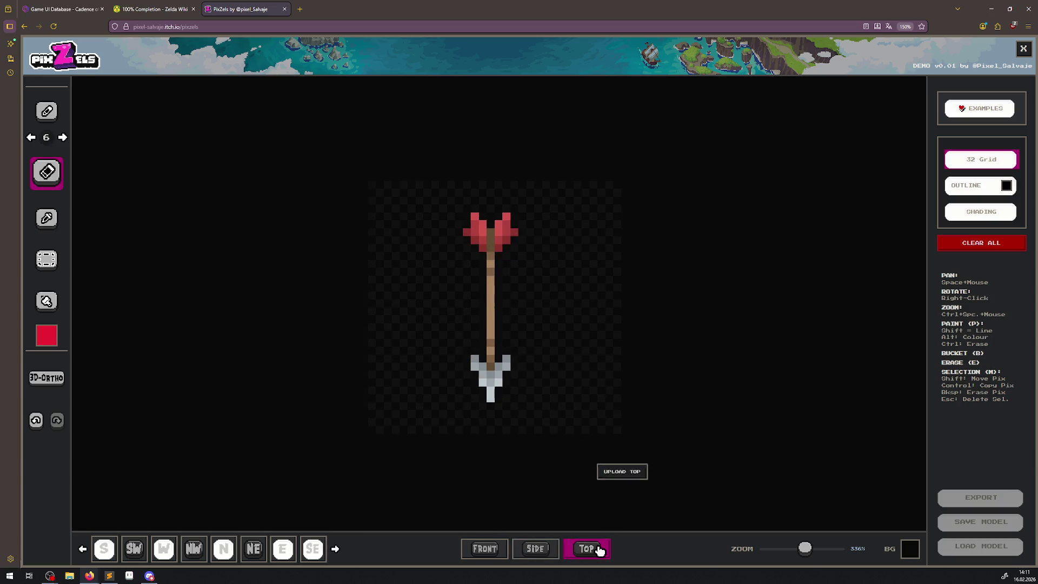
click(551, 550)
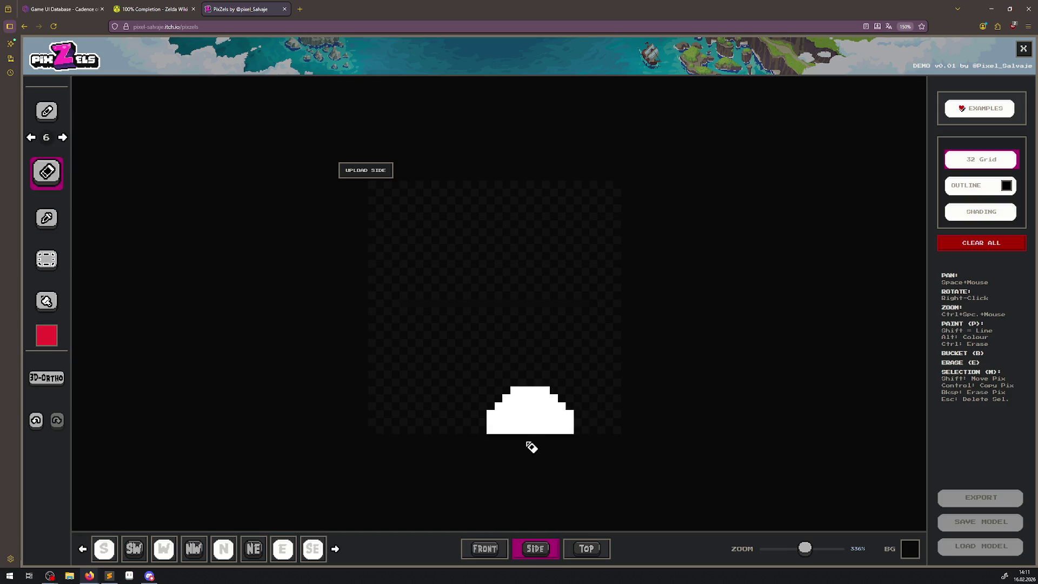
scroll(521, 433, up, 3)
scroll(522, 434, down, 2)
click(58, 385)
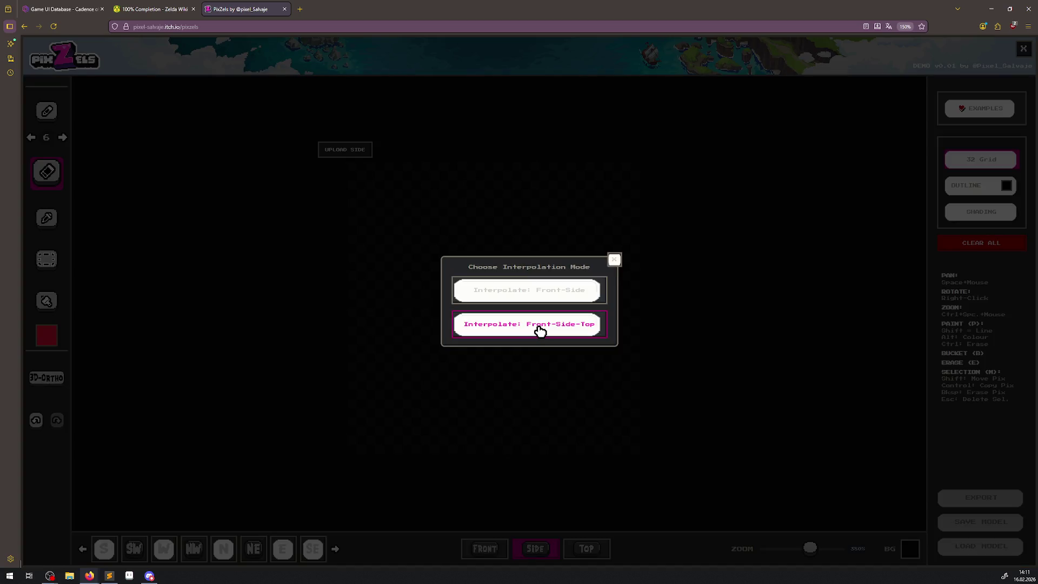
Interpolate the model from its front, side and top images and check each view.
click(537, 328)
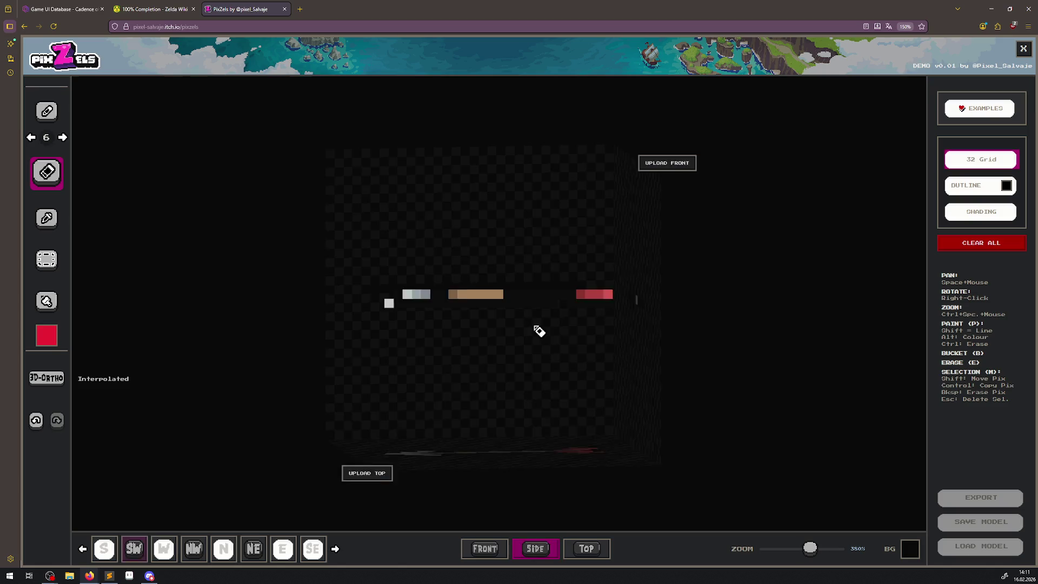
click(587, 549)
click(545, 557)
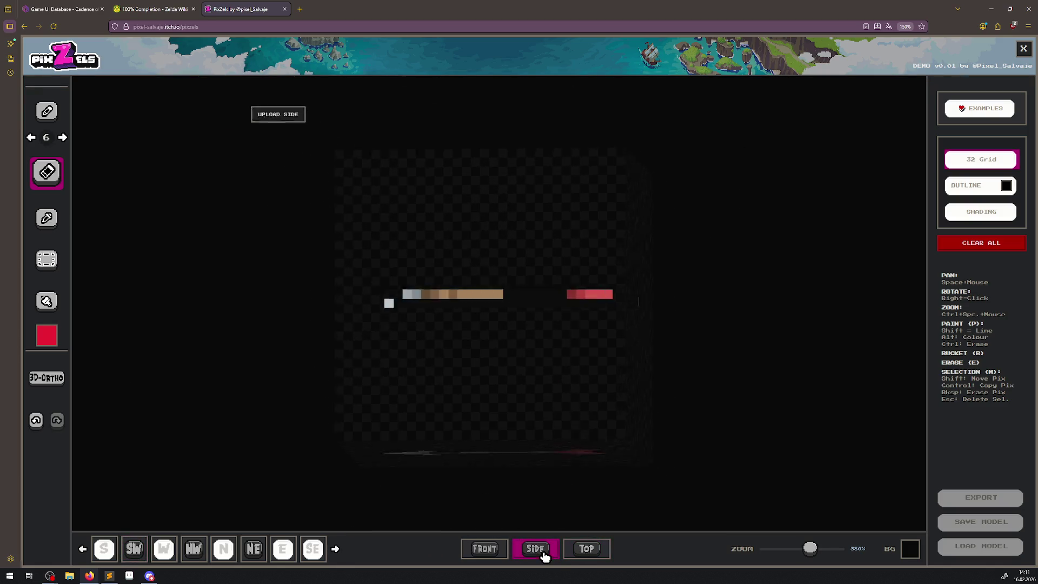
click(486, 556)
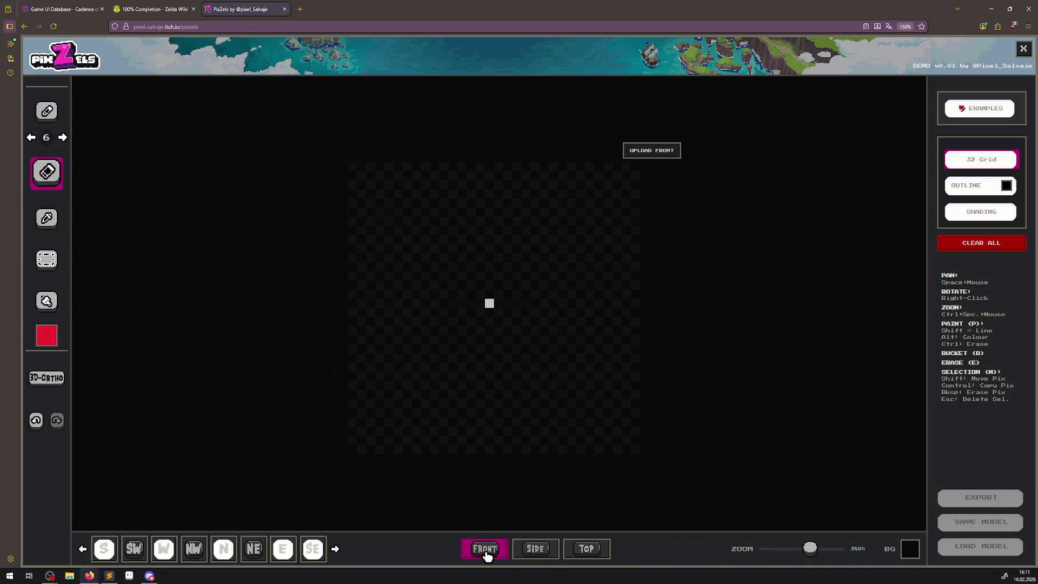
Orbit the model, then erase the white blob from the side profile and return to top view.
right_click(722, 411)
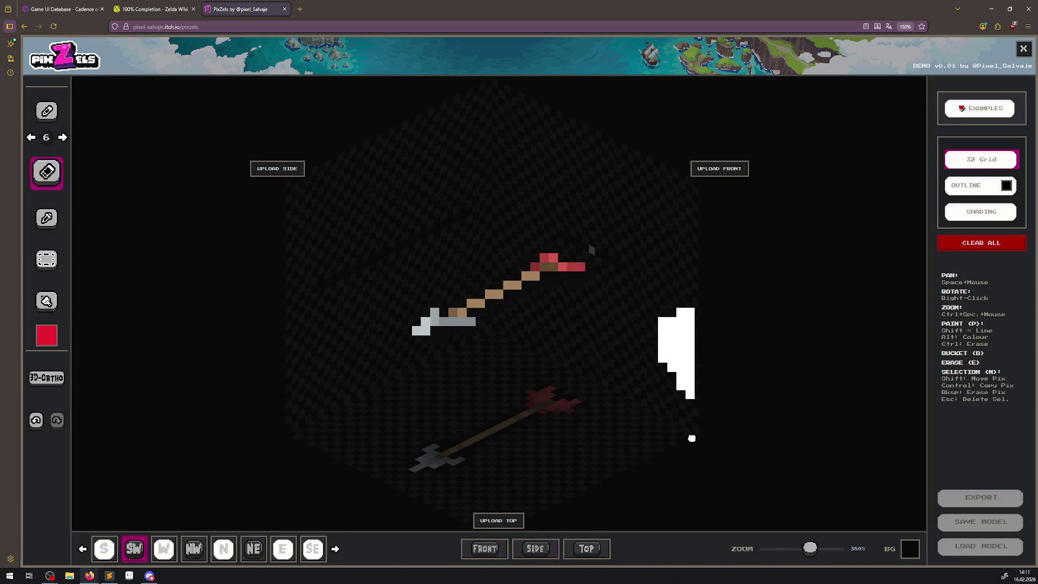
right_click(695, 425)
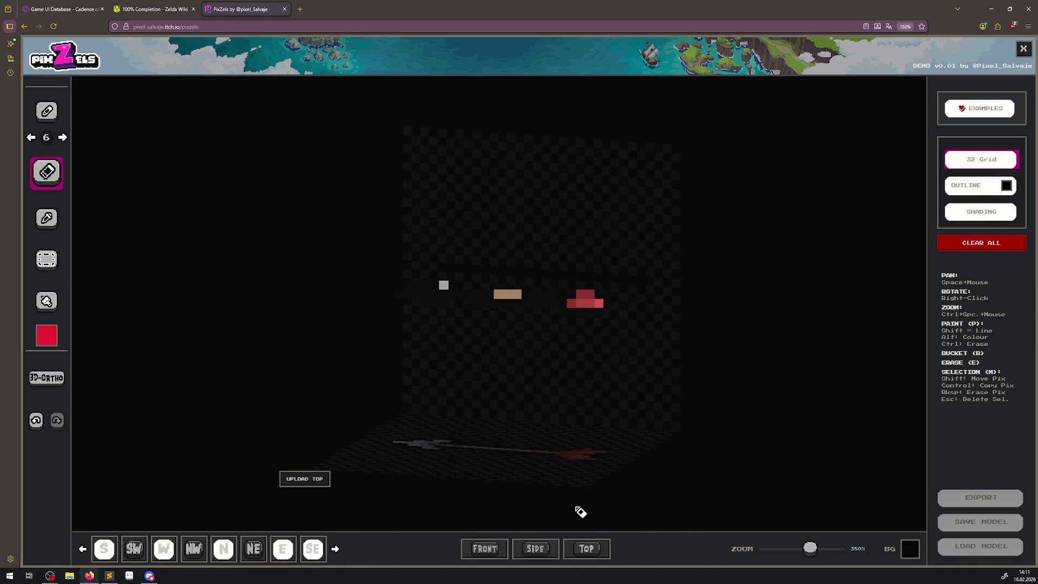
click(587, 550)
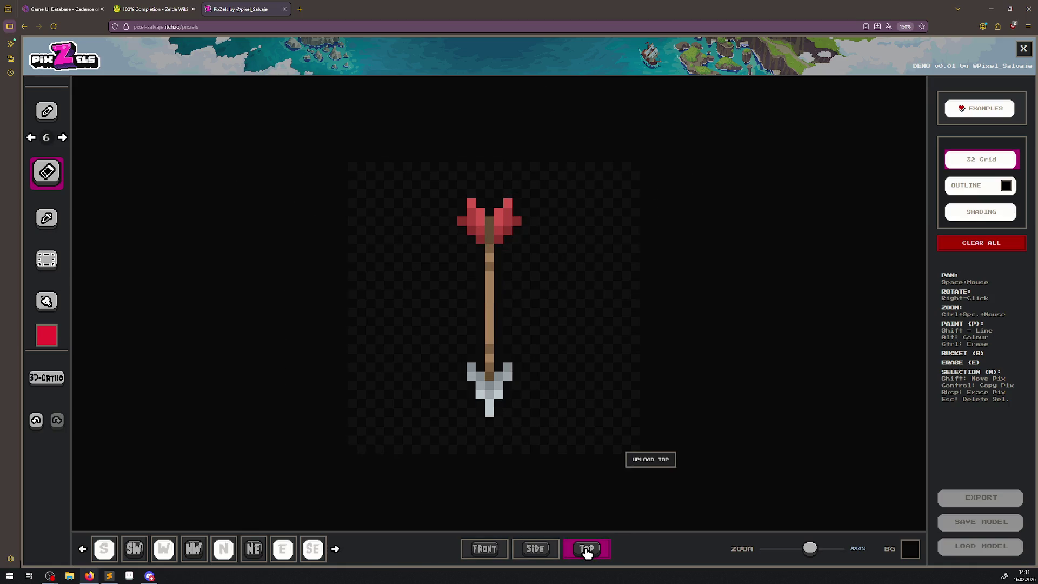
click(536, 549)
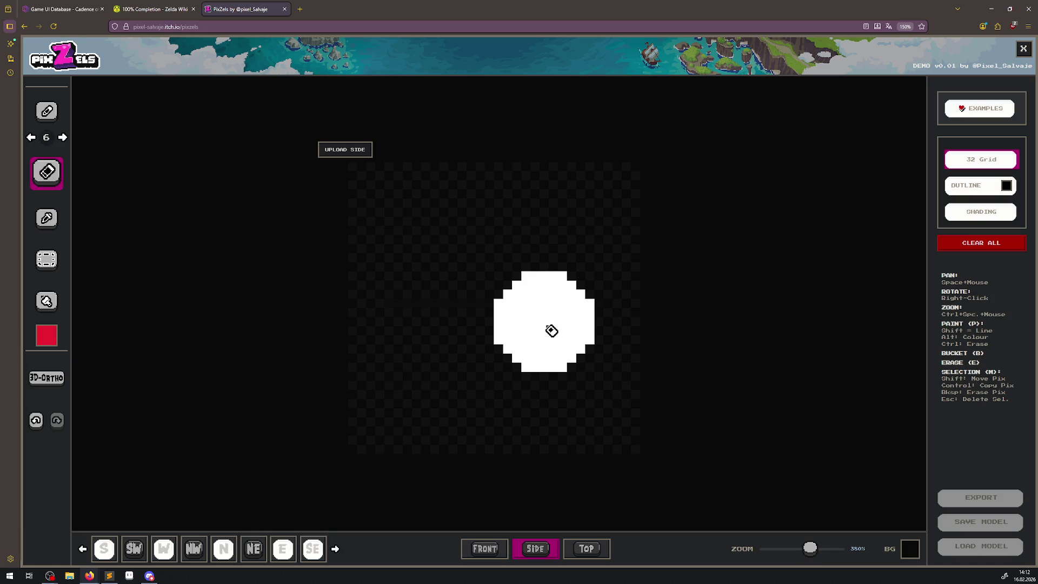
scroll(489, 325, up, 4)
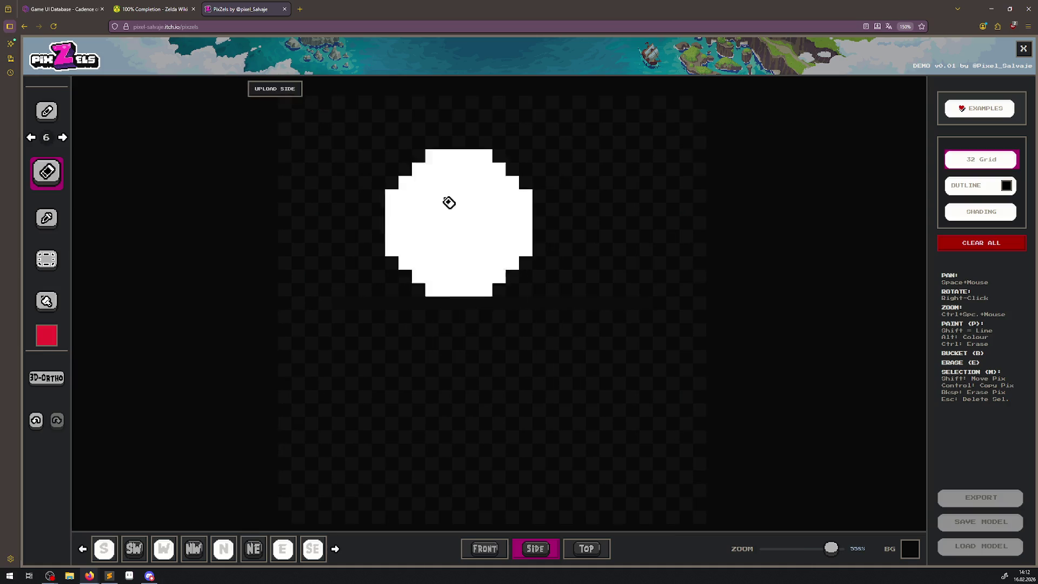
mouse_move(447, 202)
mouse_down()
mouse_move(485, 242)
mouse_move(480, 280)
mouse_up()
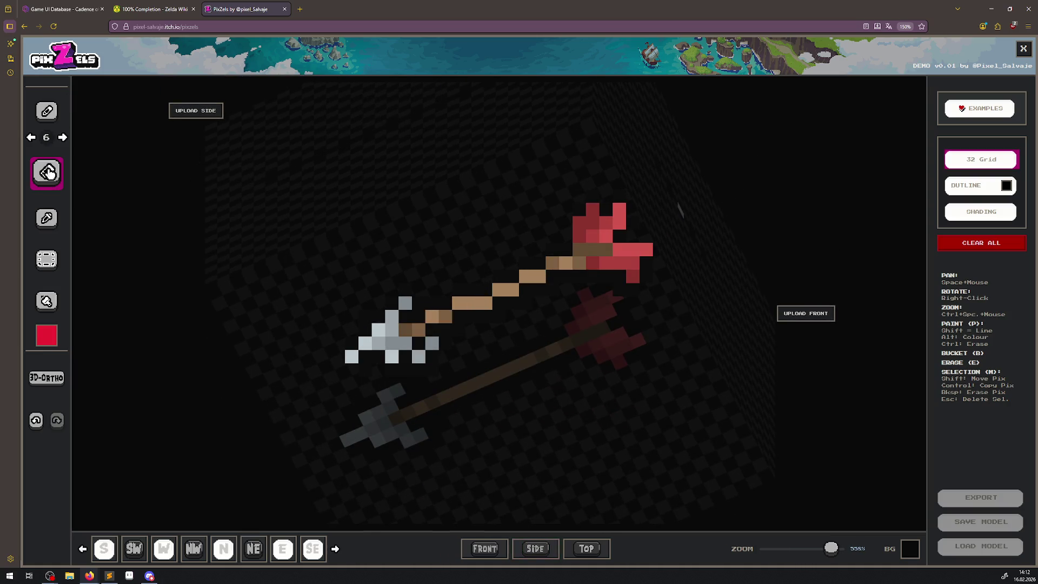
click(48, 219)
click(587, 549)
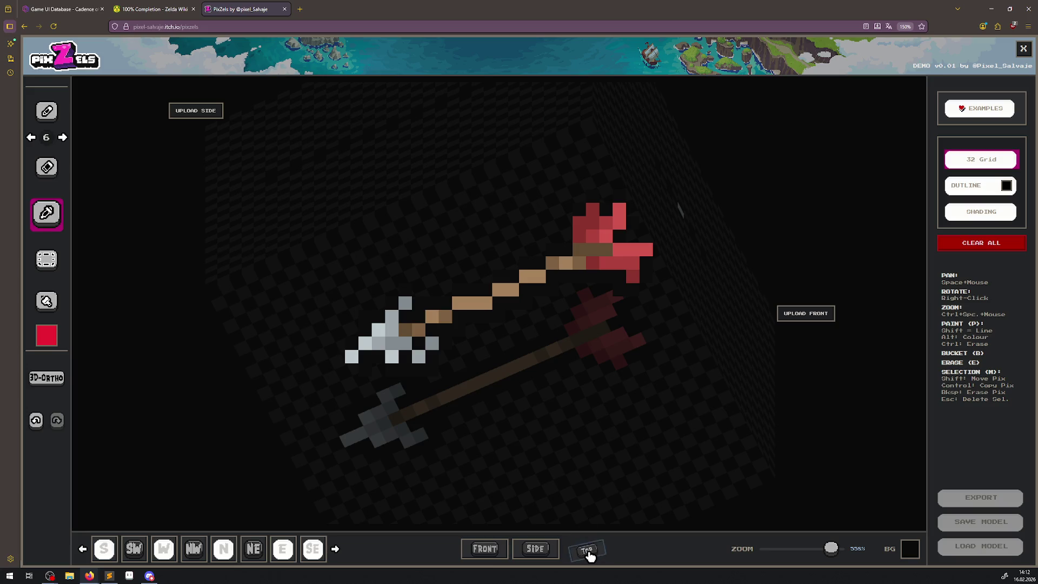
Sample the arrowhead grey and draw a one-pixel grey bar in the side view.
click(518, 410)
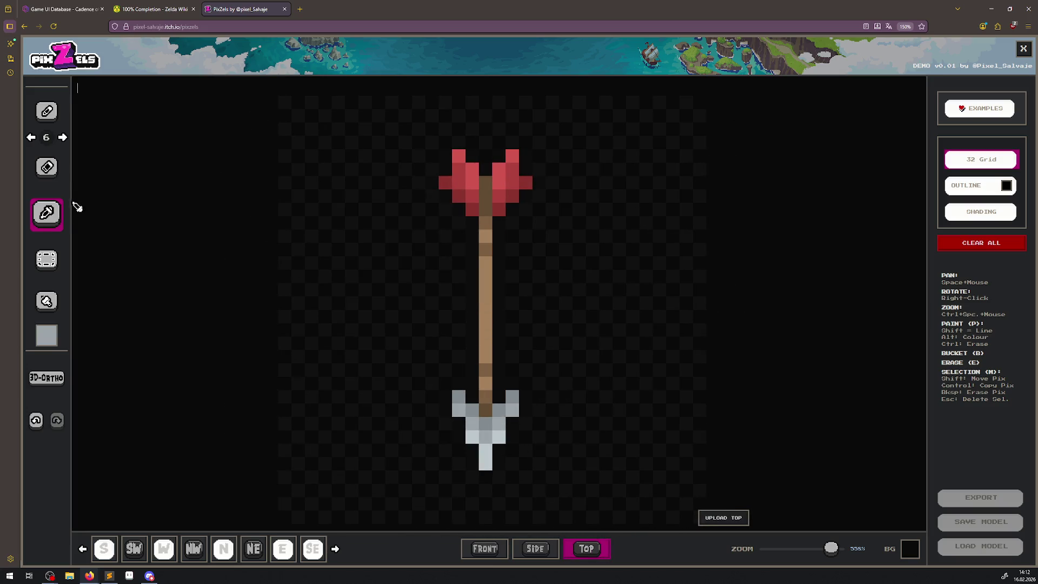
click(47, 120)
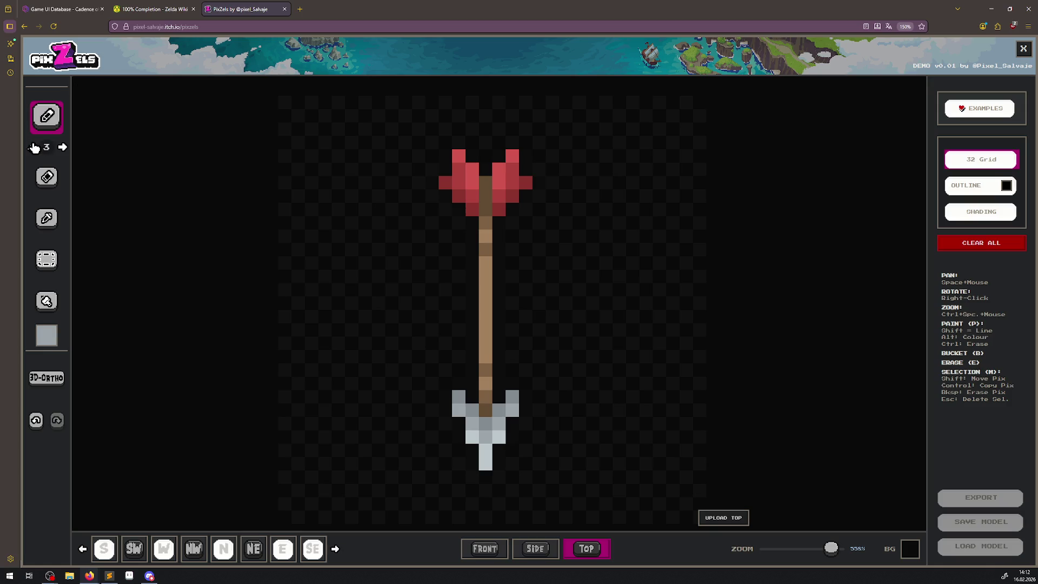
click(30, 147)
click(535, 548)
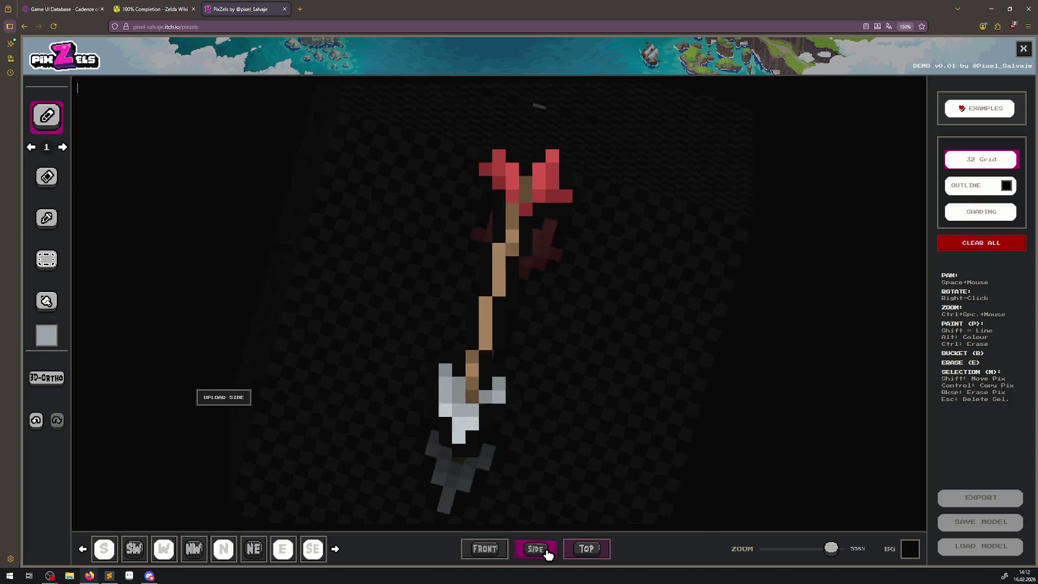
scroll(352, 303, up, 1)
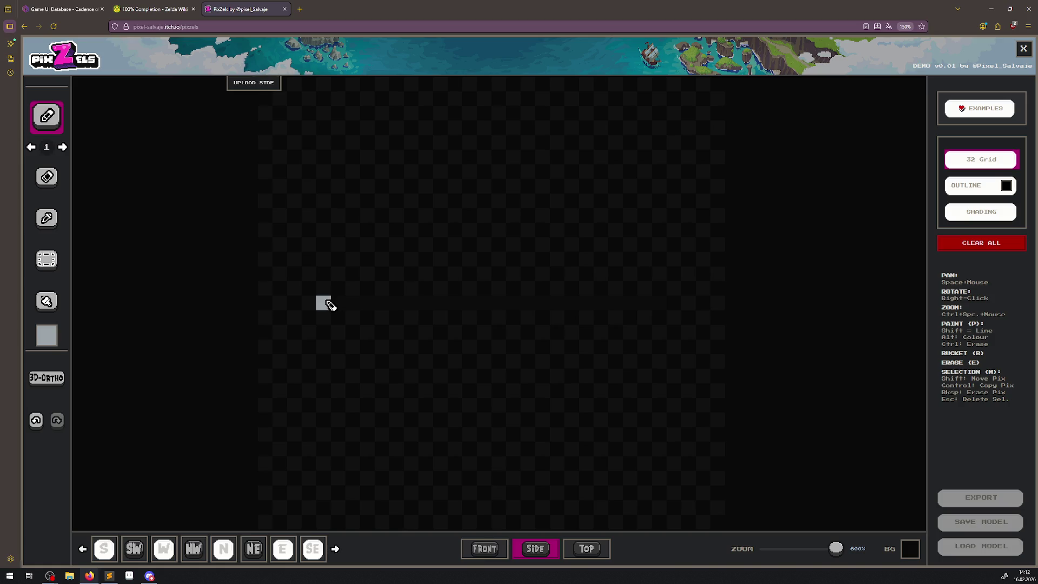
drag(325, 303, 392, 307)
Check the top and SW views, extend the grey bar one cell left, and undo the stray pixel.
click(586, 549)
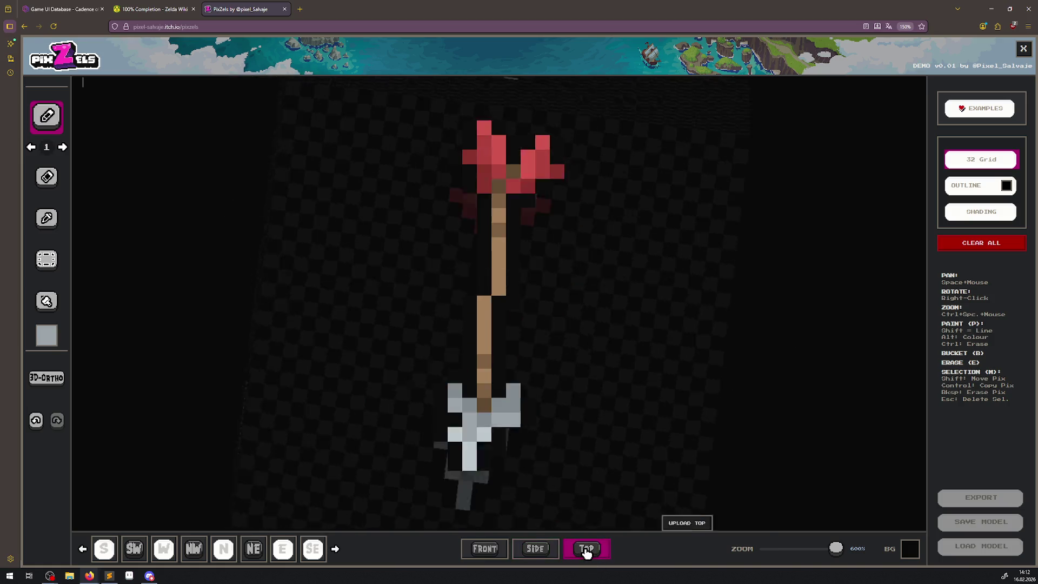
click(545, 549)
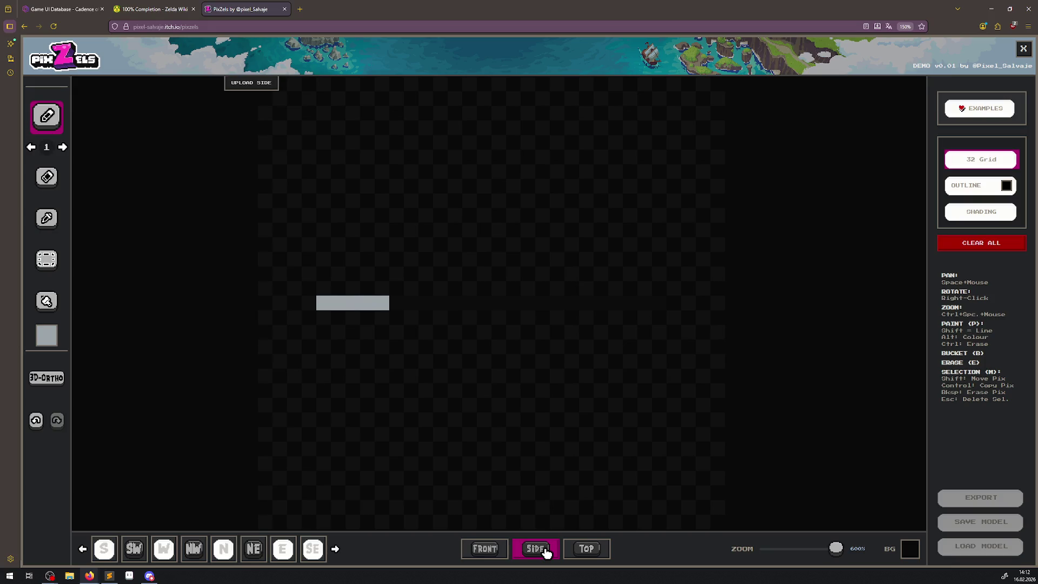
click(136, 551)
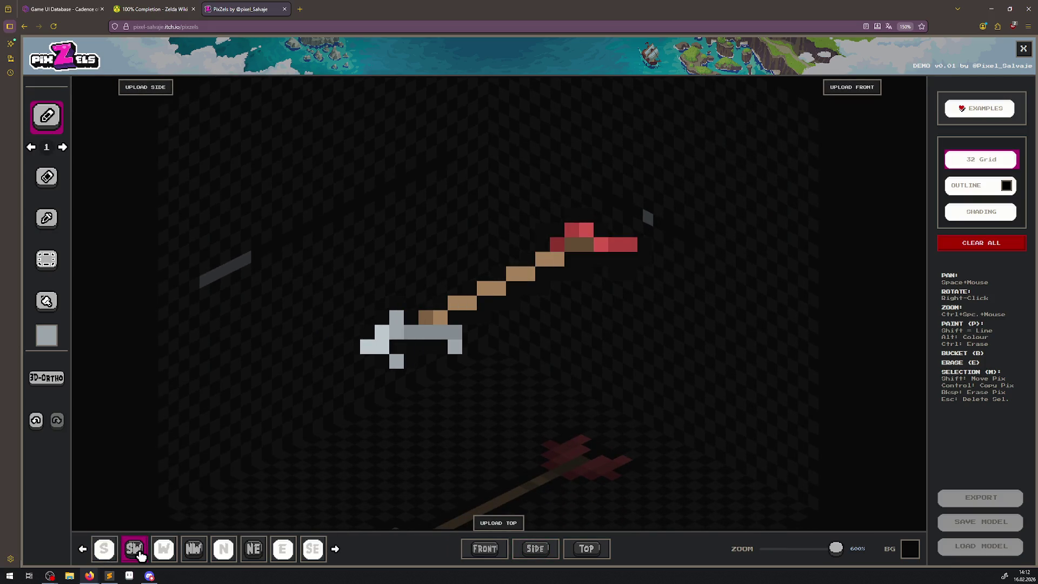
click(604, 551)
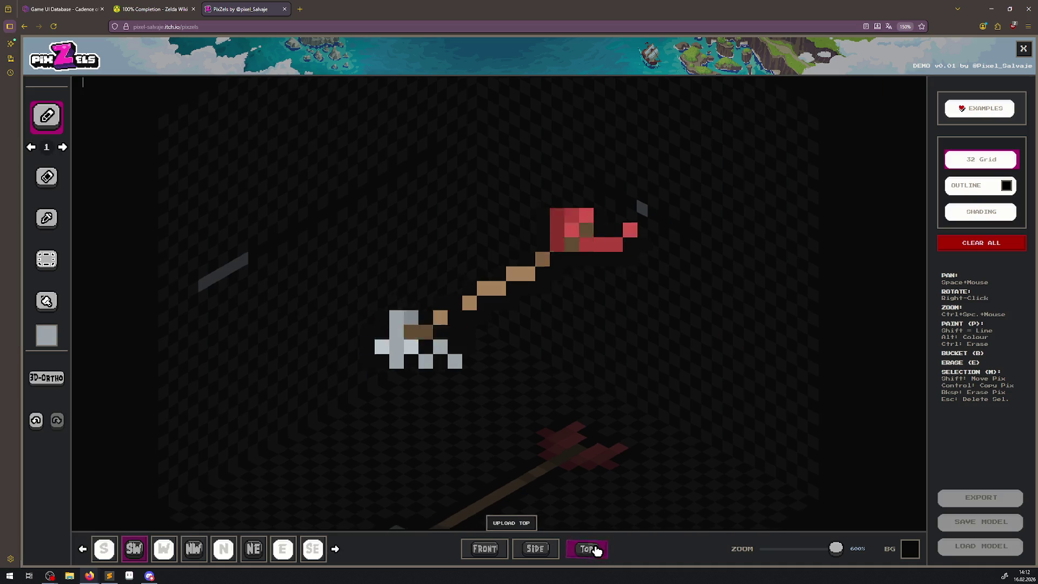
click(536, 549)
click(309, 305)
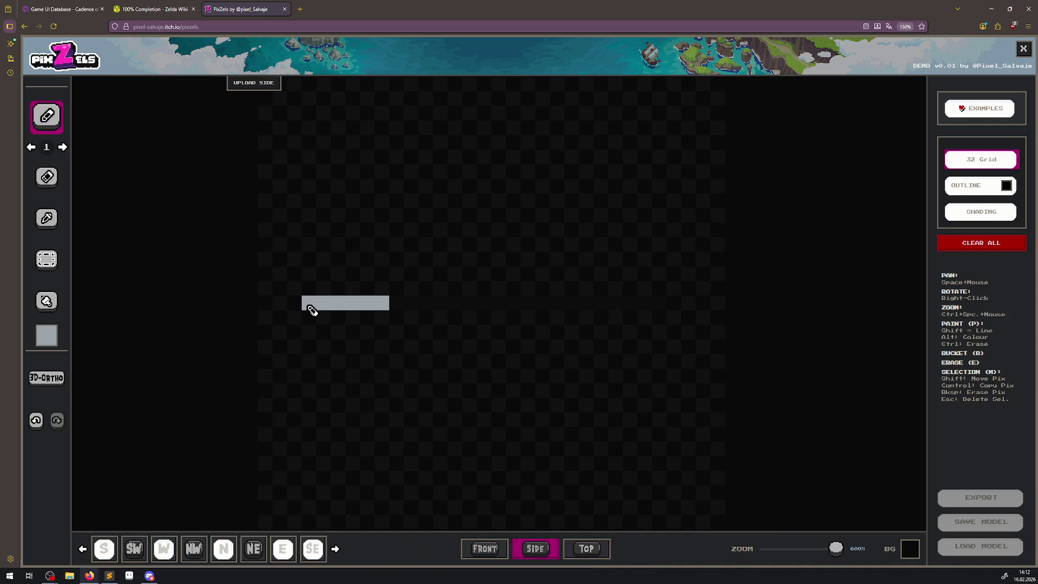
click(594, 557)
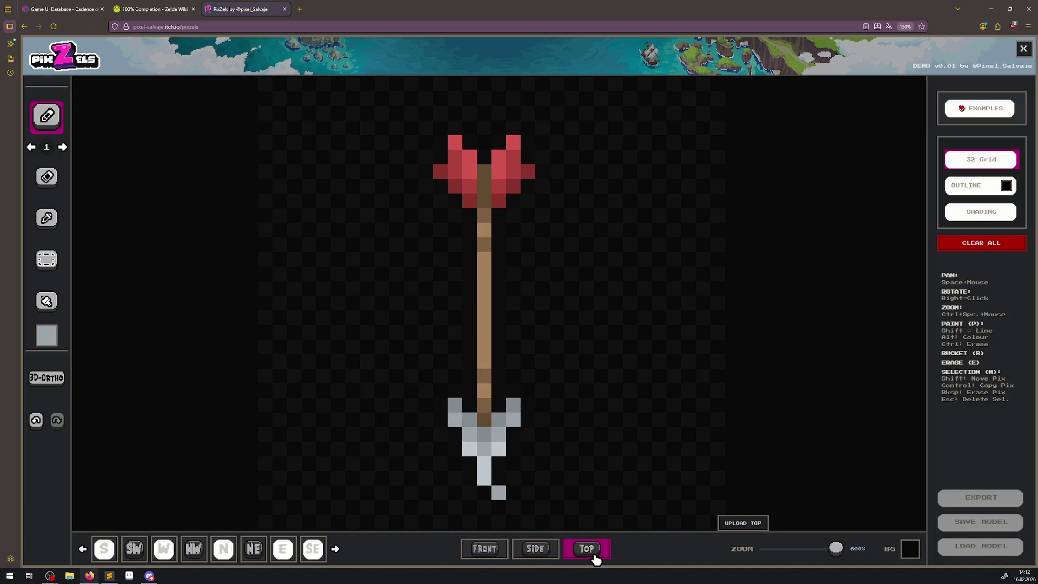
click(40, 425)
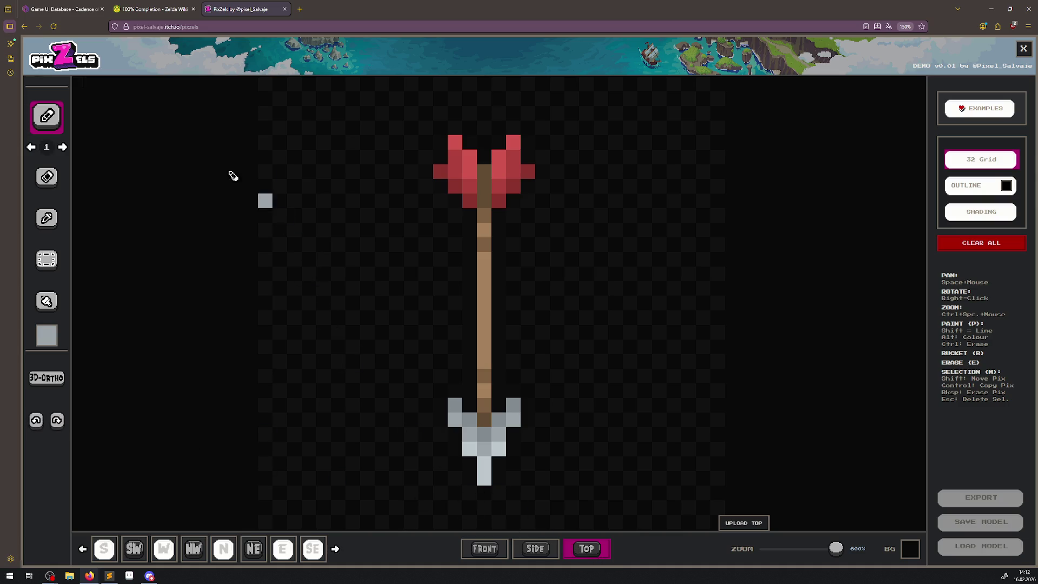
Sample the light brown of the arrow shaft as the paint colour.
click(46, 218)
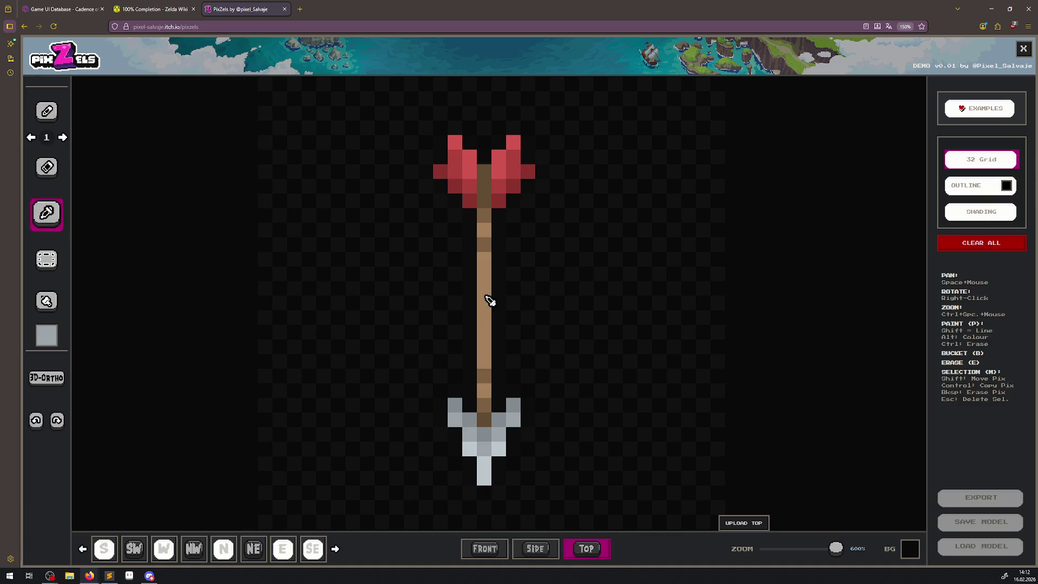
click(486, 298)
click(47, 113)
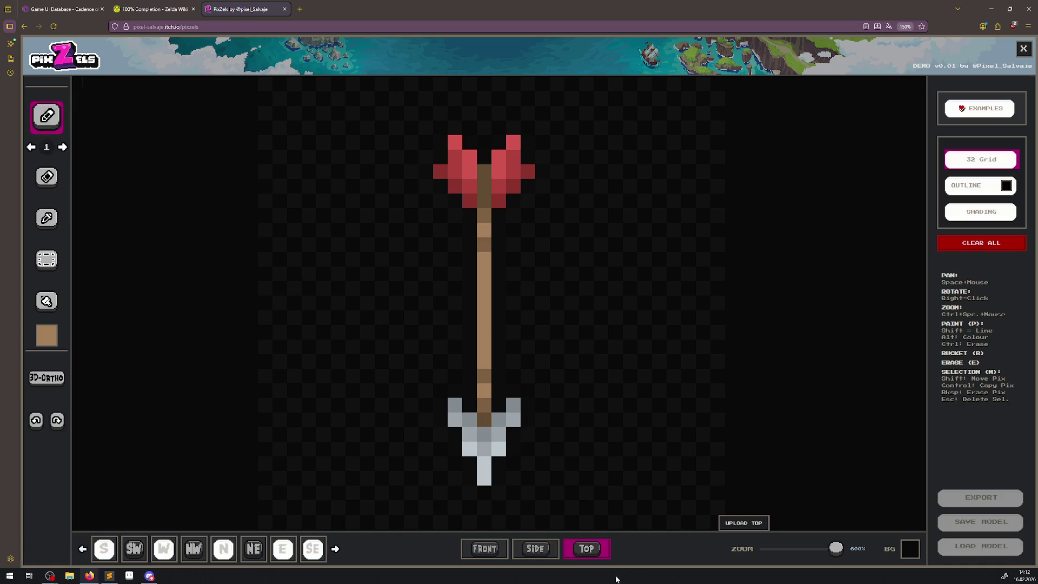
Paint the brown shaft right of the grey bar in the side view.
click(535, 549)
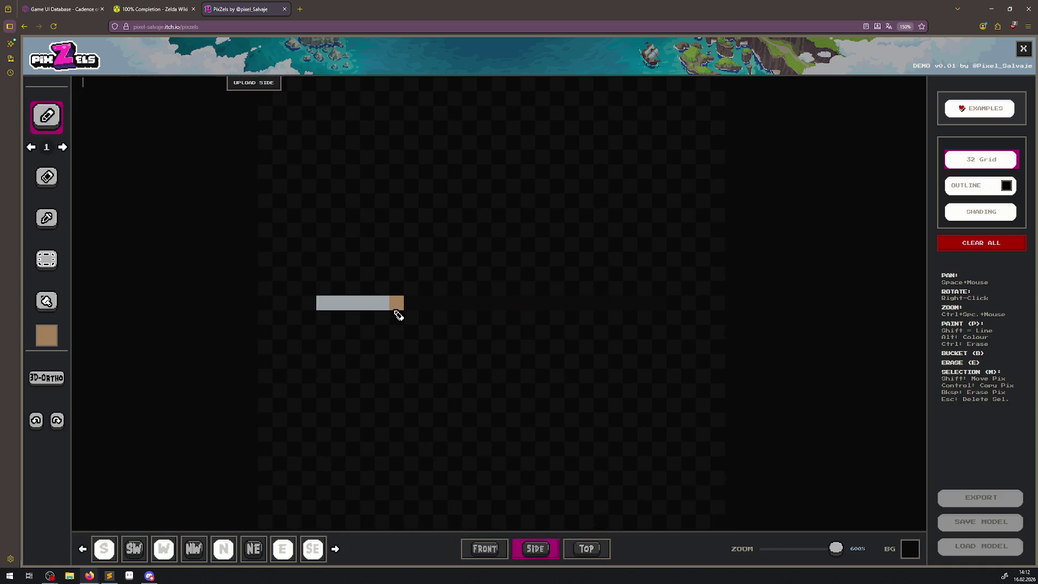
drag(396, 304, 600, 305)
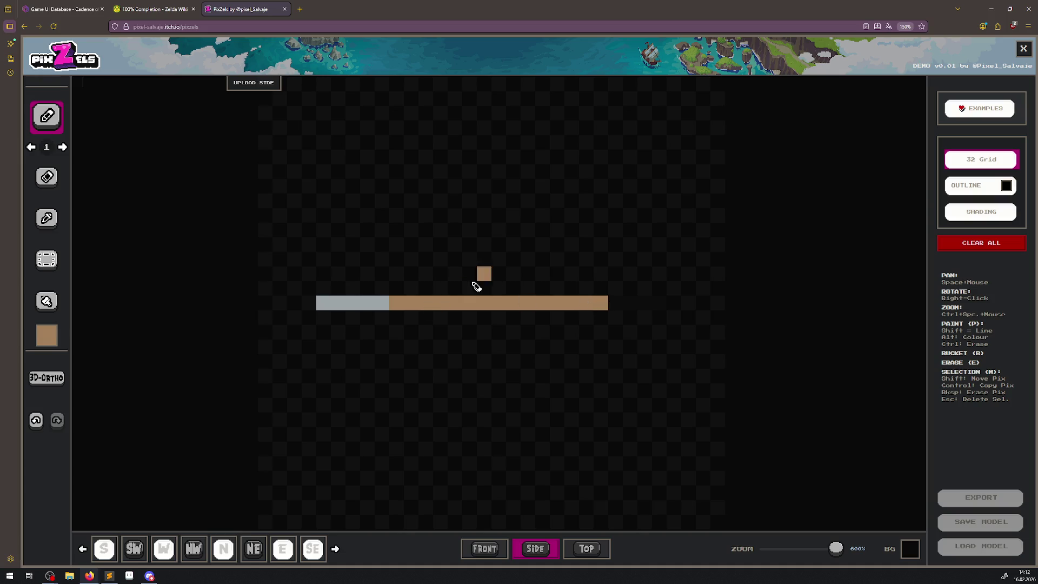
click(589, 550)
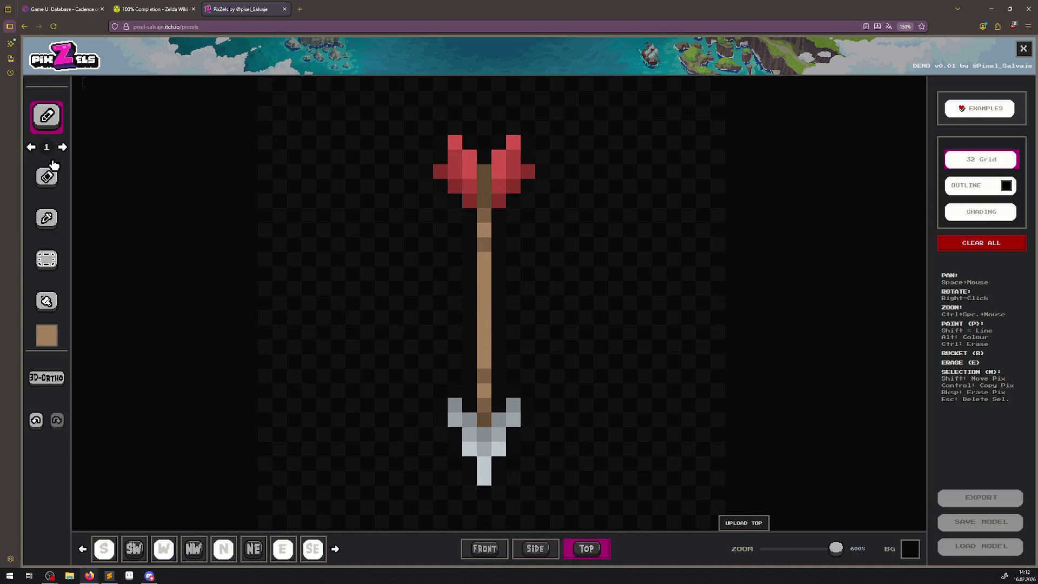
Sample the fletching red and paint the red fletching bar and its top and bottom rows.
click(47, 219)
click(512, 198)
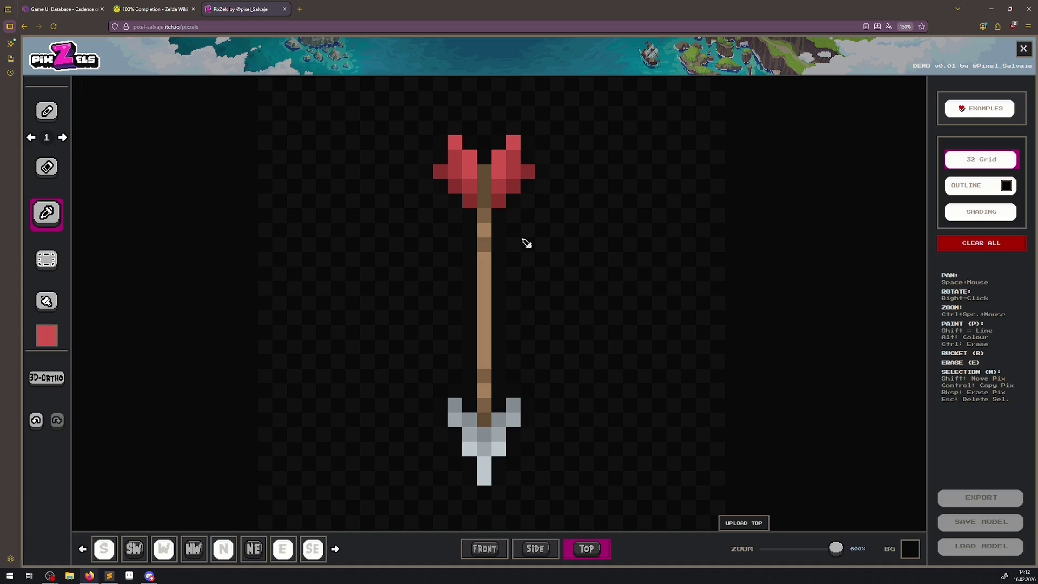
click(545, 554)
click(47, 112)
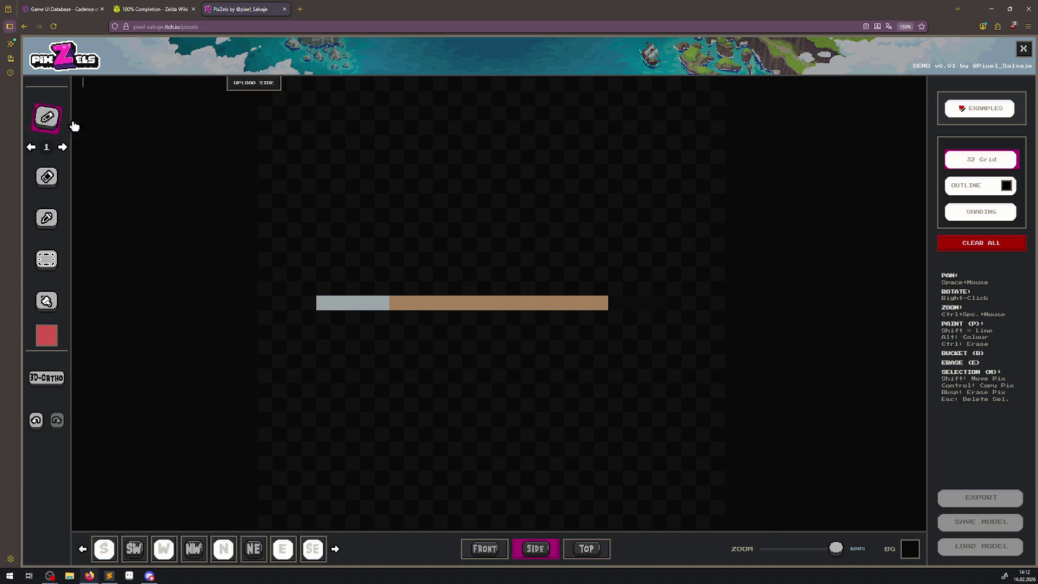
drag(611, 303, 651, 306)
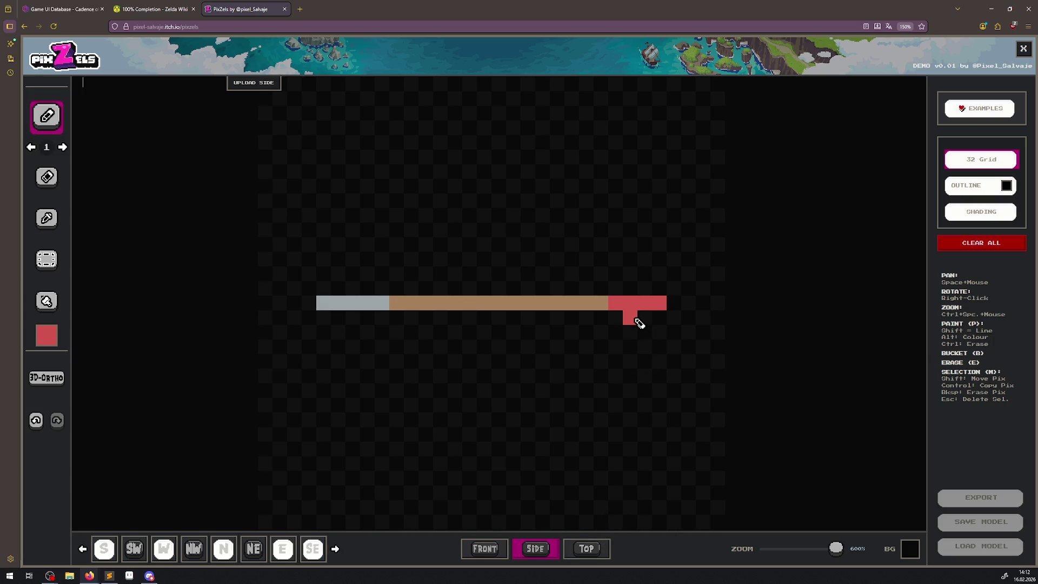
click(674, 288)
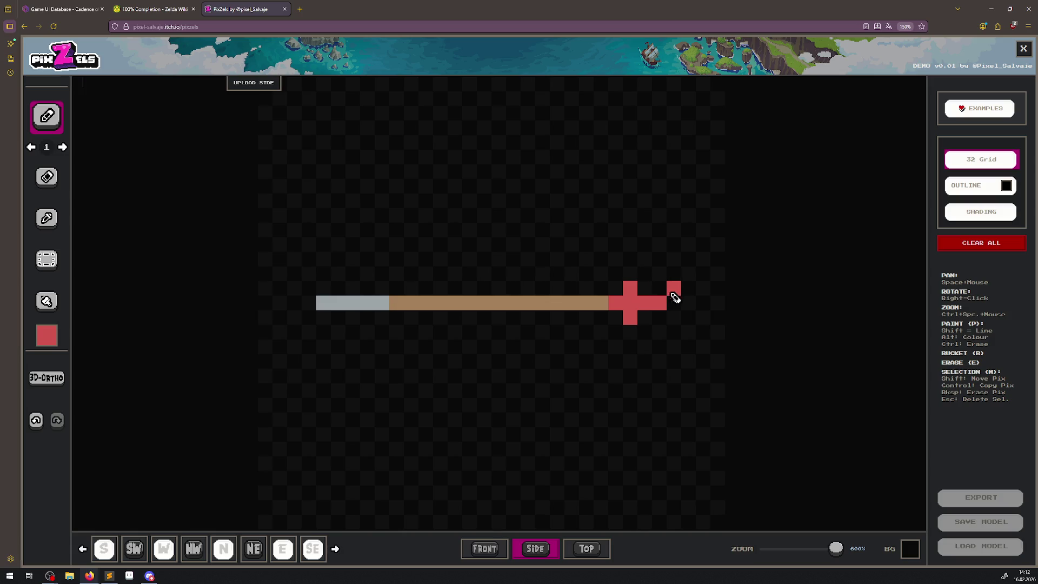
click(673, 317)
click(655, 320)
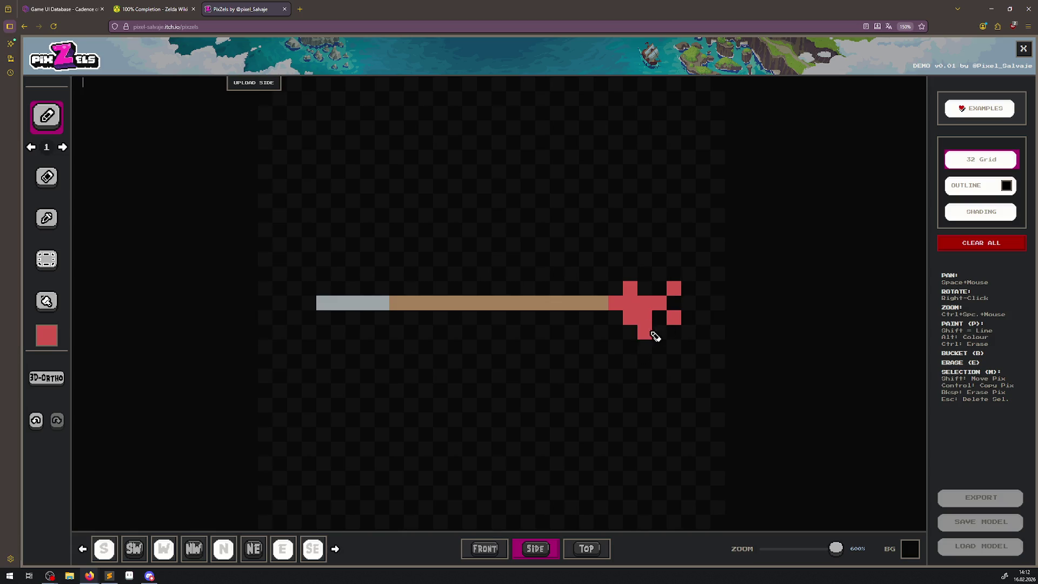
click(644, 287)
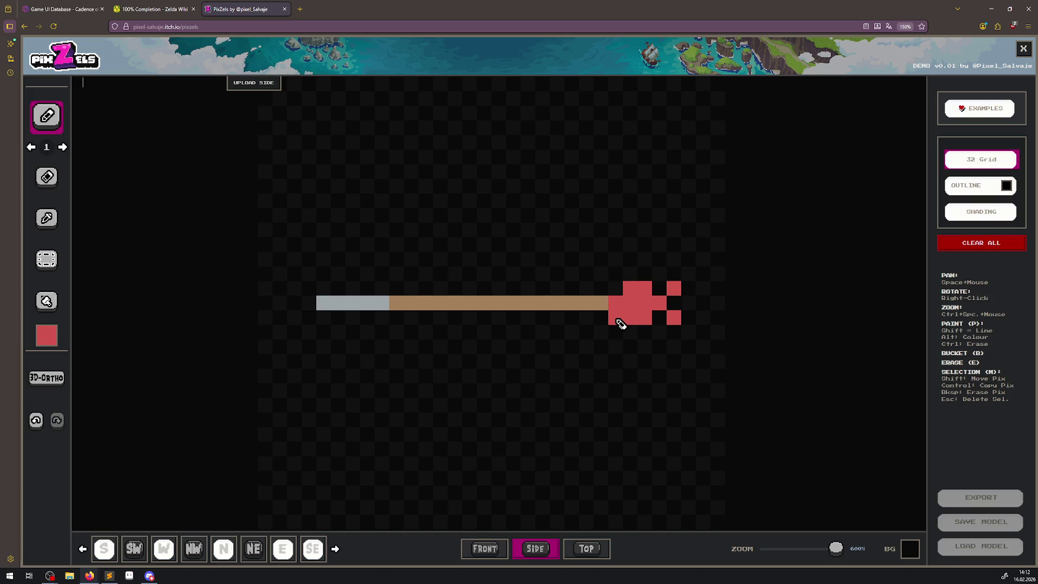
click(595, 552)
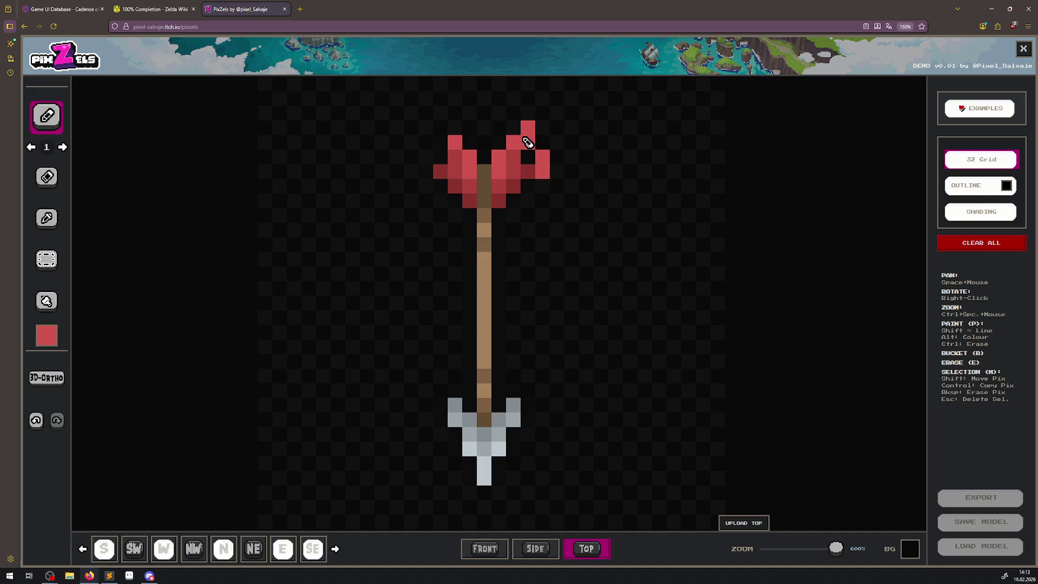
Erase stray red pixels in the top view and fill the gap in the side view's red line.
click(46, 177)
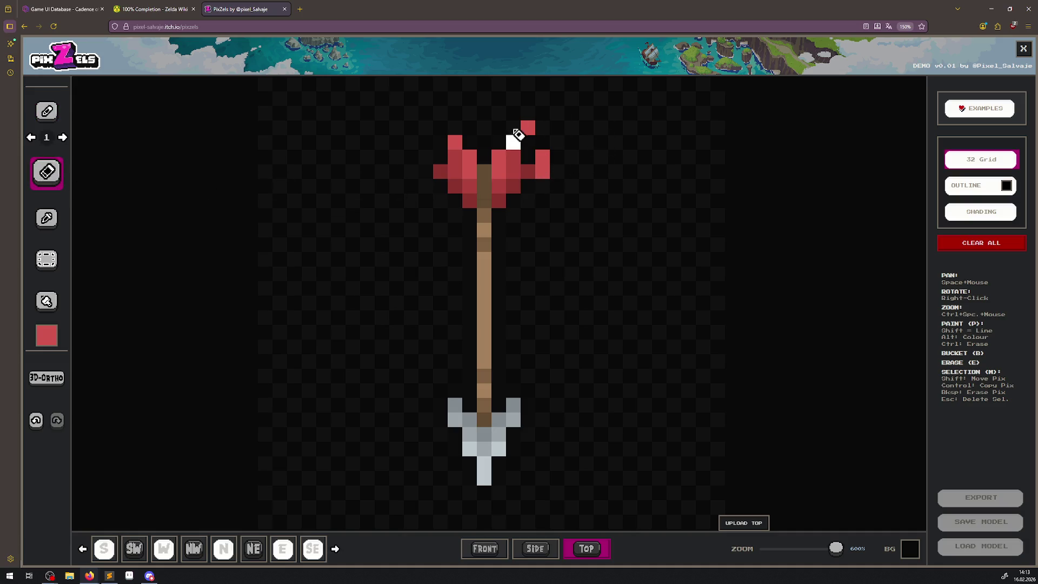
drag(531, 133, 550, 175)
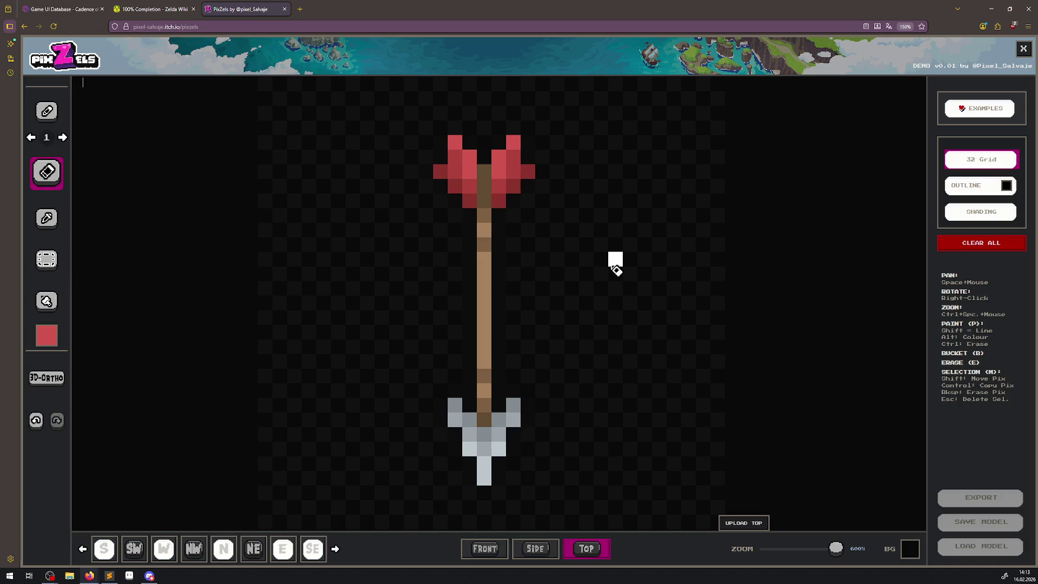
click(534, 551)
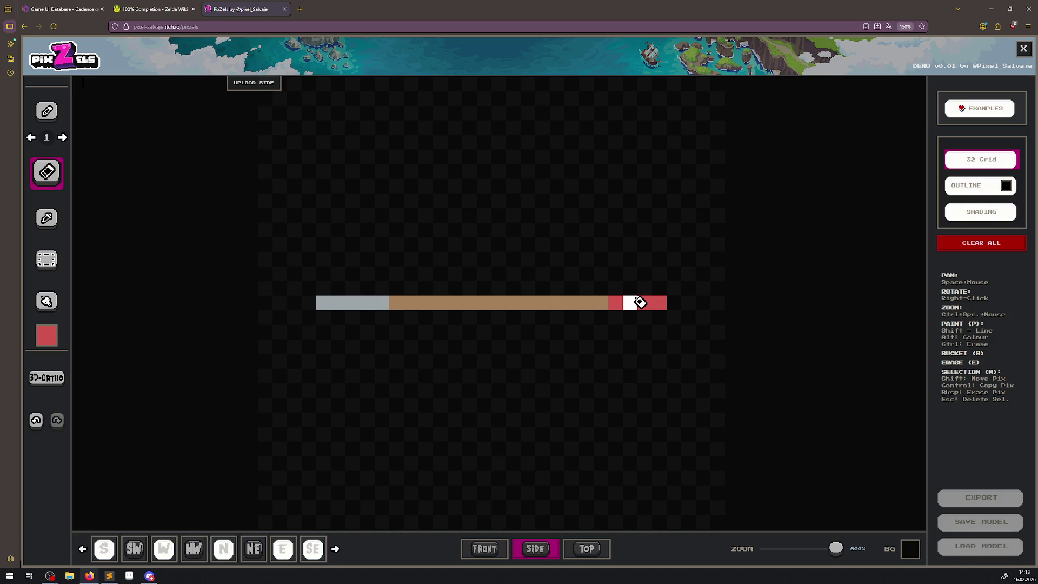
click(53, 219)
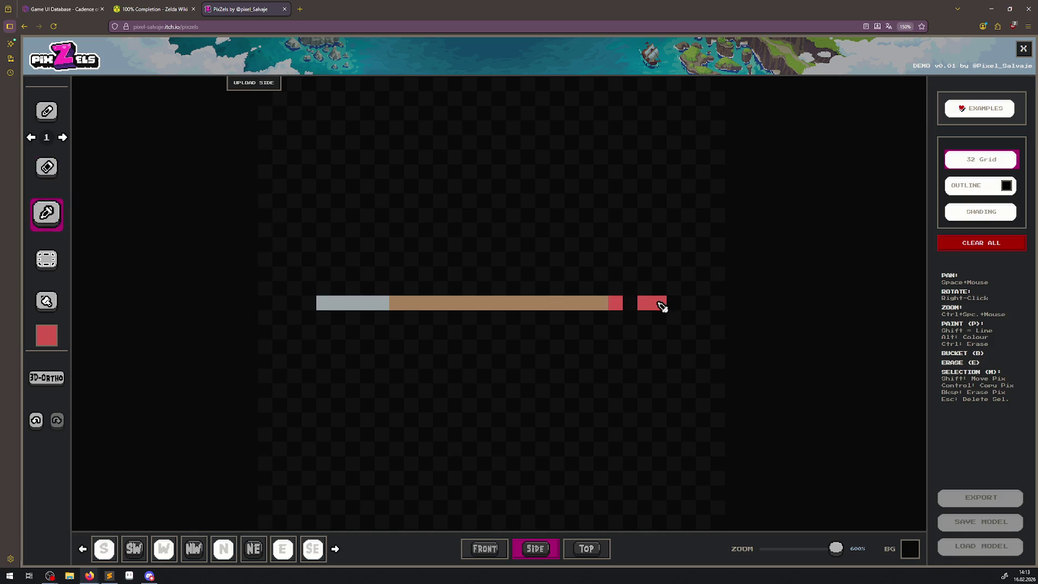
click(38, 116)
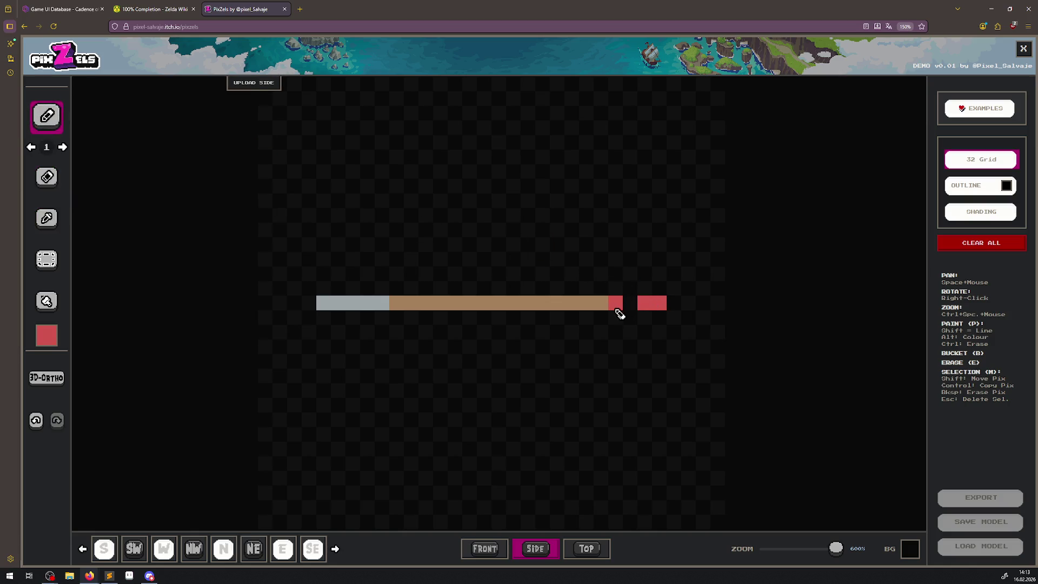
click(632, 304)
click(592, 556)
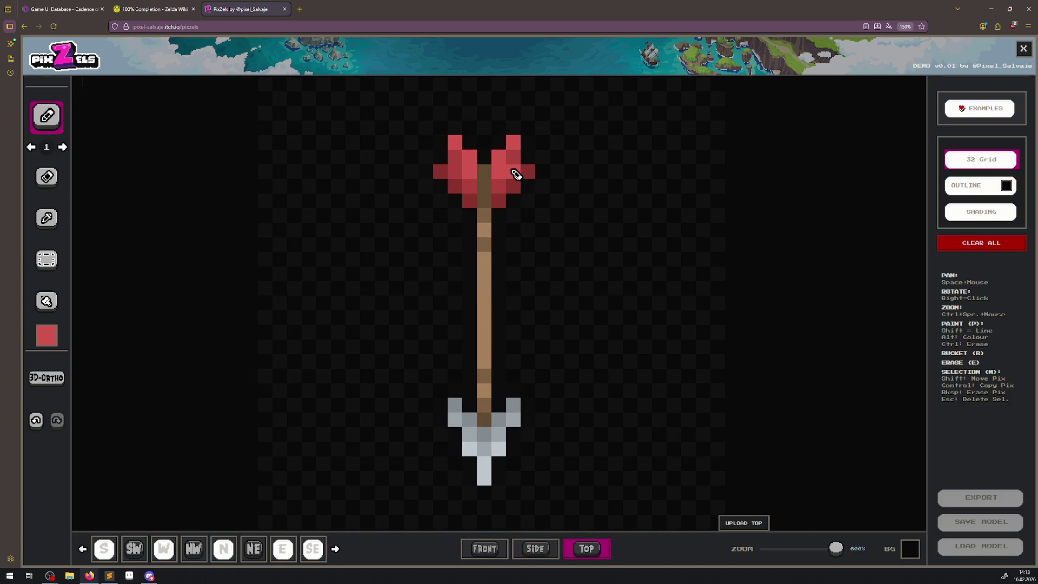
click(545, 557)
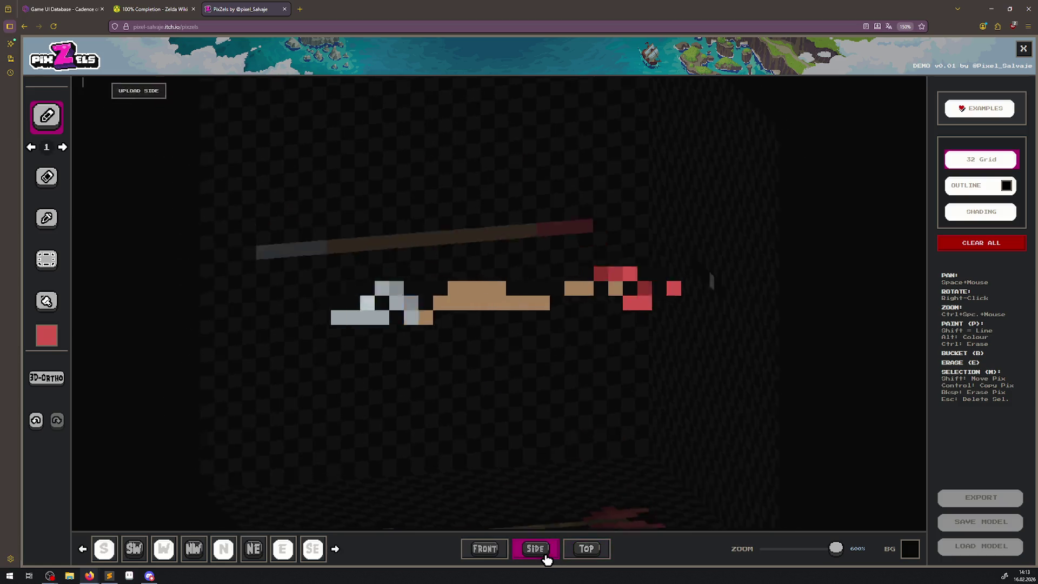
Widen the arrowhead's grey square into a bar in the front view.
click(491, 555)
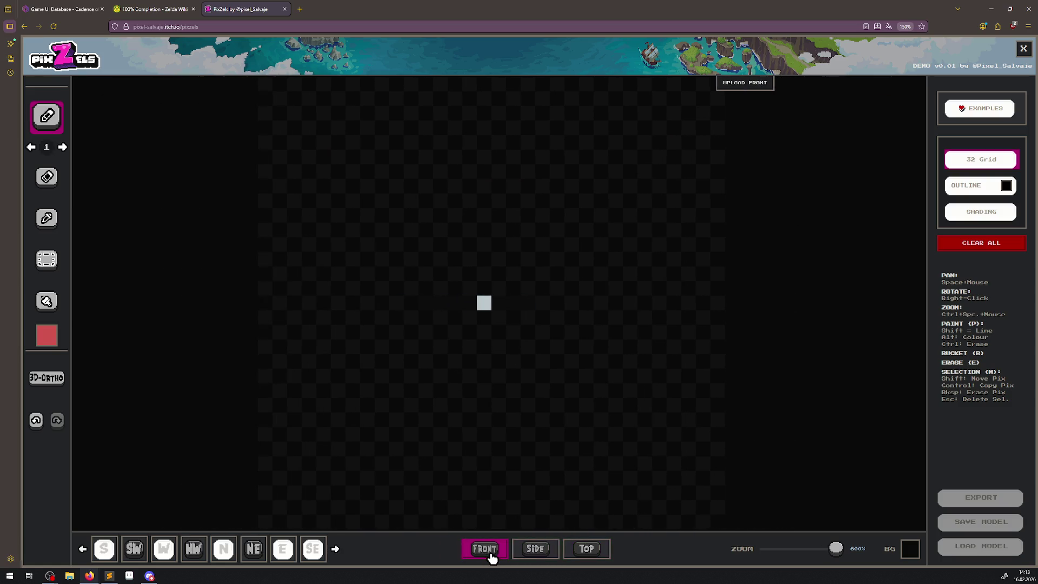
click(43, 219)
click(513, 305)
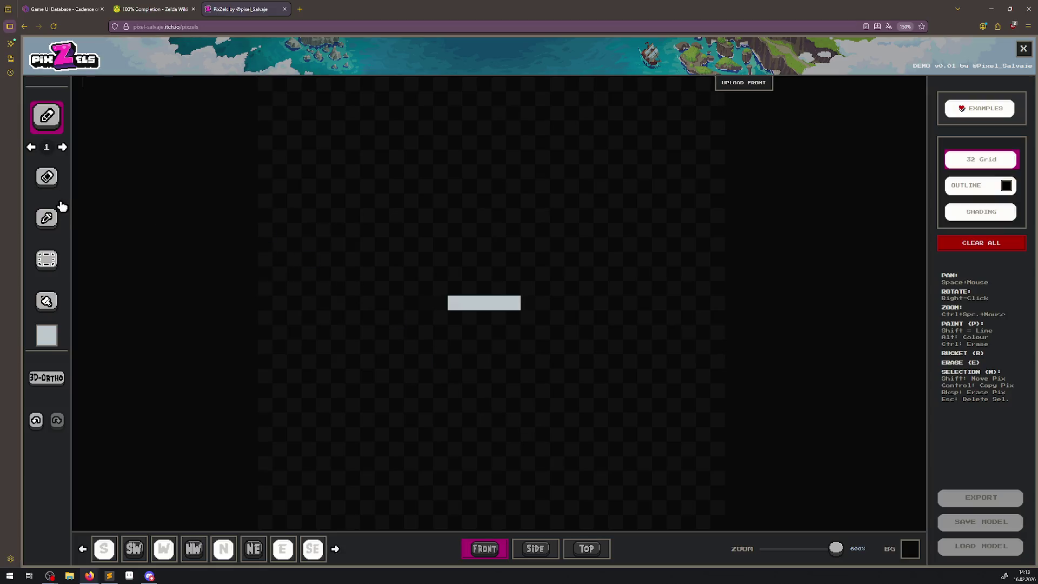
Paint the bar's middle pixels a lighter near-white grey, then set white as the paint colour.
click(54, 345)
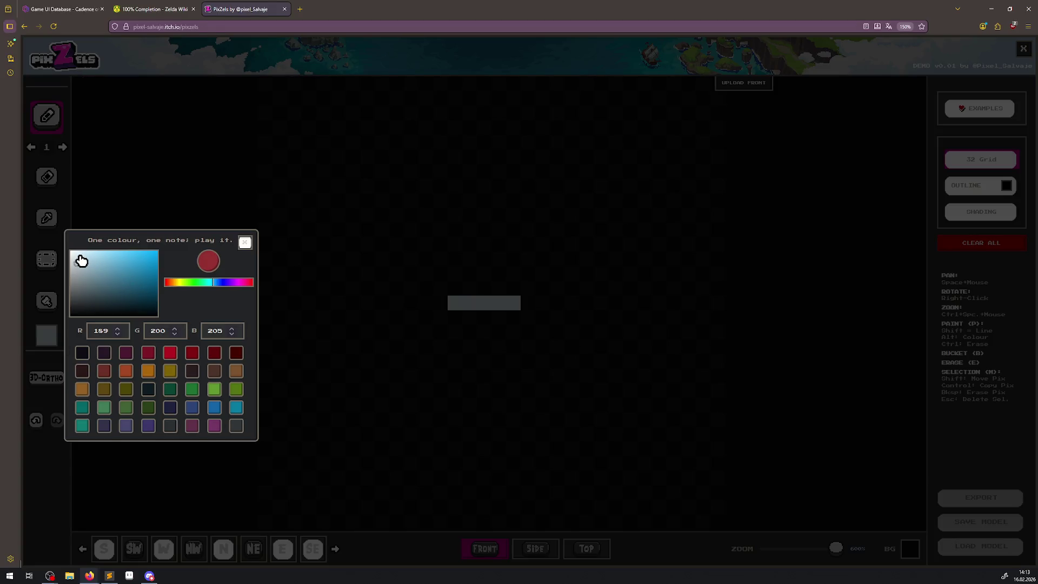
drag(82, 261, 74, 255)
click(246, 242)
mouse_move(502, 301)
mouse_down()
mouse_move(481, 303)
mouse_move(497, 309)
mouse_up()
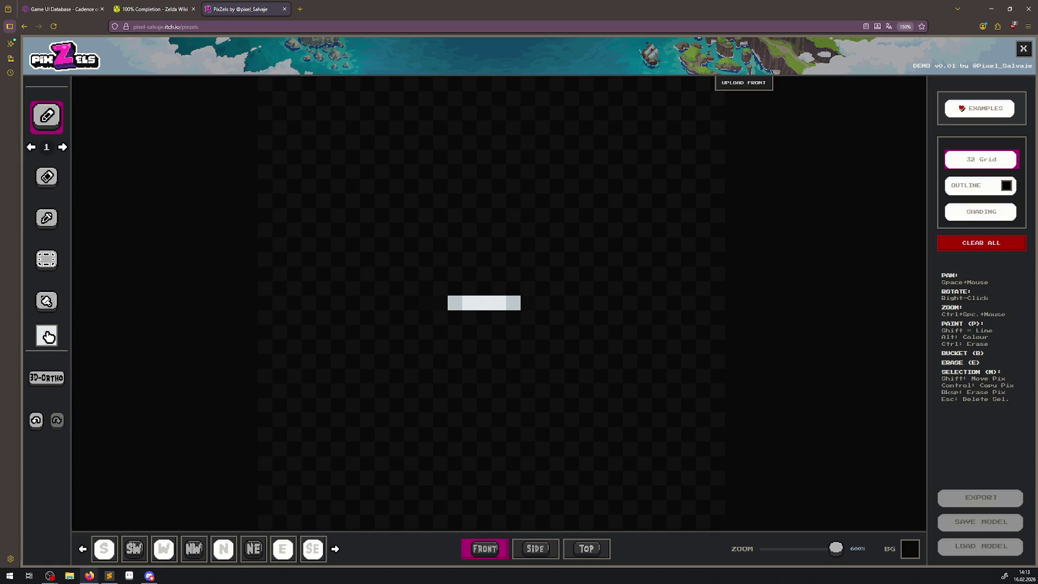
click(48, 336)
key(Escape)
right_click(514, 385)
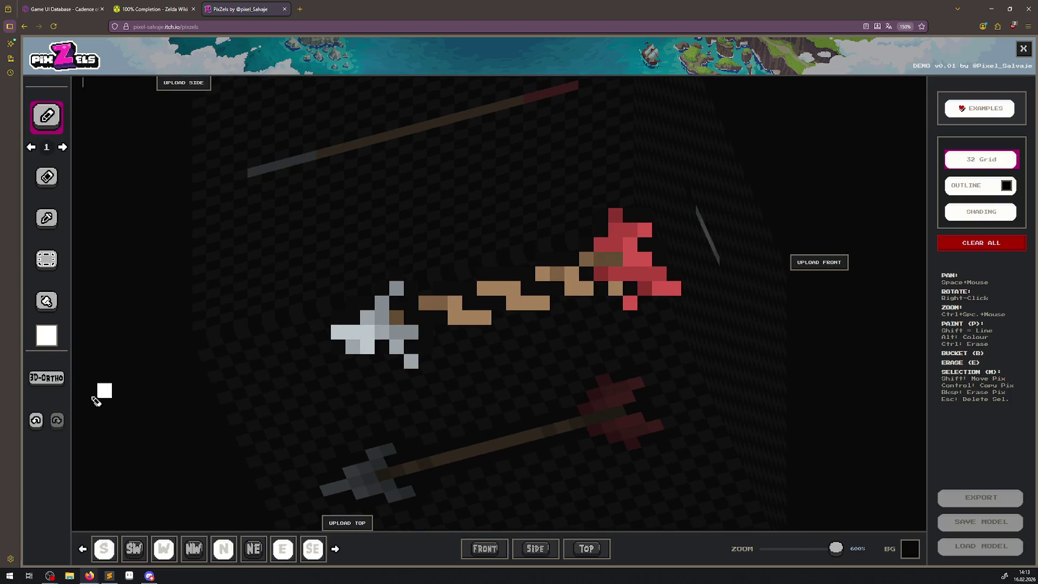
Interpolate the arrow from front, side and top views, then paint a black arrowhead pixel white.
click(48, 381)
click(556, 331)
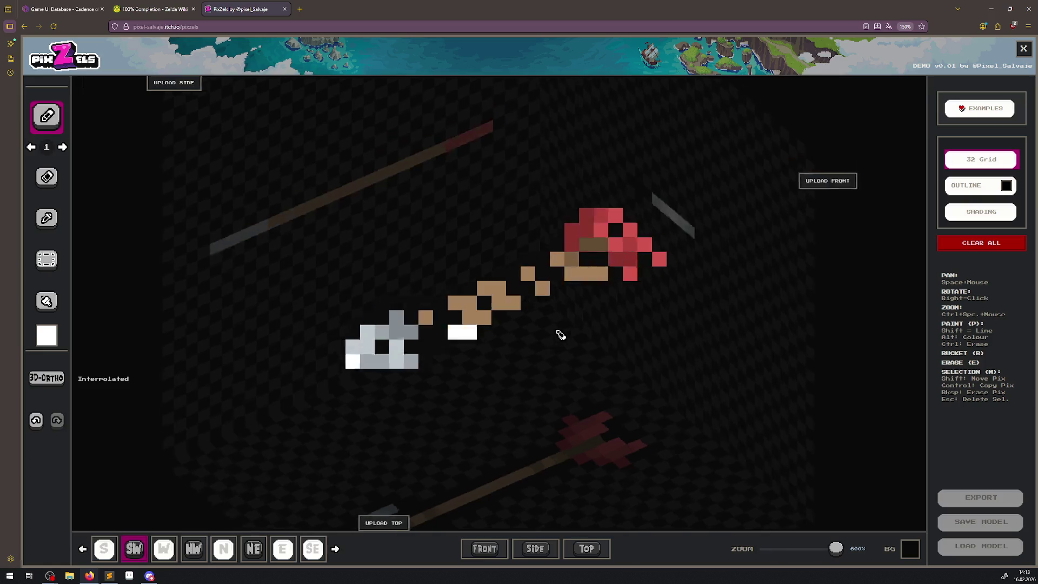
click(594, 552)
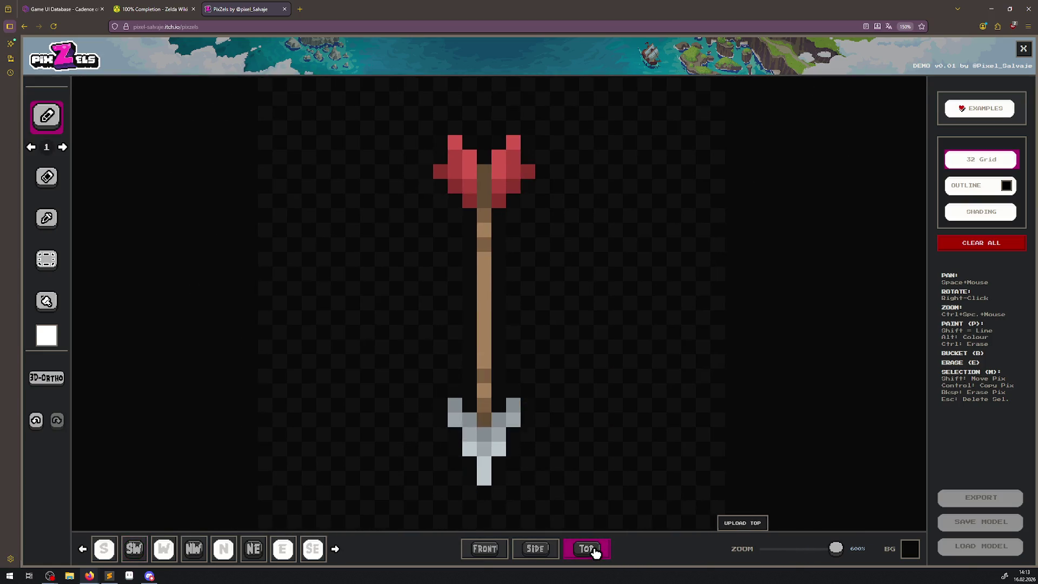
click(542, 552)
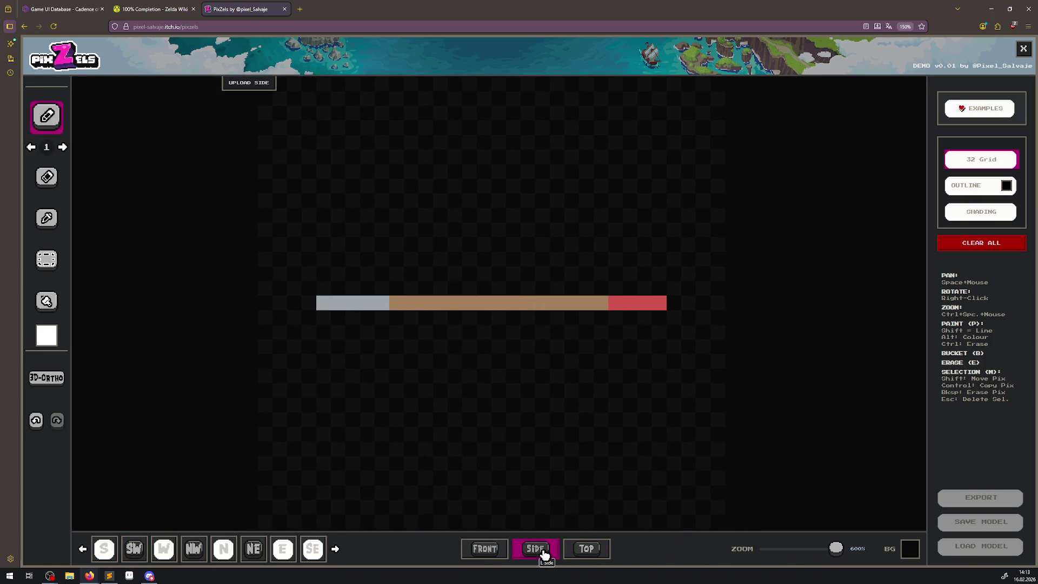
click(502, 552)
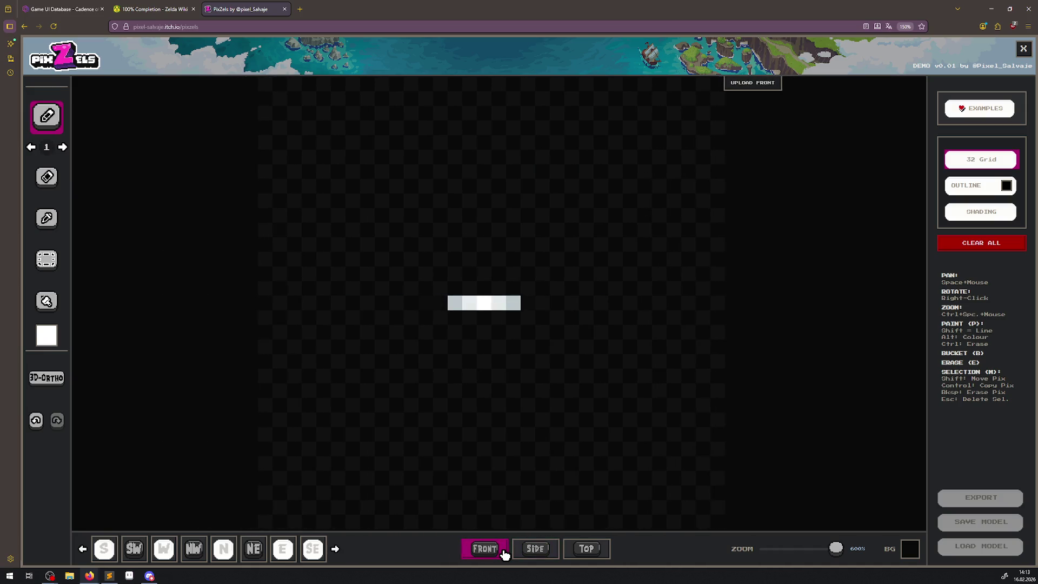
click(542, 550)
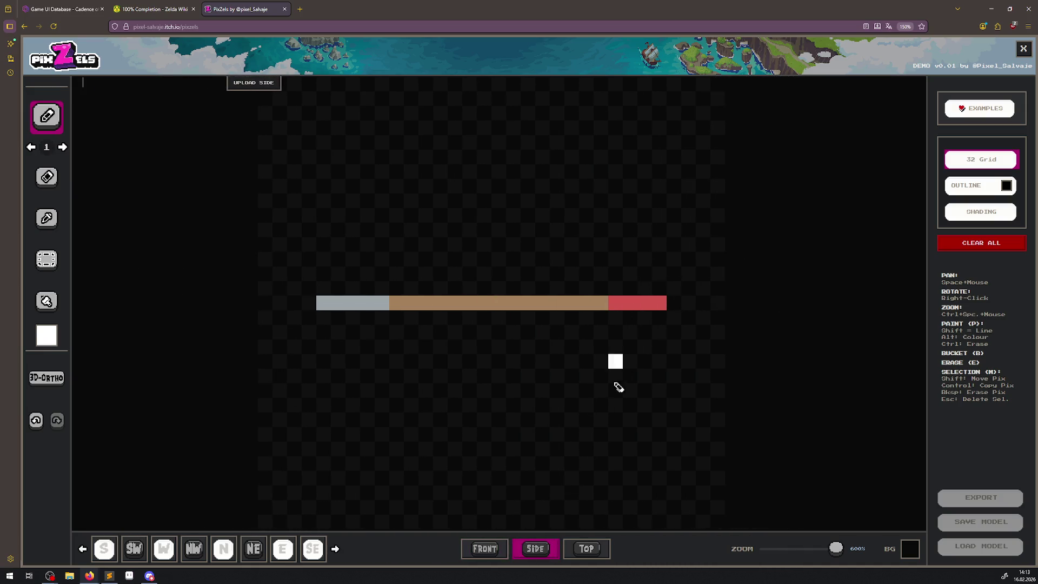
click(118, 550)
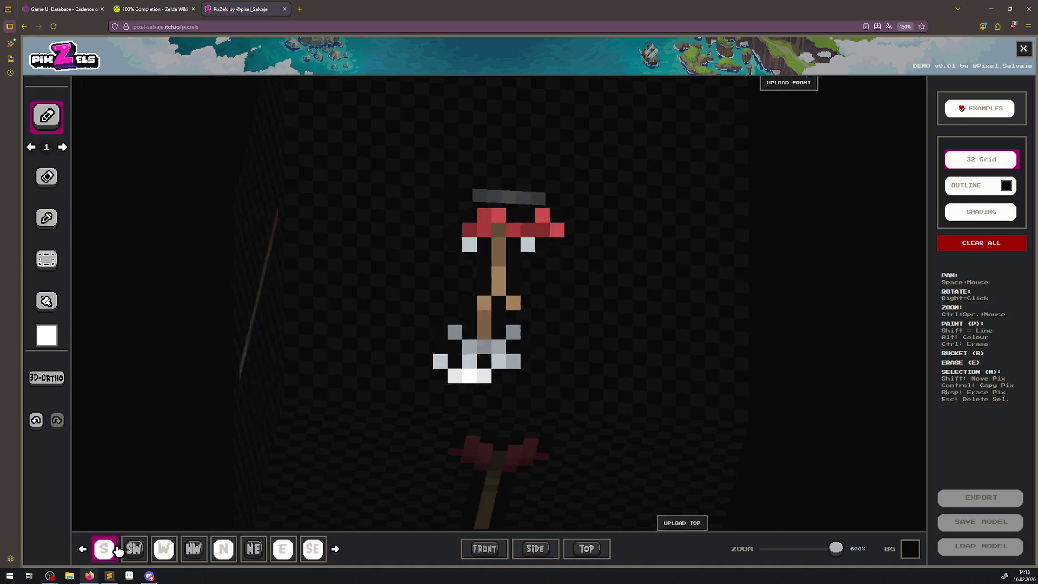
click(498, 378)
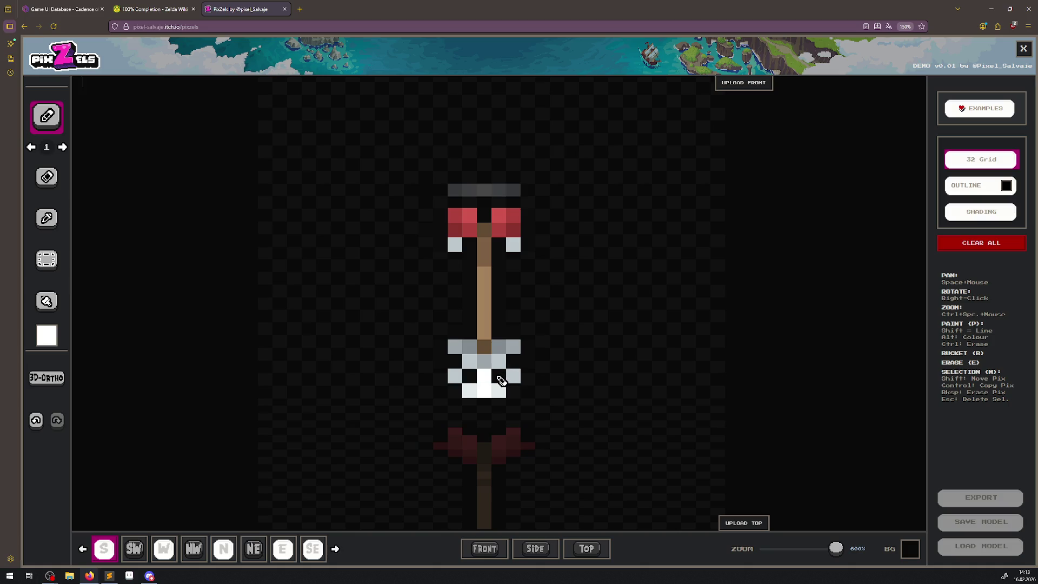
Inspect the 3D arrow from SW, W, NW, N, NE, E and SE.
click(135, 549)
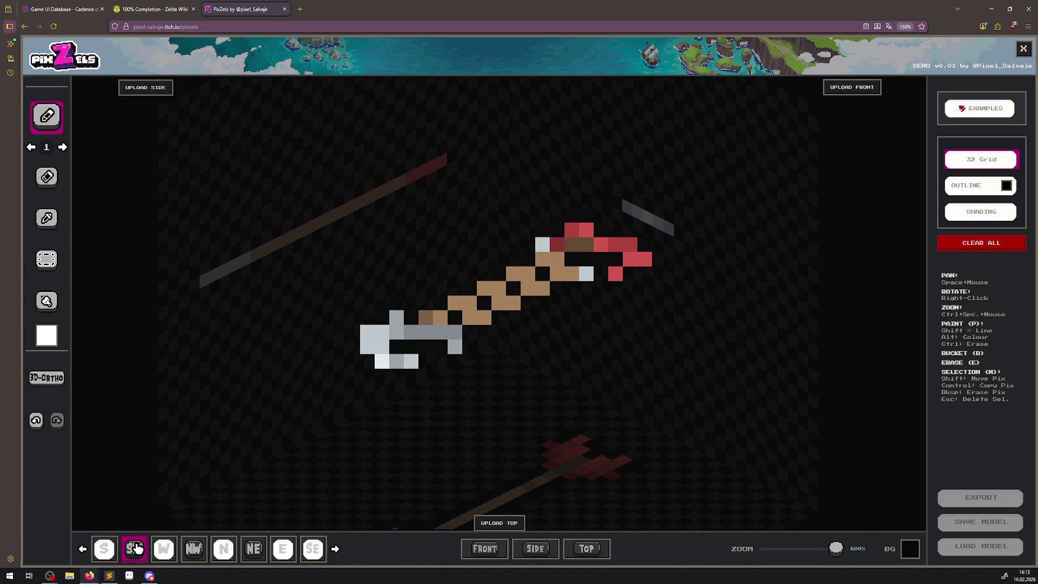
click(171, 549)
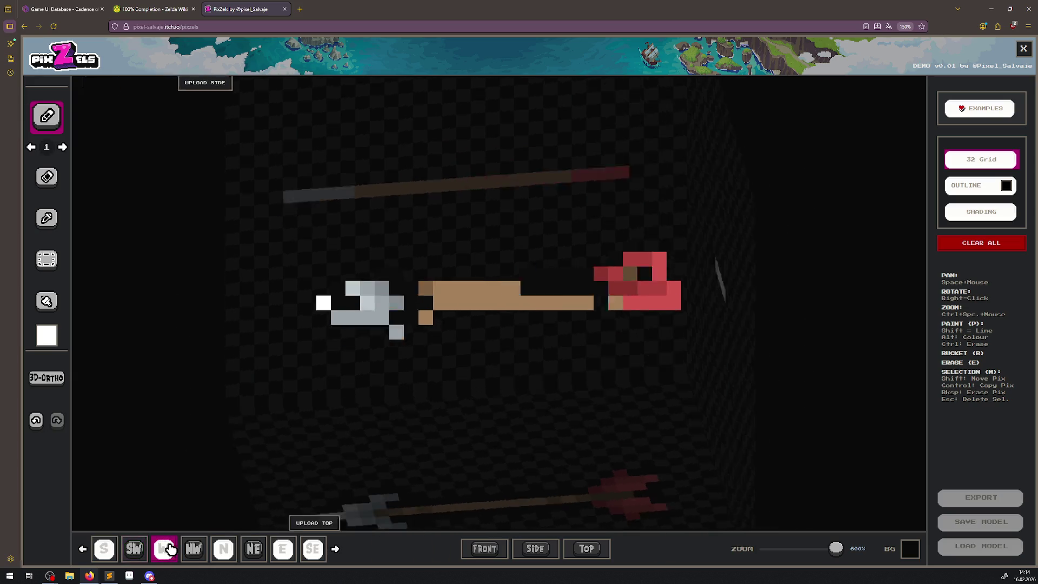
click(198, 550)
click(223, 549)
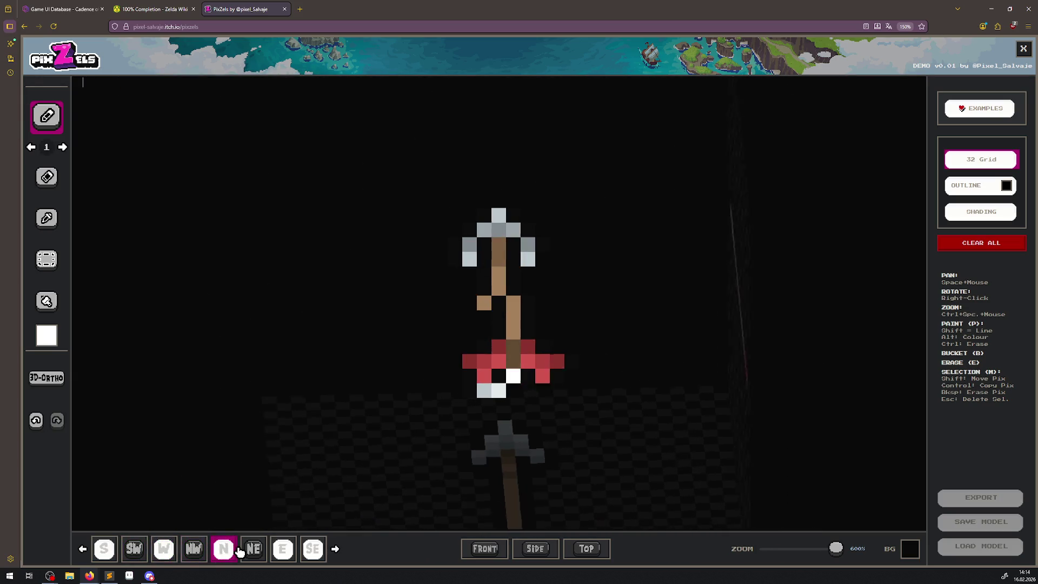
click(254, 549)
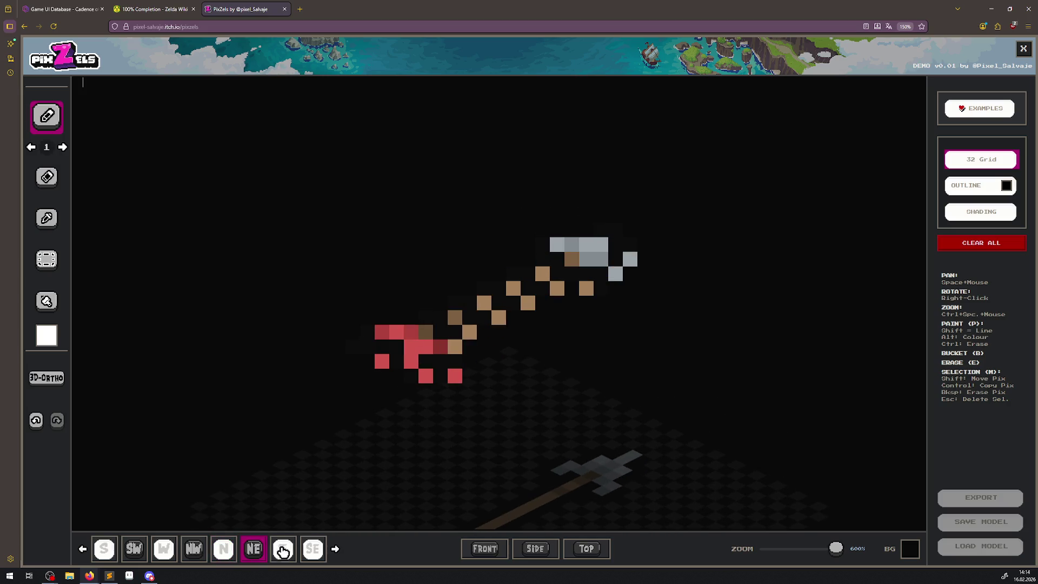
click(284, 549)
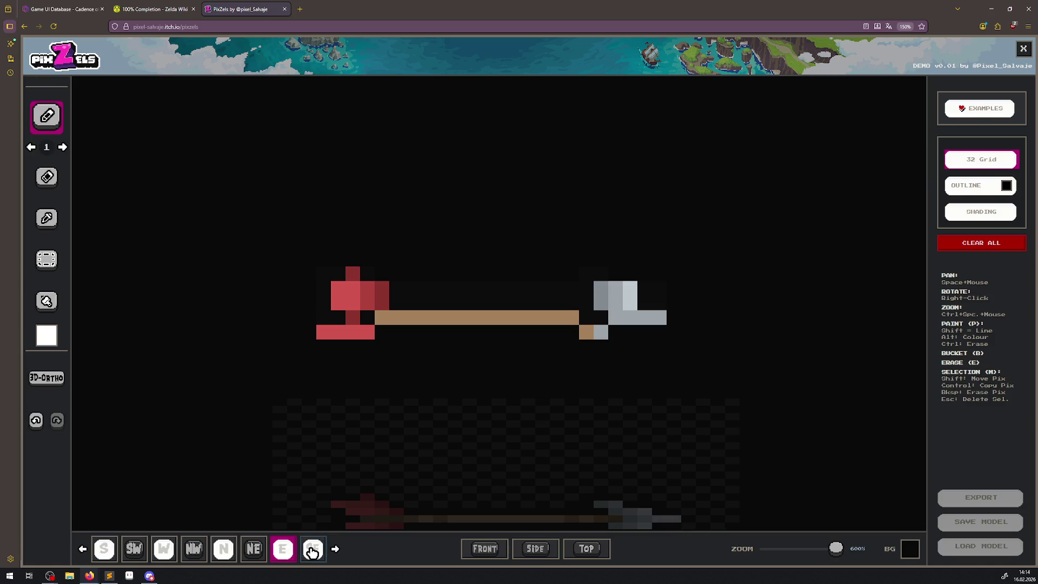
click(312, 550)
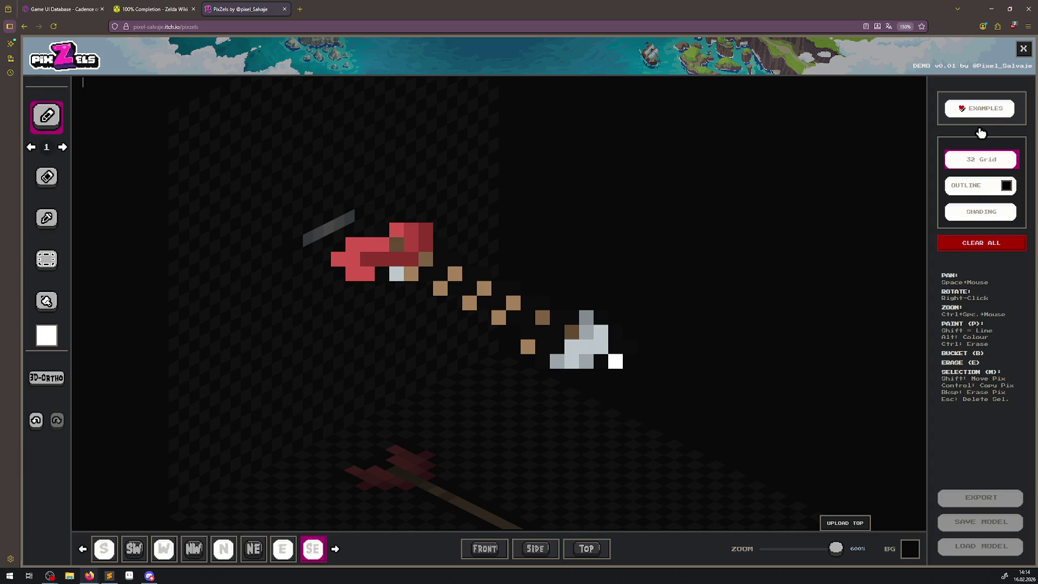
Load the VENDING_64 example and rotate it to front and southwest views.
click(976, 108)
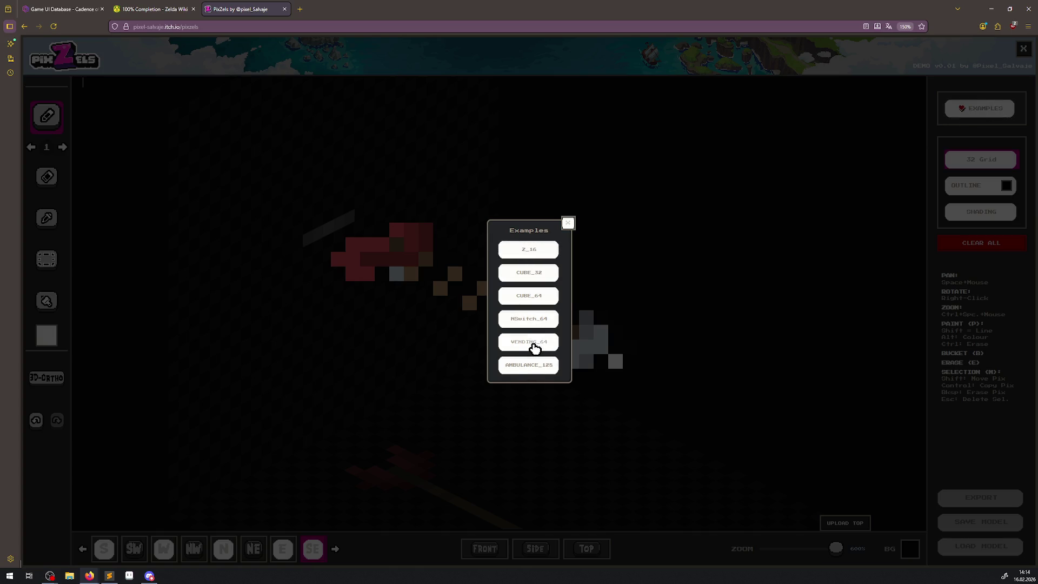
click(534, 349)
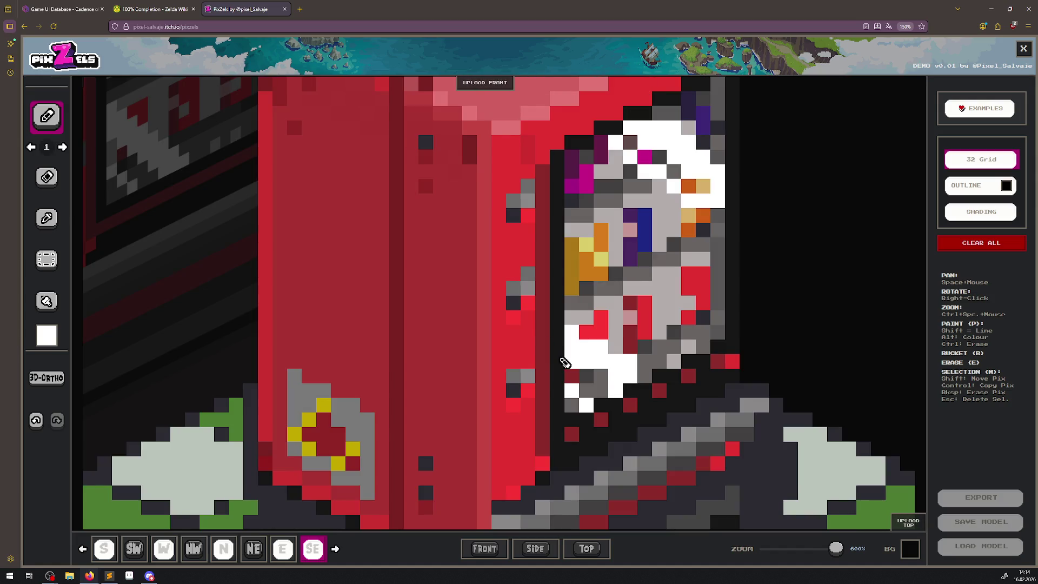
scroll(564, 362, down, 6)
mouse_move(625, 417)
mouse_down()
mouse_move(505, 394)
mouse_move(546, 359)
mouse_move(485, 359)
mouse_move(513, 384)
mouse_move(412, 435)
mouse_move(401, 418)
mouse_move(387, 419)
mouse_move(562, 457)
mouse_move(609, 412)
mouse_move(512, 399)
mouse_move(452, 434)
mouse_up()
drag(752, 403, 646, 451)
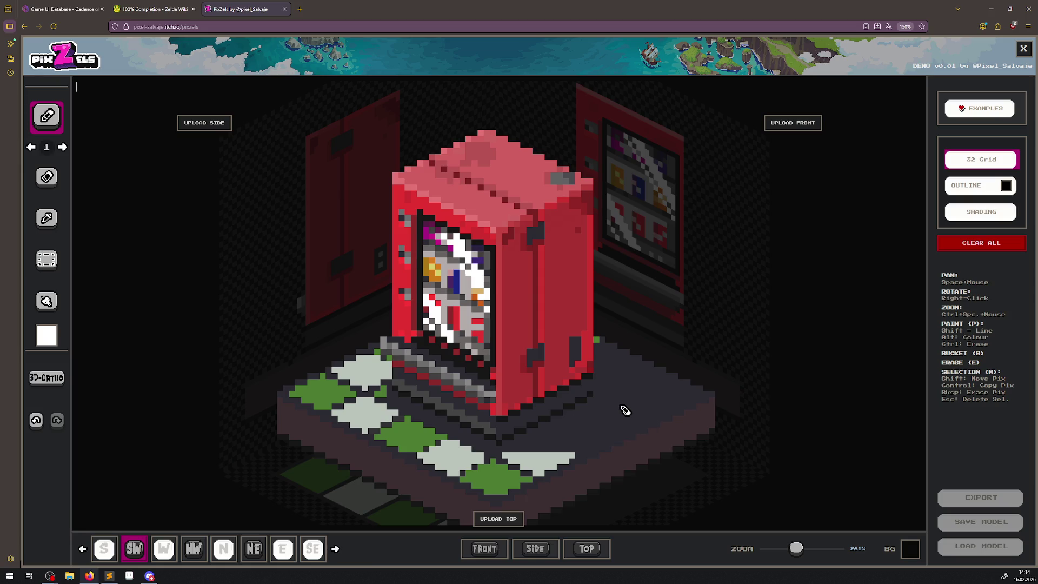
Check the vending machine's top and side views, then start Clear All.
click(584, 548)
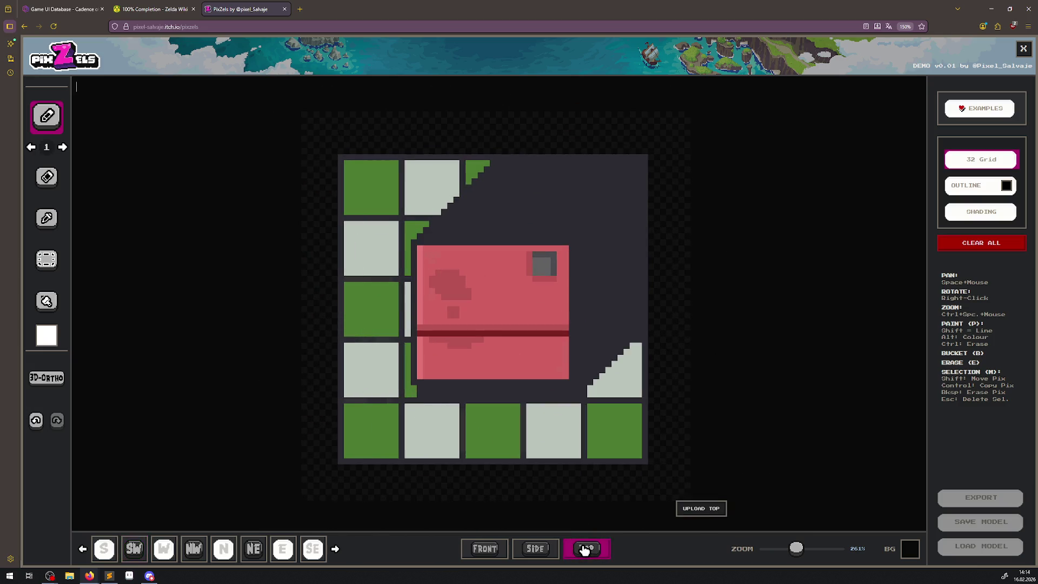
click(537, 550)
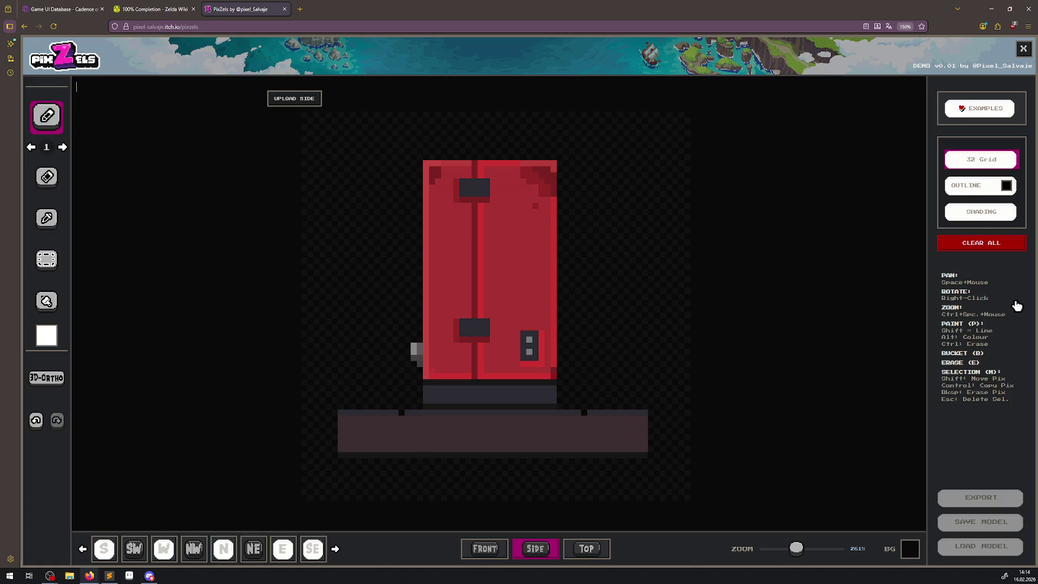
click(1005, 244)
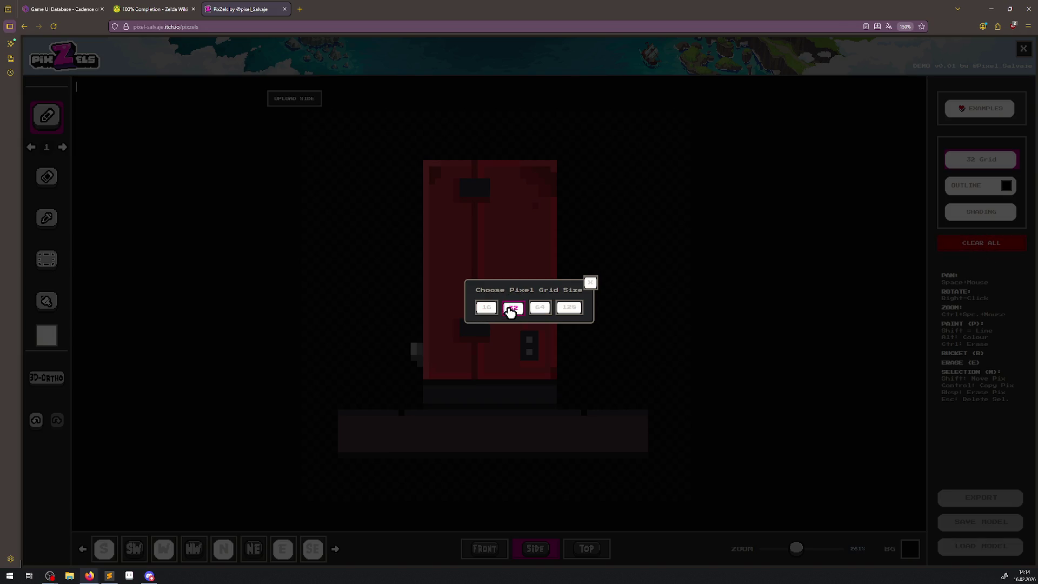
Start a 32-grid canvas and check the keyhole block's top, side and front views.
click(510, 308)
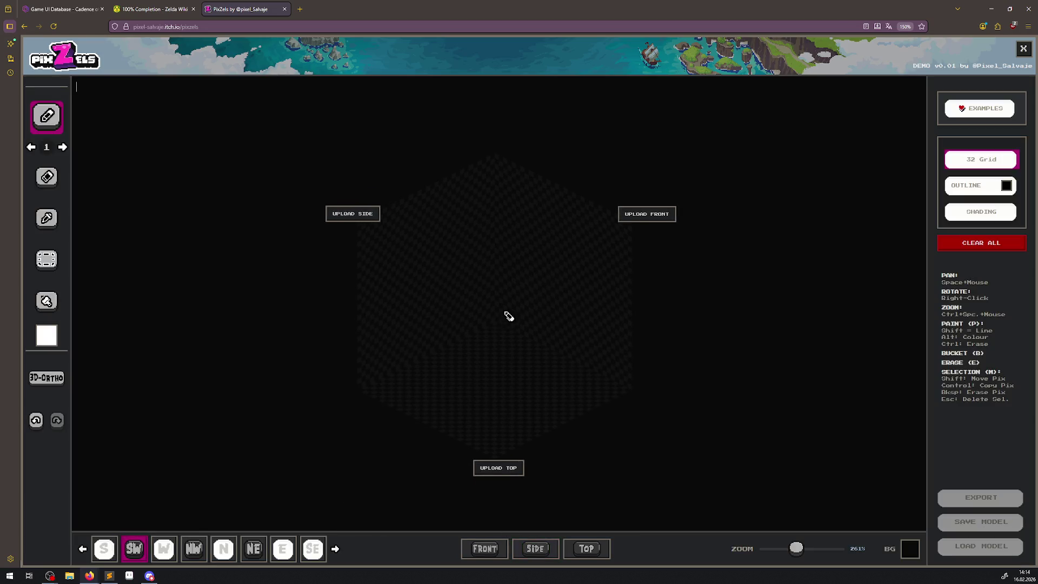
click(574, 549)
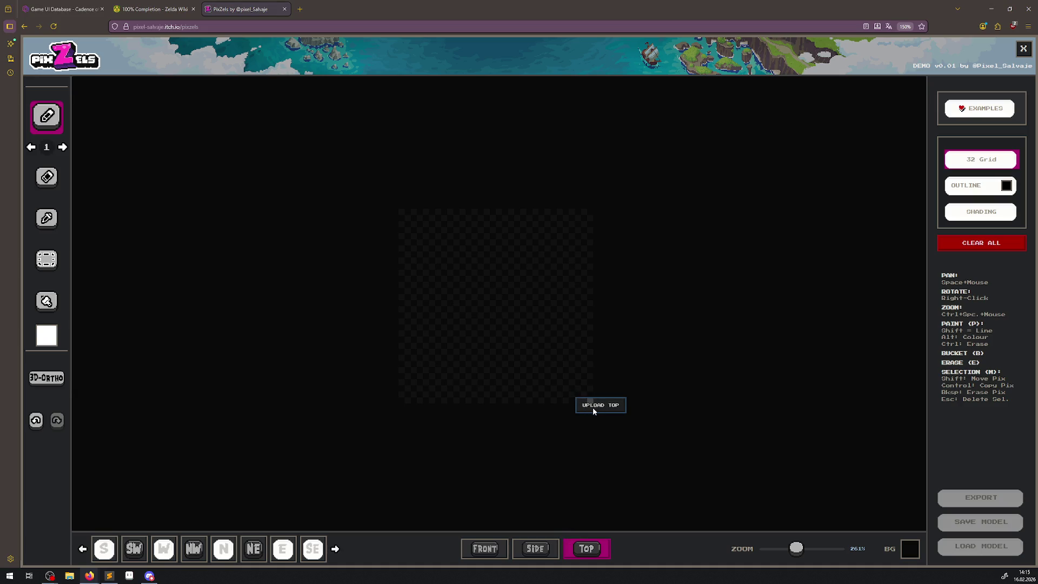
click(536, 548)
click(488, 554)
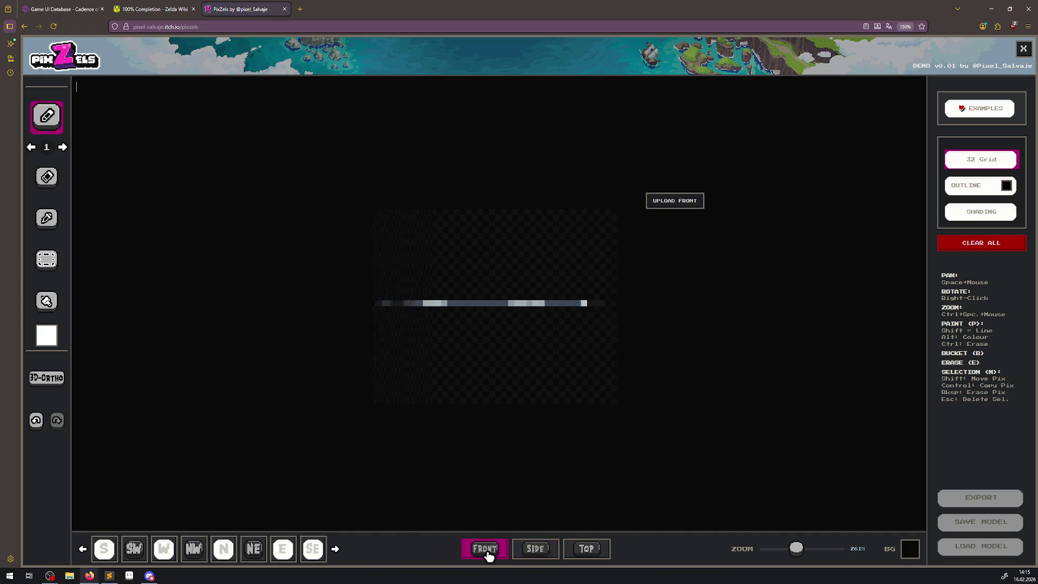
mouse_move(619, 371)
mouse_down()
mouse_move(582, 435)
mouse_move(598, 410)
mouse_move(563, 396)
mouse_move(562, 436)
mouse_move(642, 372)
mouse_move(584, 416)
mouse_move(568, 390)
mouse_move(587, 427)
mouse_up()
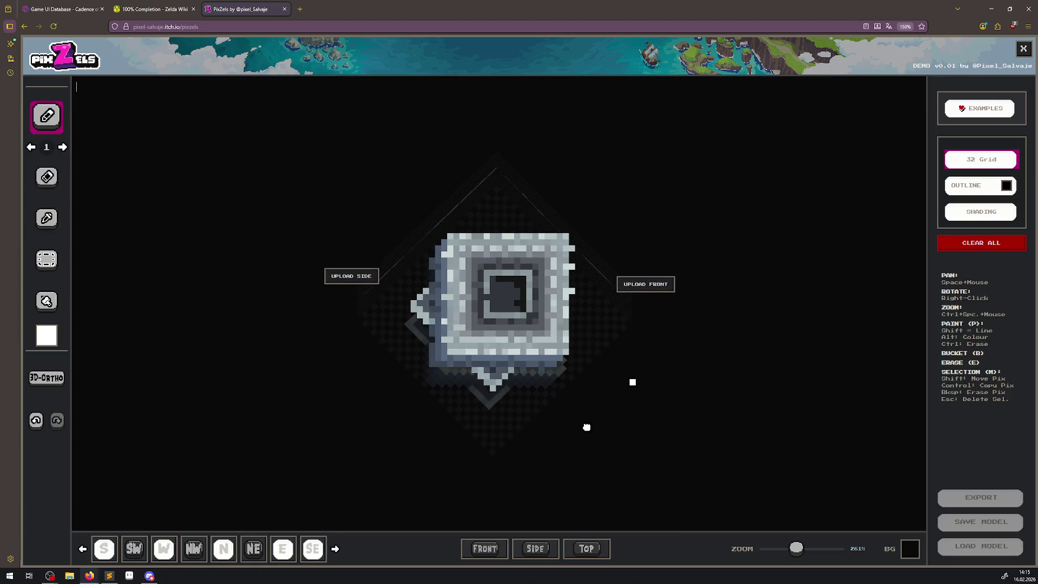
View the block from S, SW, NW, W, E and SE, then return to the front view.
click(106, 551)
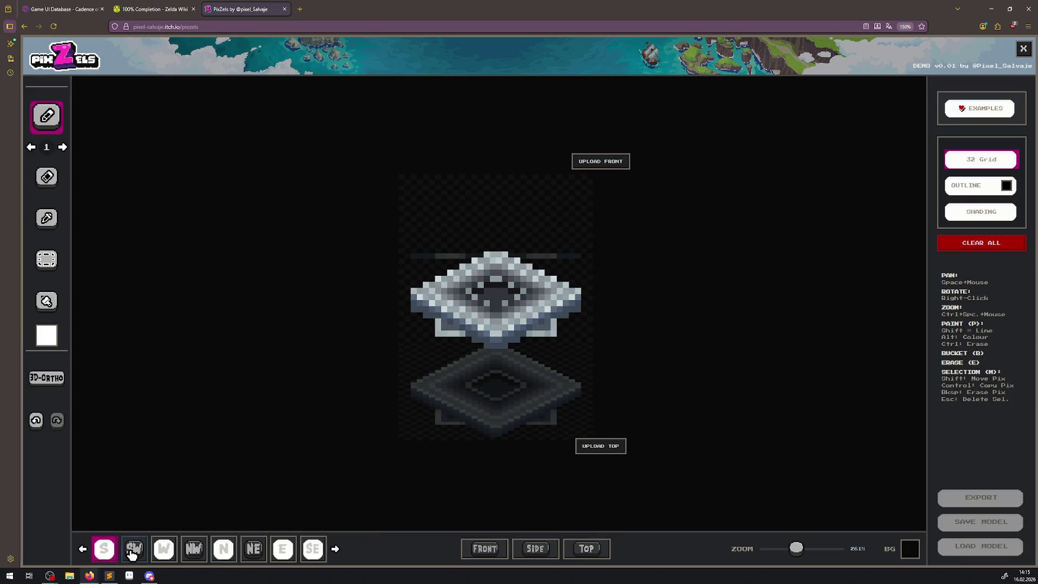
click(133, 549)
click(196, 556)
click(170, 555)
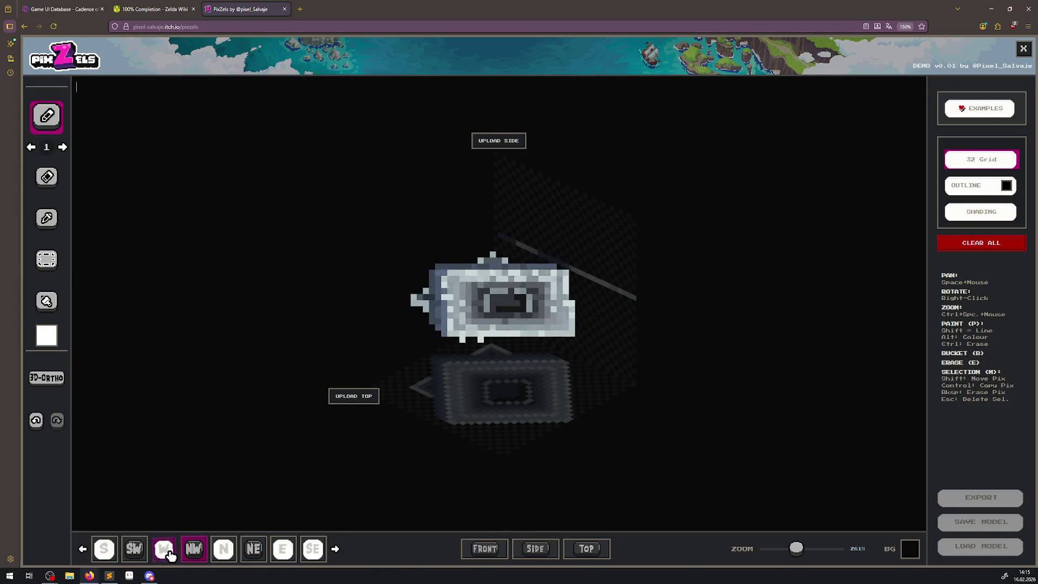
click(279, 552)
click(312, 551)
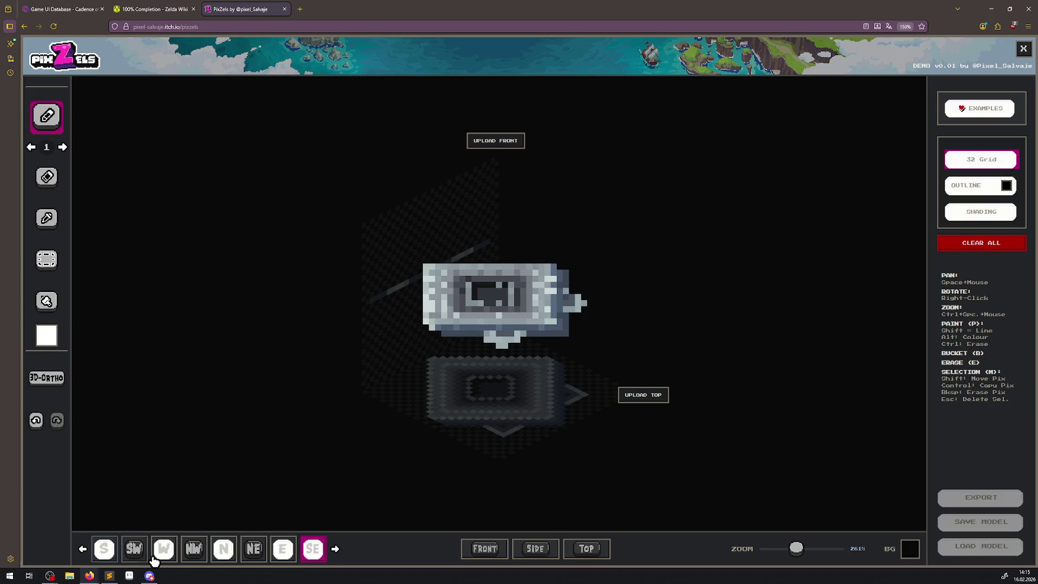
click(490, 549)
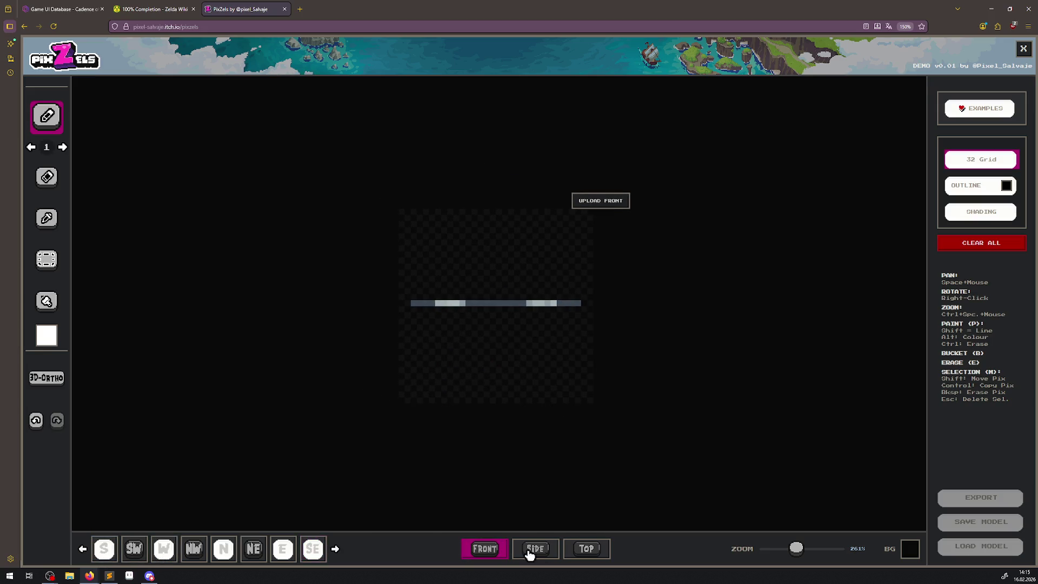
click(54, 385)
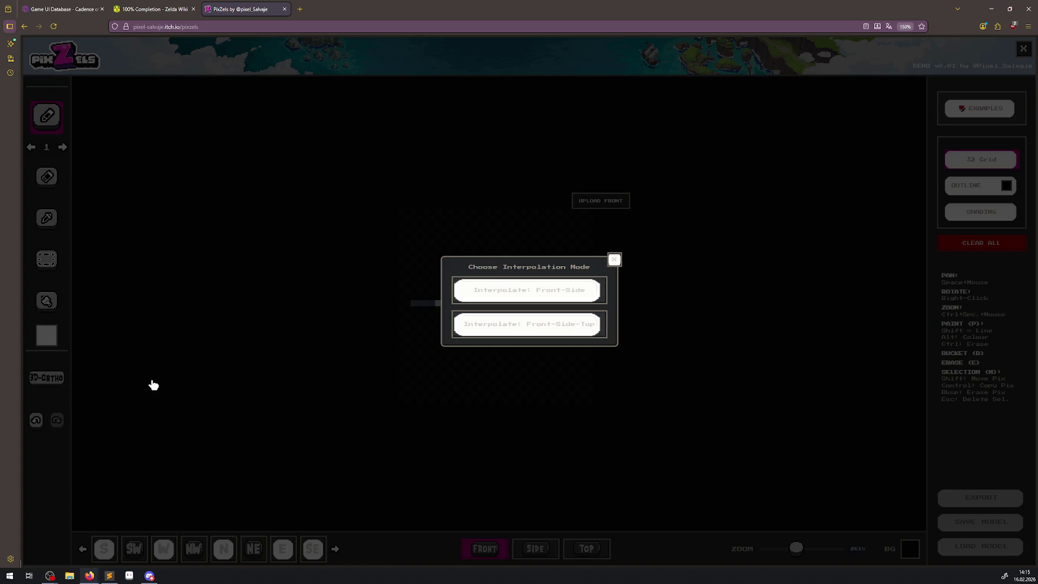
Interpolate the keyhole design from front and side, and rotate to inspect it.
click(488, 295)
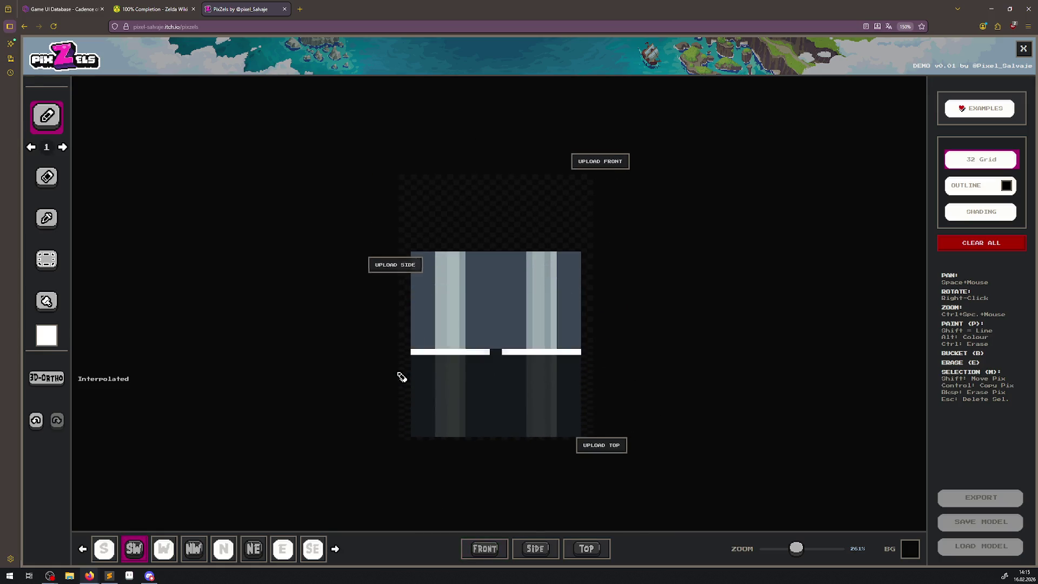
mouse_move(406, 413)
mouse_down()
mouse_move(567, 433)
mouse_move(640, 403)
mouse_move(640, 474)
mouse_move(642, 463)
mouse_up()
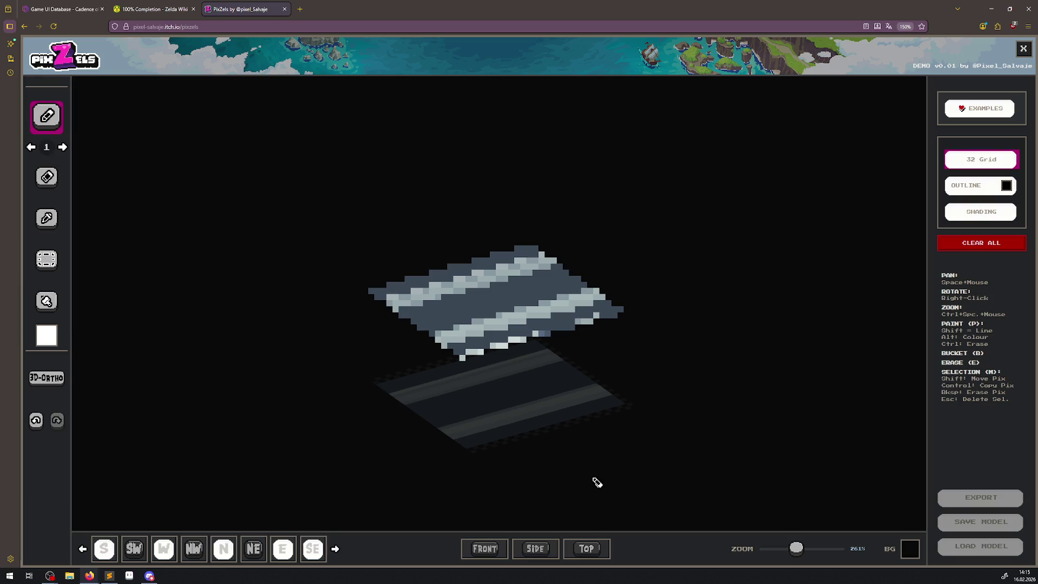
click(32, 416)
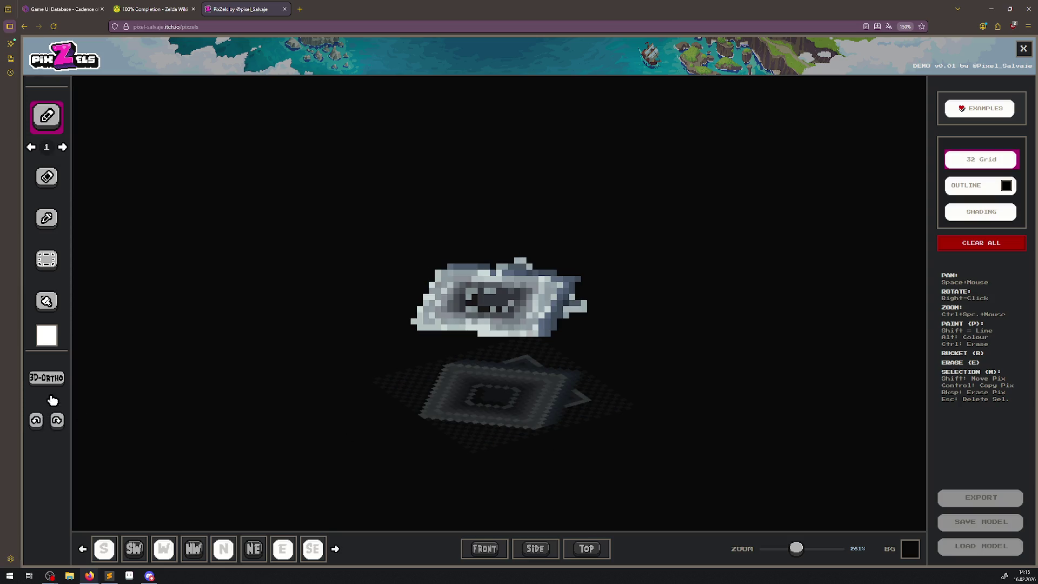
Re-interpolate from front, side and top, then check the side, front and top views.
click(581, 551)
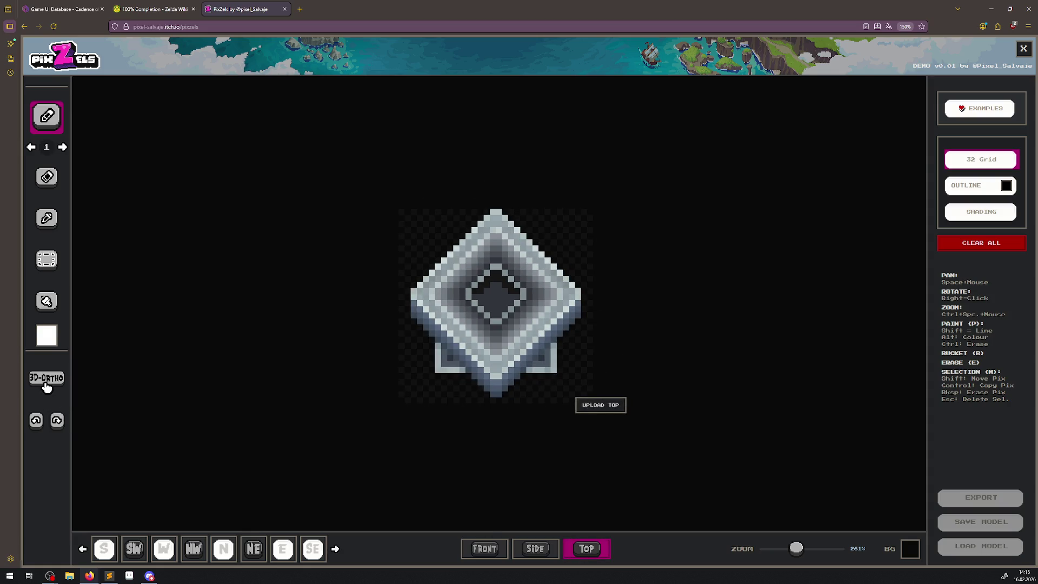
click(46, 380)
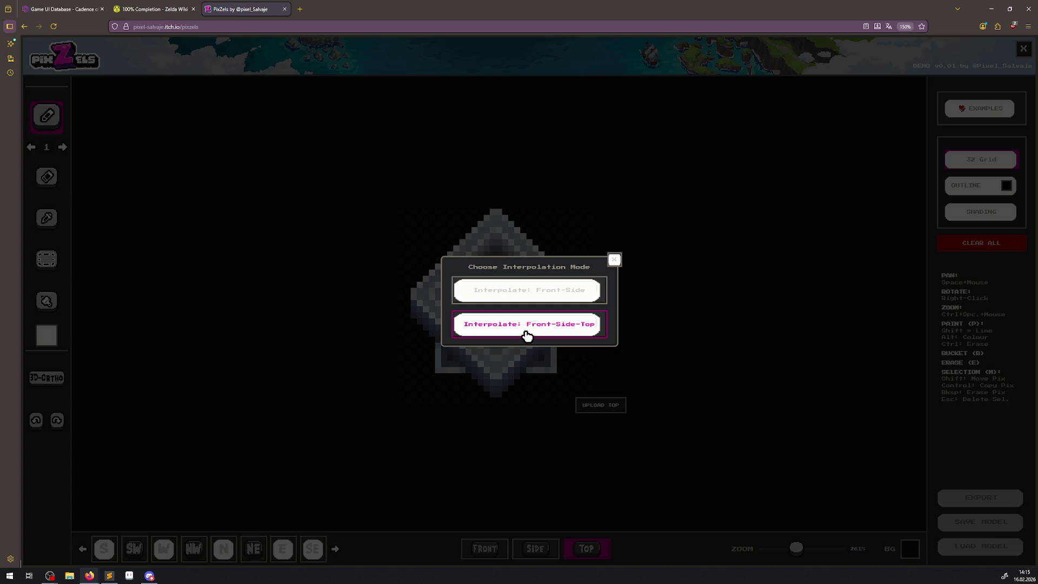
click(527, 334)
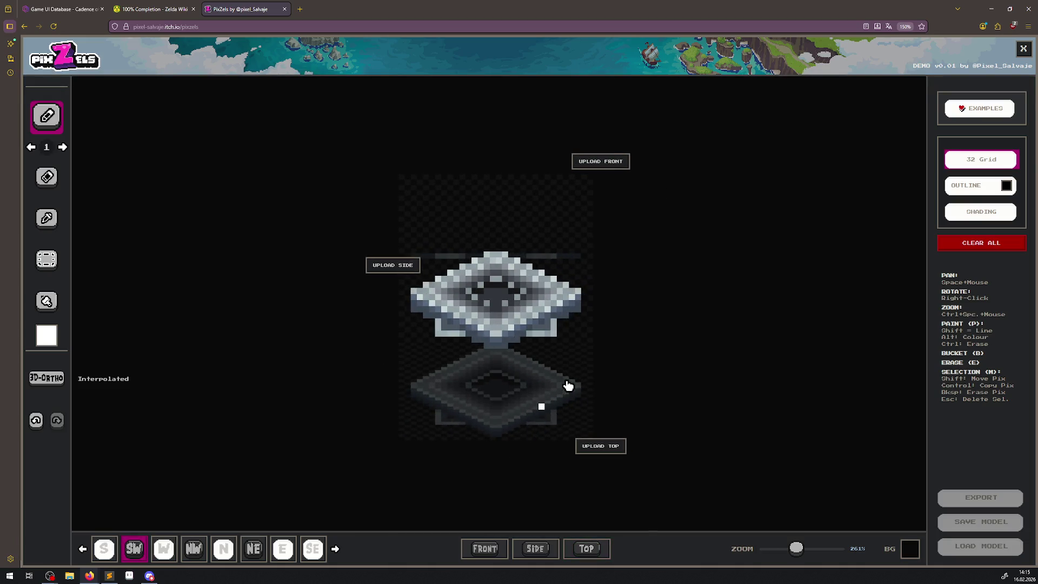
click(541, 549)
click(483, 549)
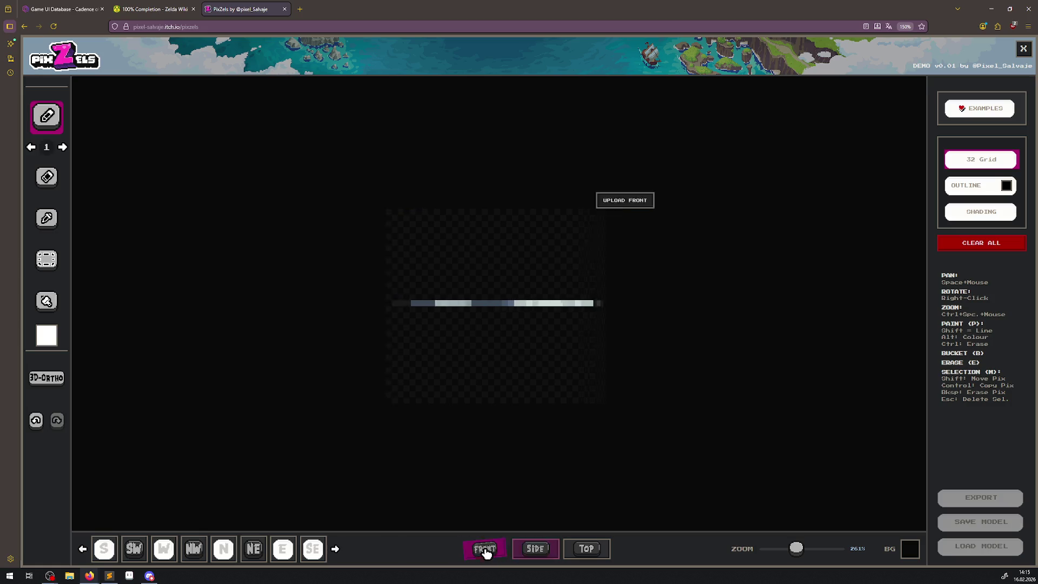
click(575, 550)
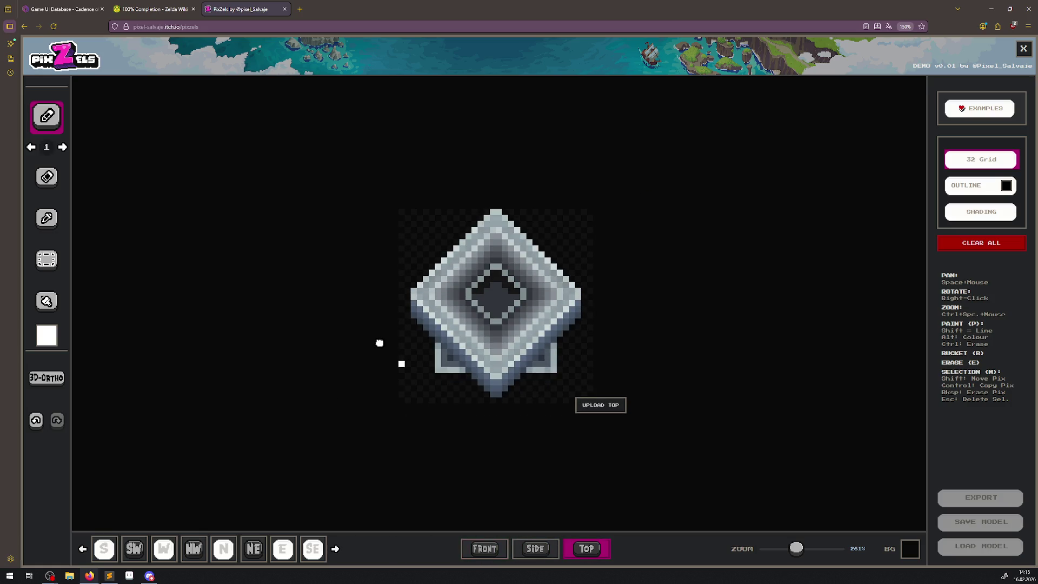
Inspect the stone block from S, SW, W, NW, N, NE, E and SE, then start clearing it.
click(108, 542)
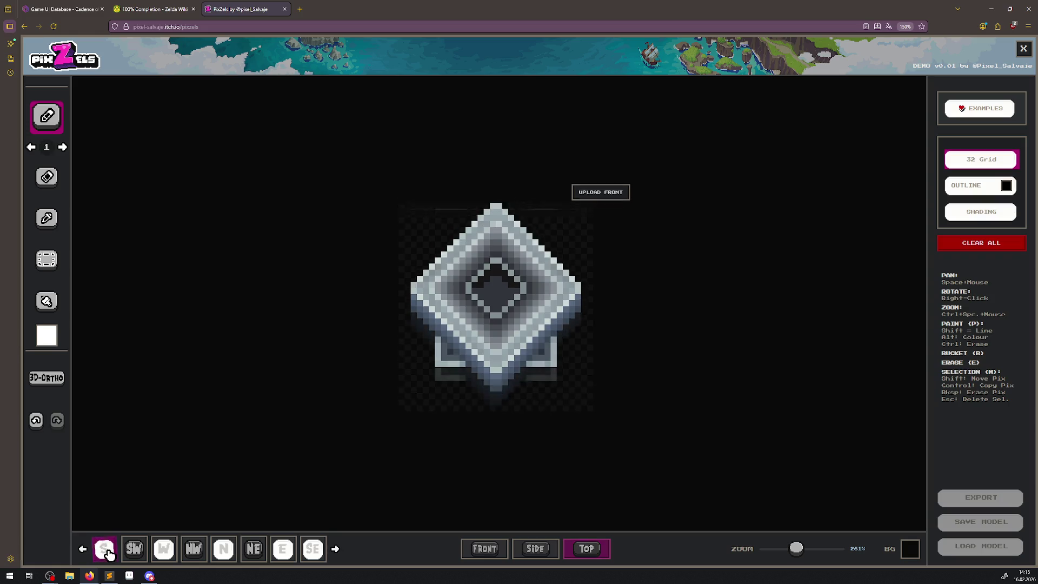
click(143, 552)
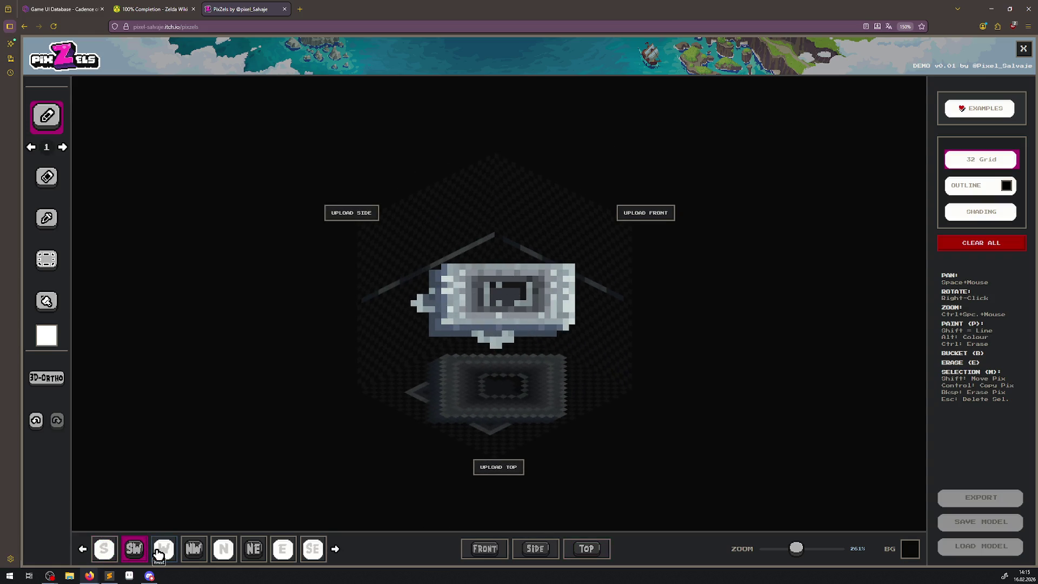
click(159, 550)
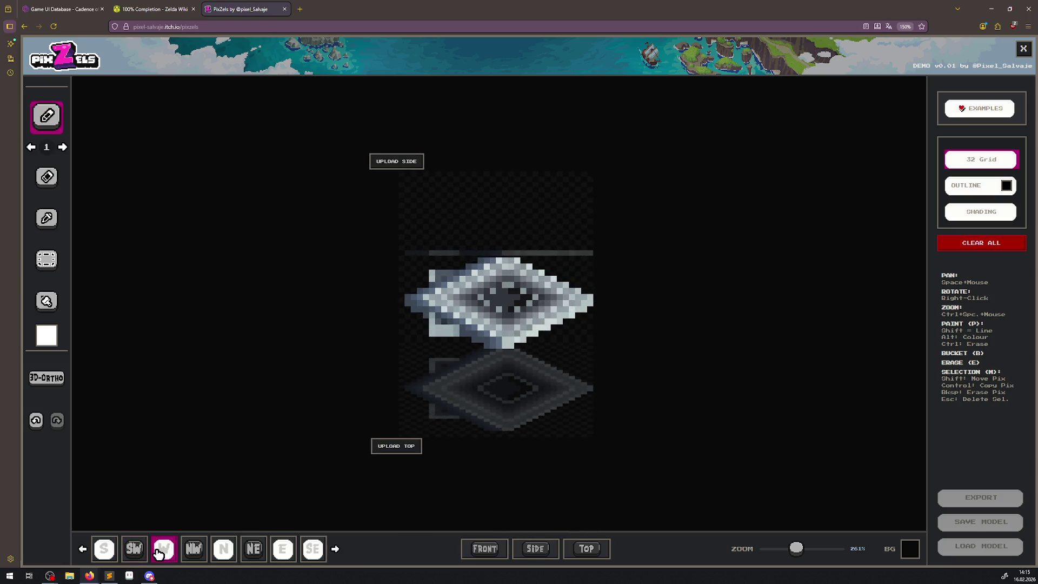
click(190, 551)
click(222, 554)
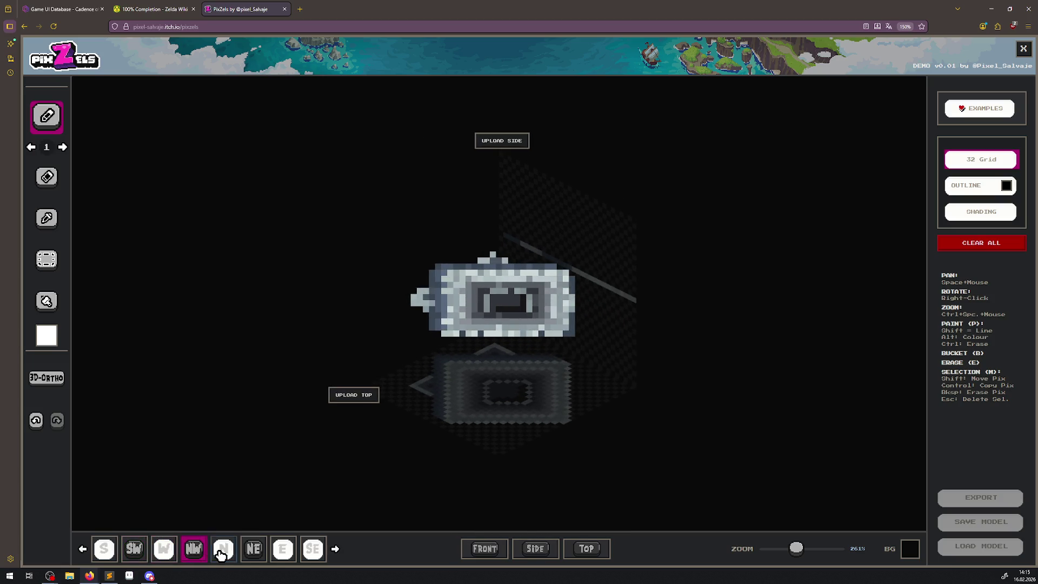
click(244, 555)
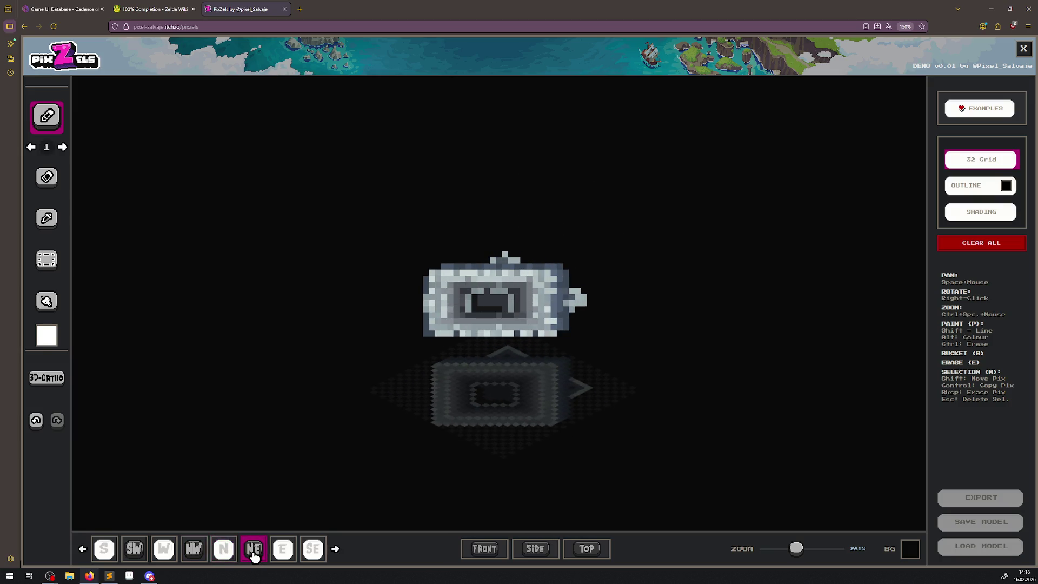
click(289, 554)
click(306, 552)
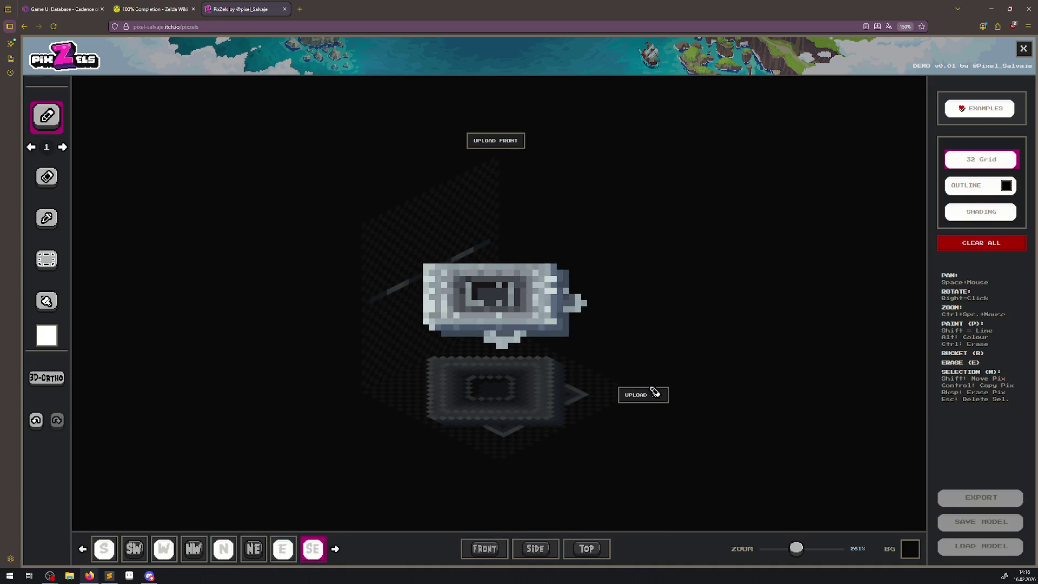
click(995, 245)
Confirm clearing the model and try Front-Side-Top interpolation on the empty canvas.
click(537, 306)
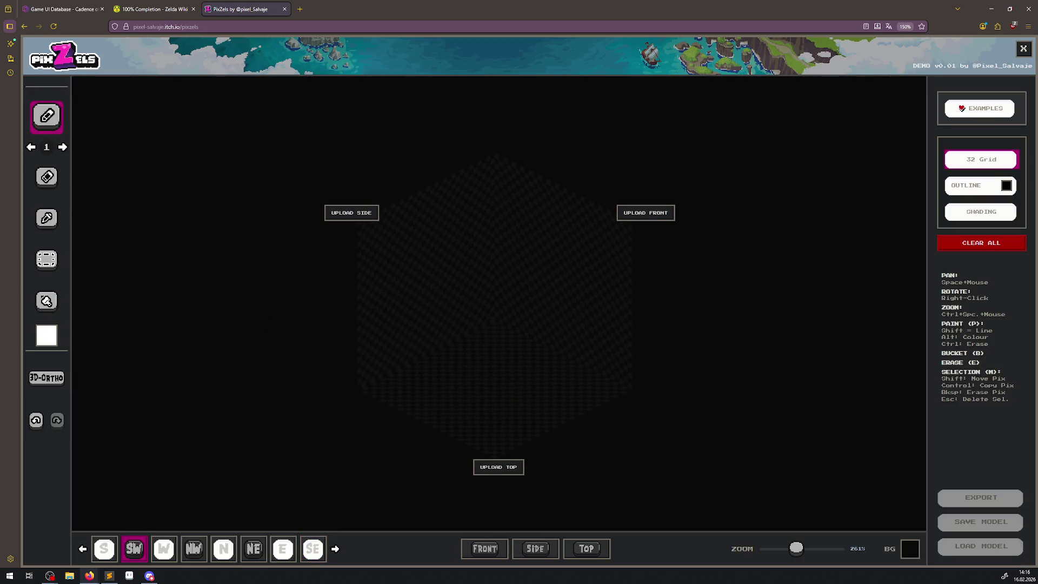
click(586, 551)
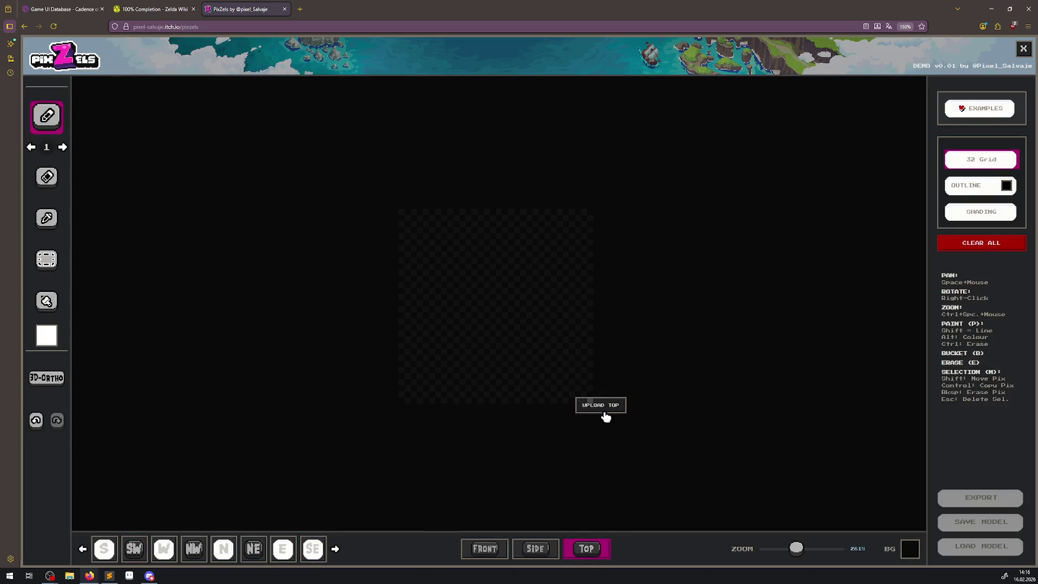
click(38, 378)
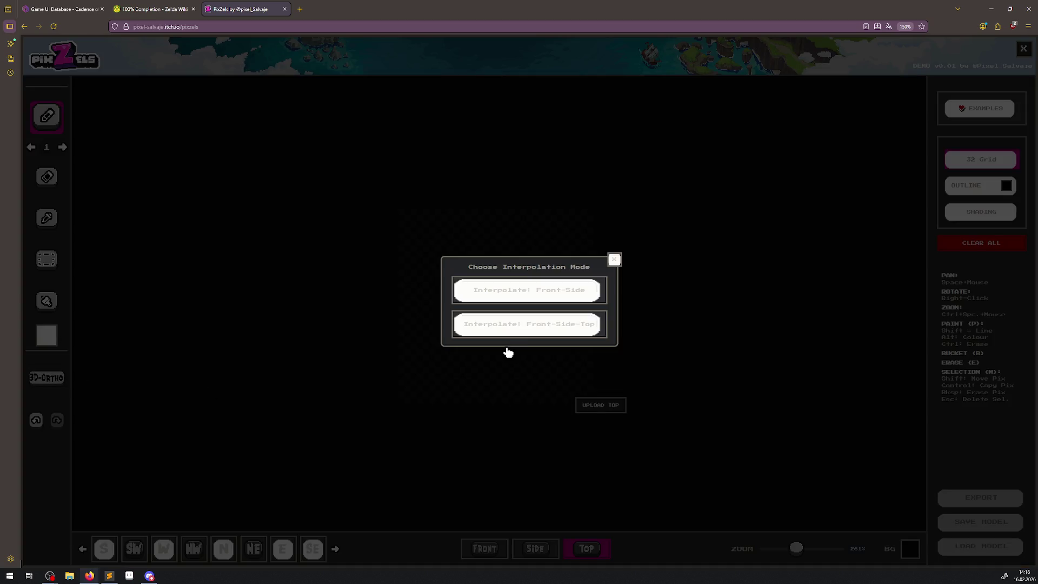
click(519, 327)
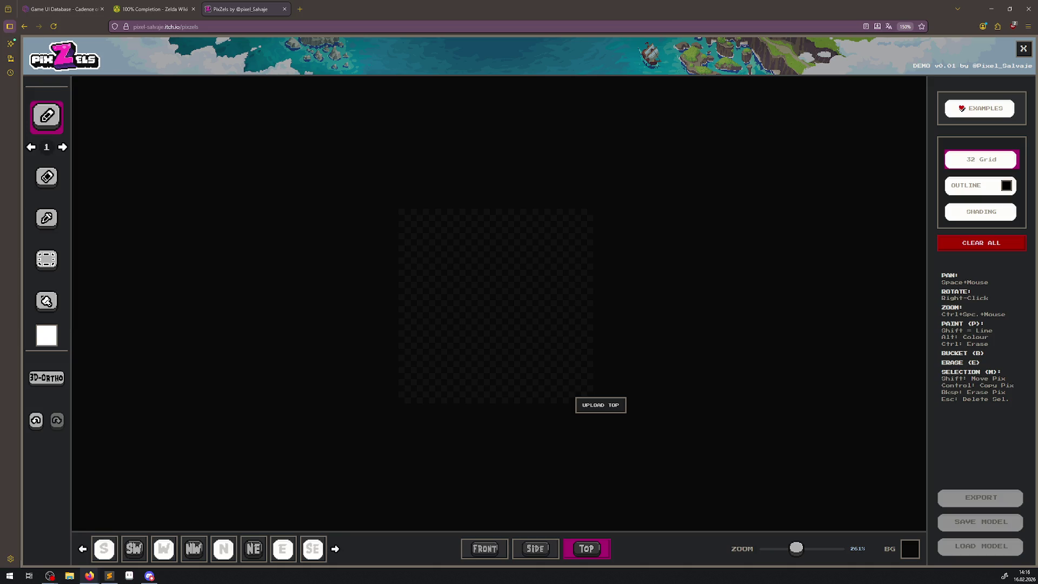
Dismiss the image-size warning in the side view and switch to another program.
click(535, 550)
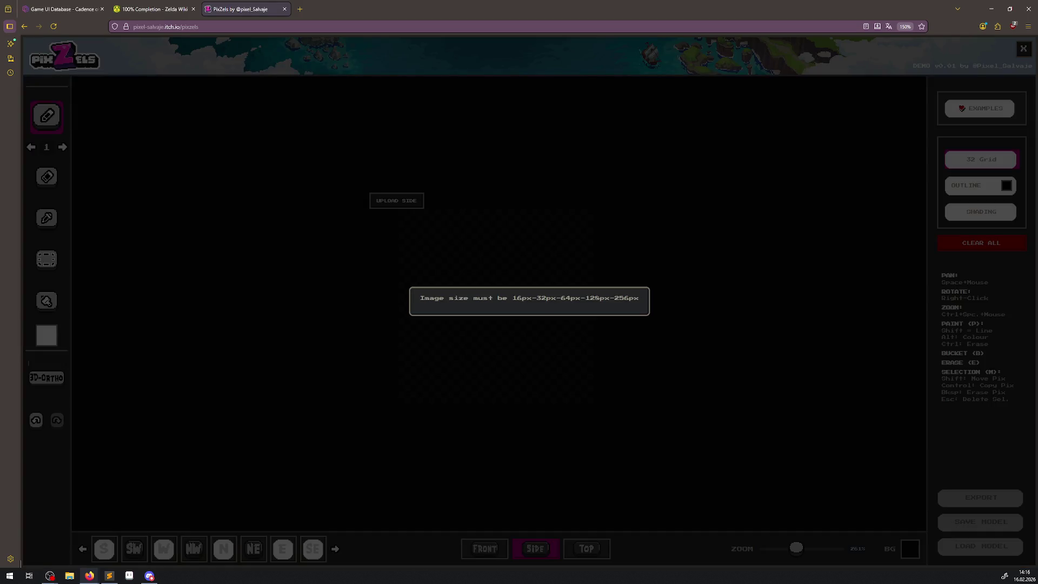
click(438, 303)
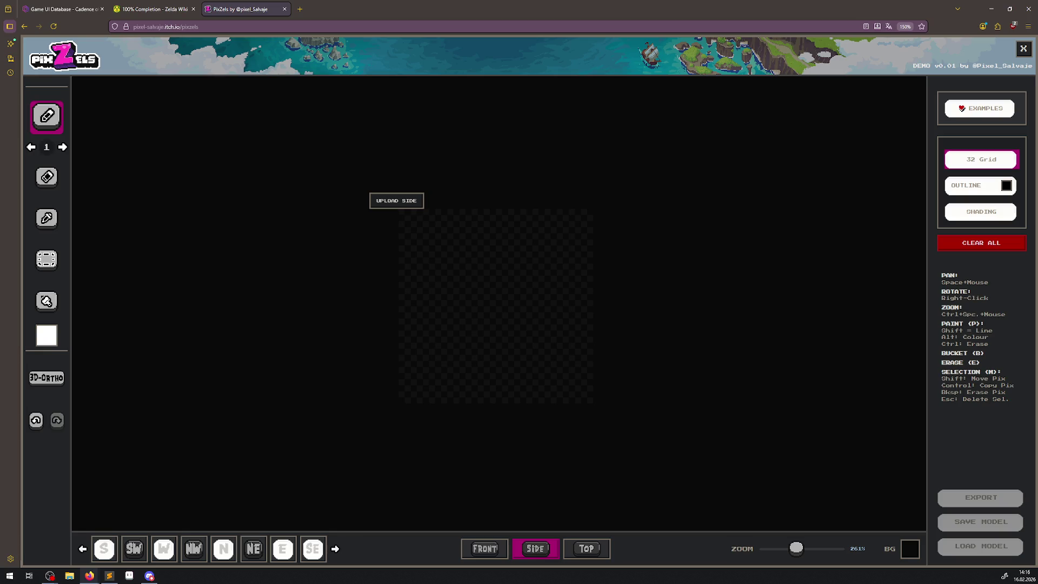
key(alt+Tab)
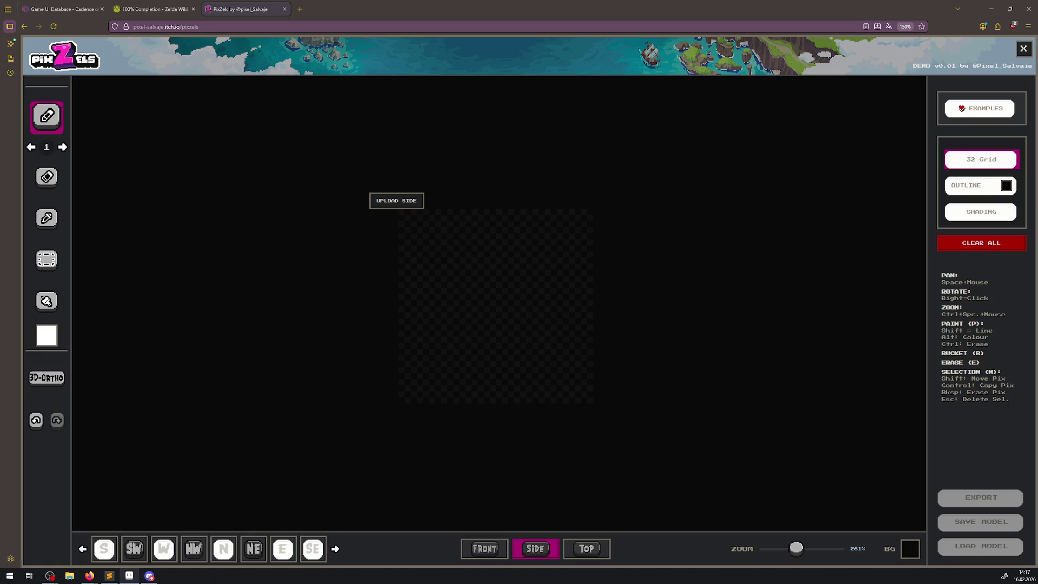
Upload the wooden door image as the side view, interpolate Front-Side-Top, and check top, side and front.
click(354, 47)
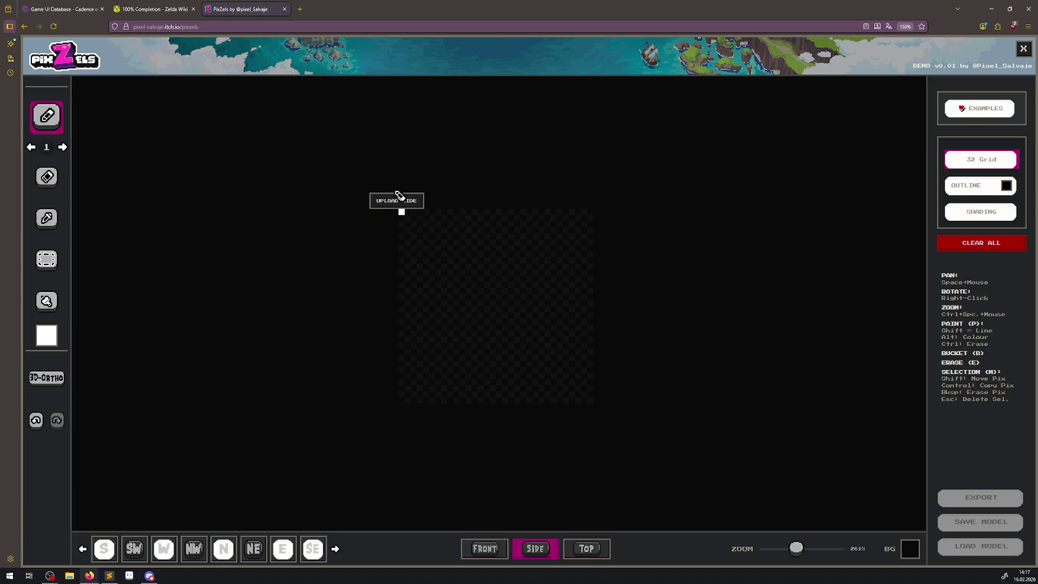
click(391, 208)
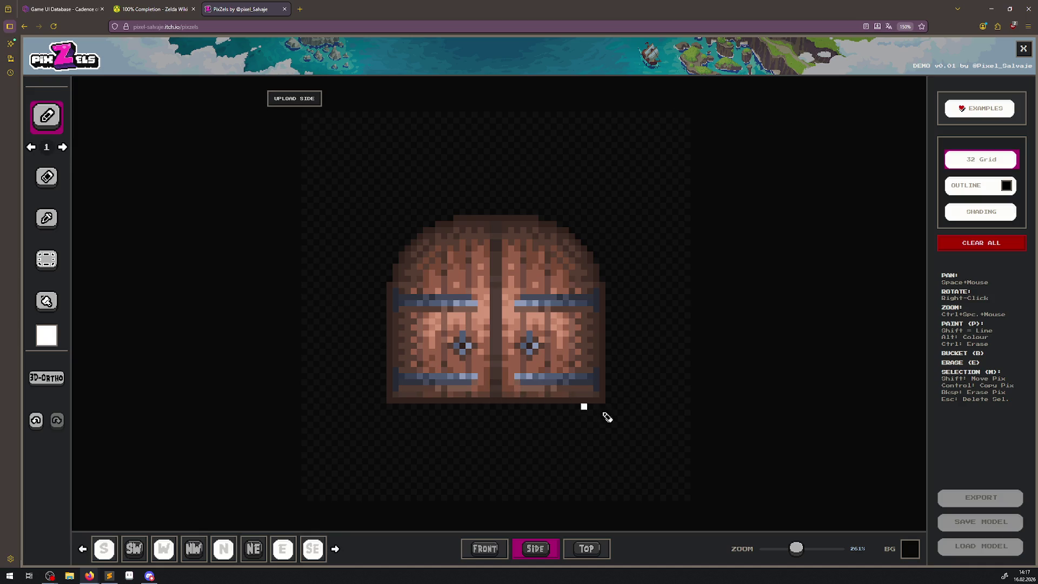
click(58, 368)
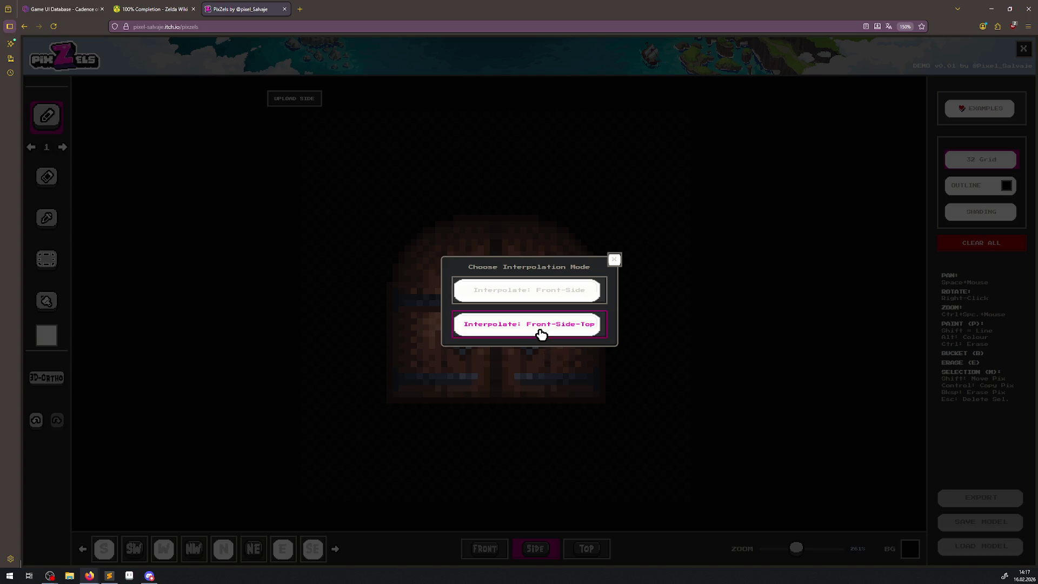
click(540, 332)
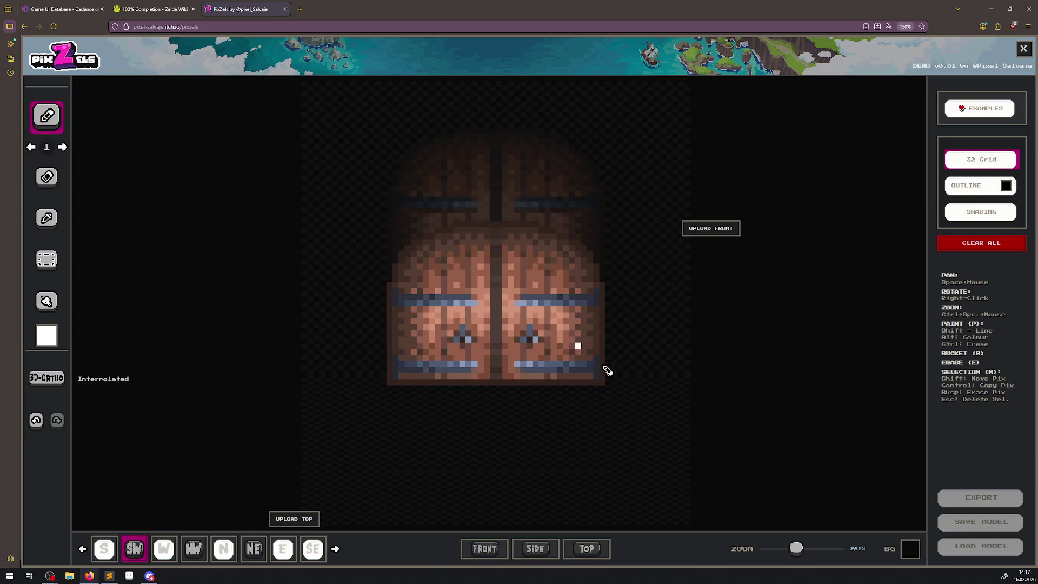
click(587, 550)
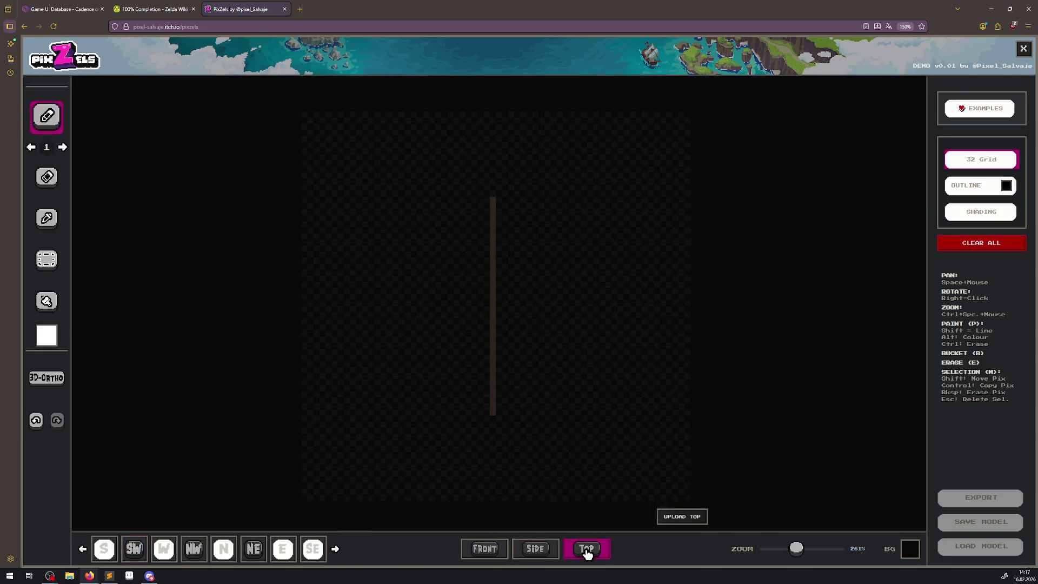
click(535, 551)
click(492, 551)
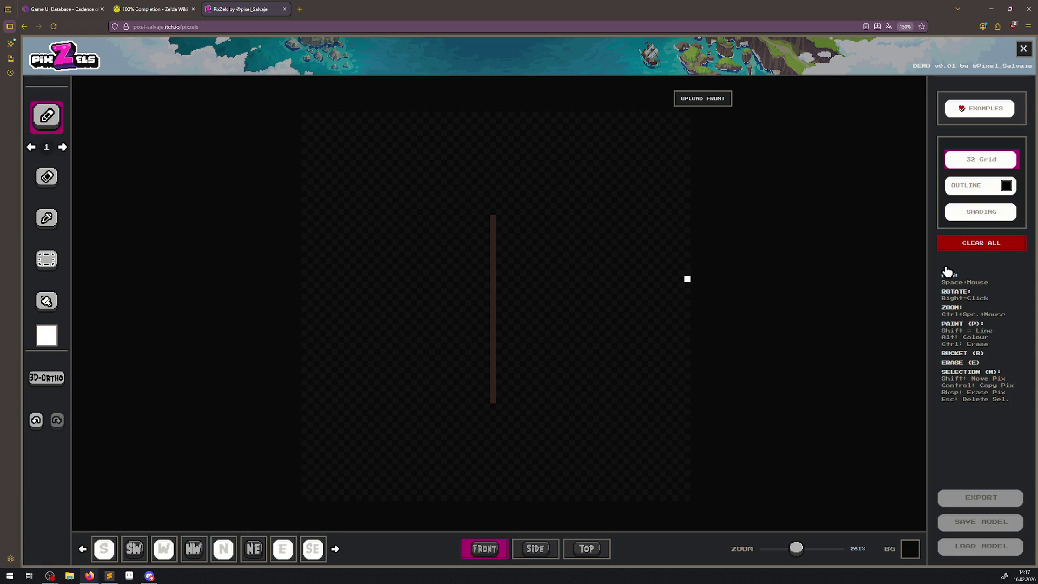
Clear all onto a 64 grid and upload the wooden door image as the front view.
click(983, 246)
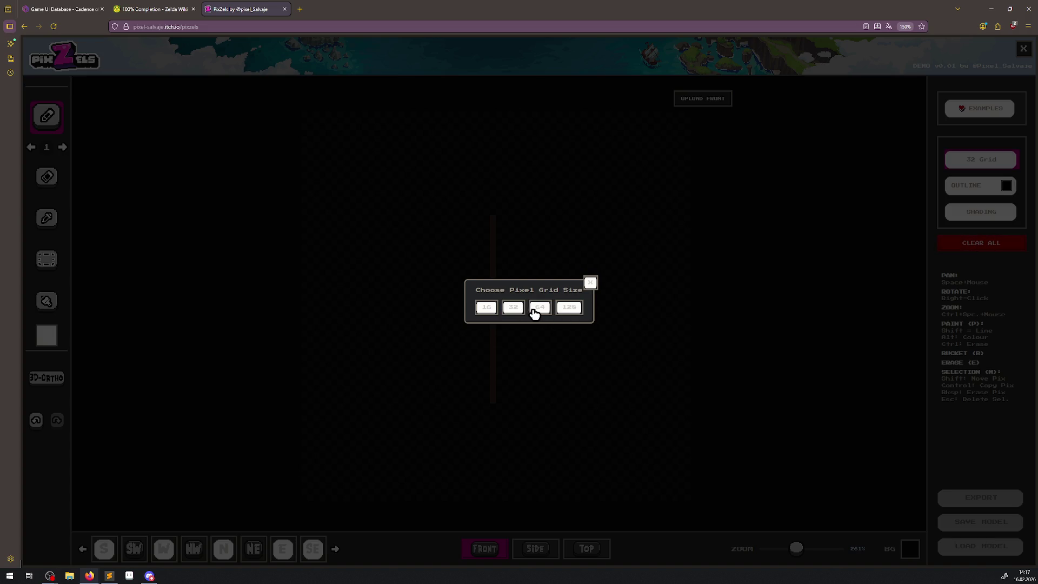
click(534, 307)
click(487, 549)
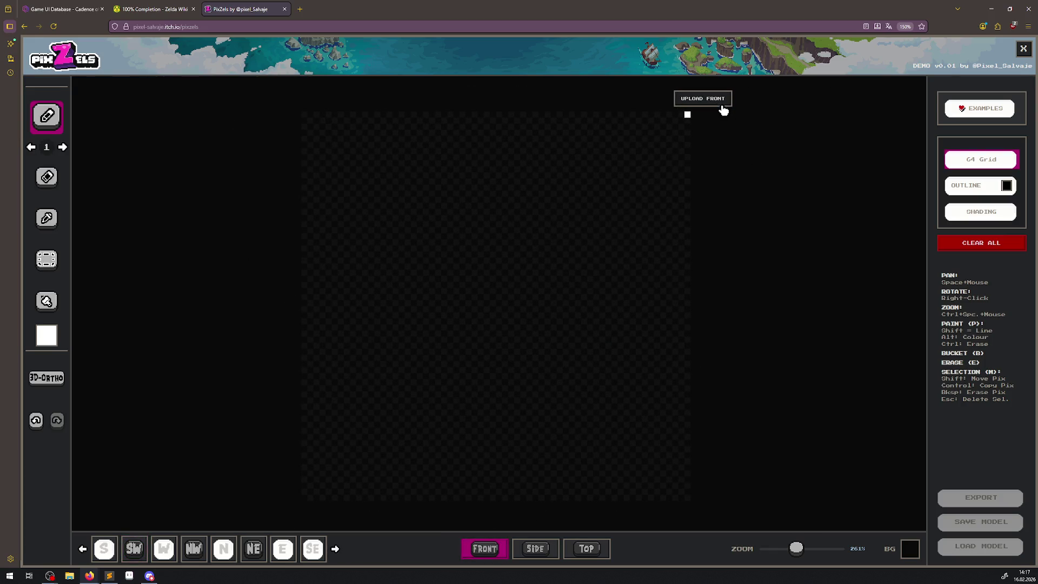
click(695, 101)
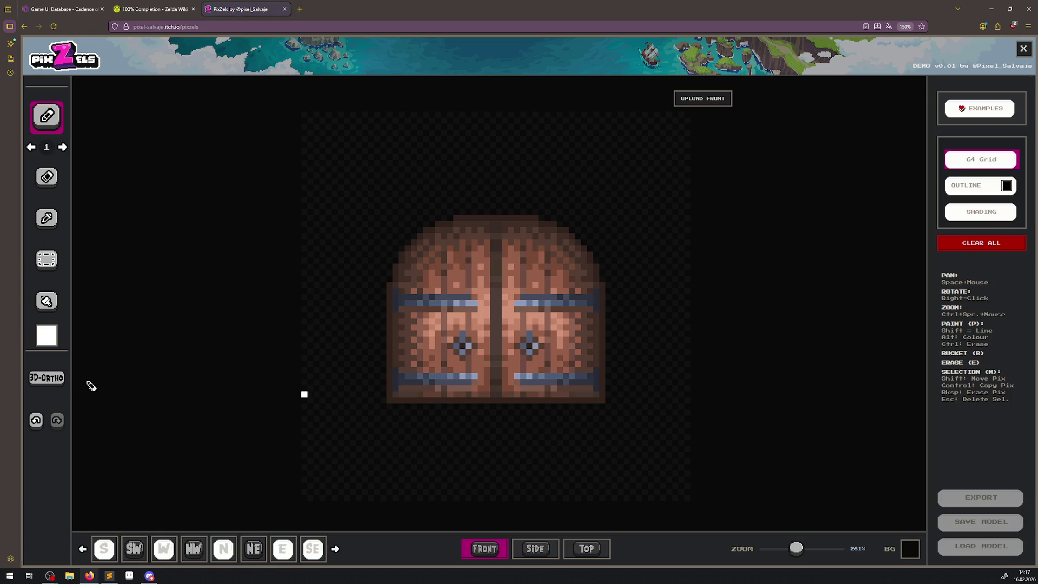
Interpolate the door from front, side and top, then check the top, side and front views.
click(31, 381)
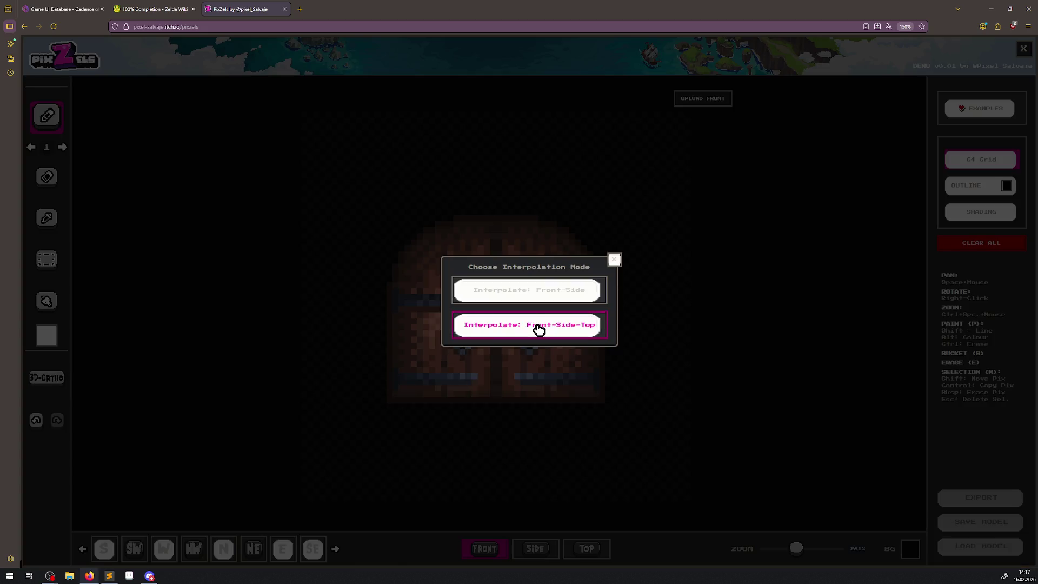
click(538, 328)
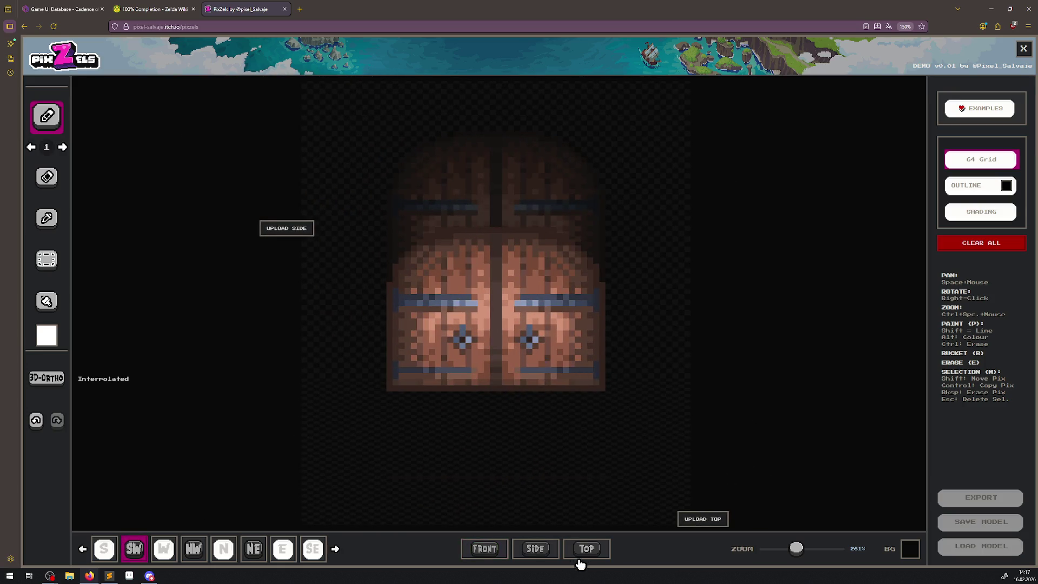
click(586, 549)
click(534, 550)
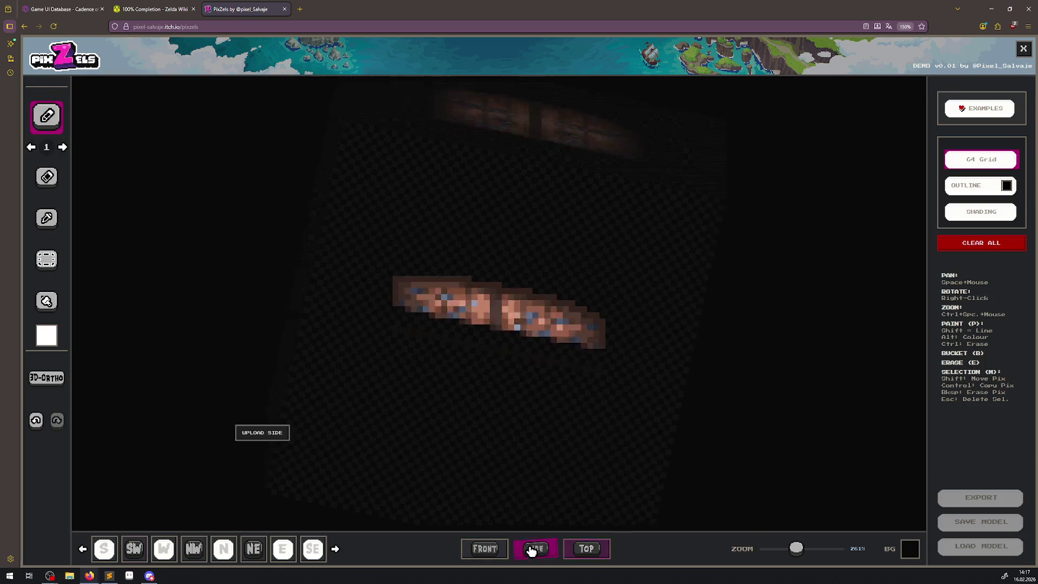
click(492, 549)
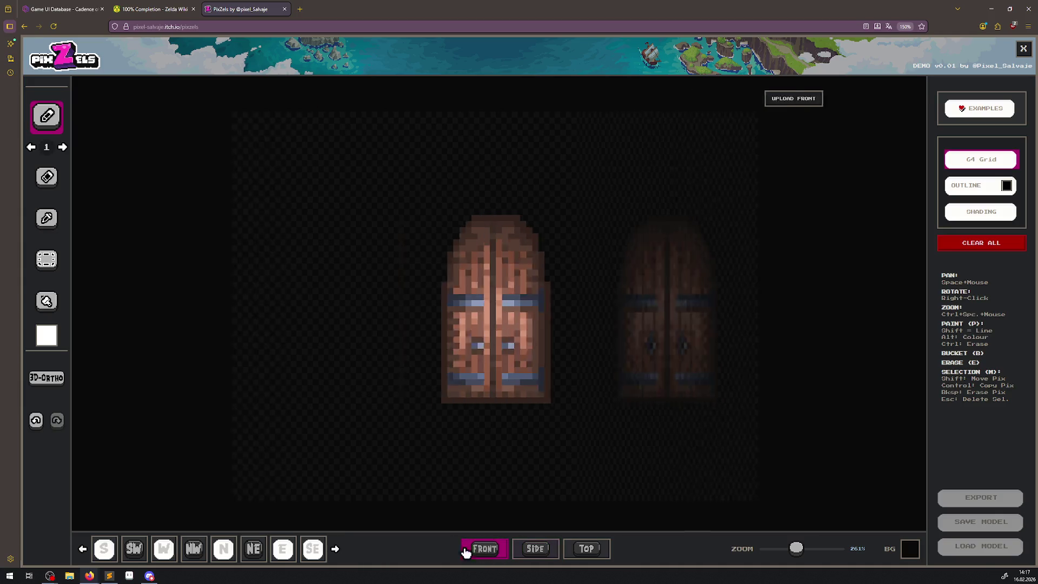
Inspect the door slab from S, SW, W, NW, N, NE, E and SE.
click(113, 553)
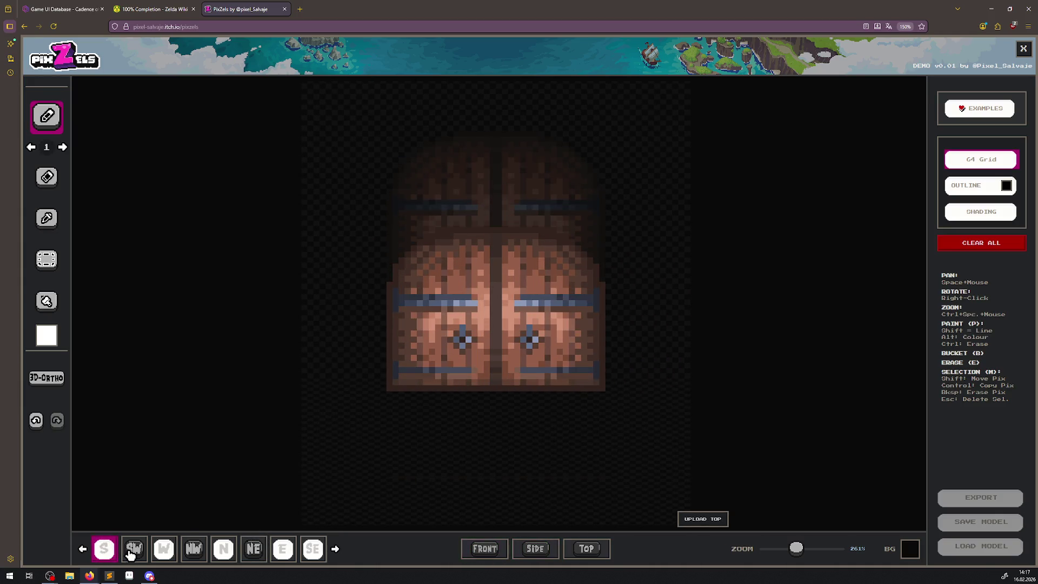
click(139, 554)
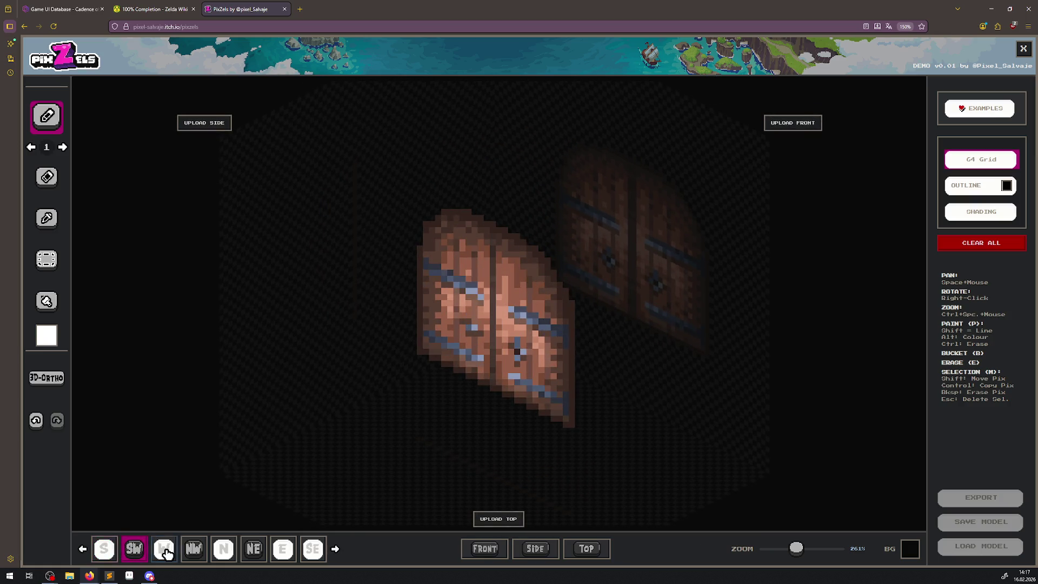
click(164, 553)
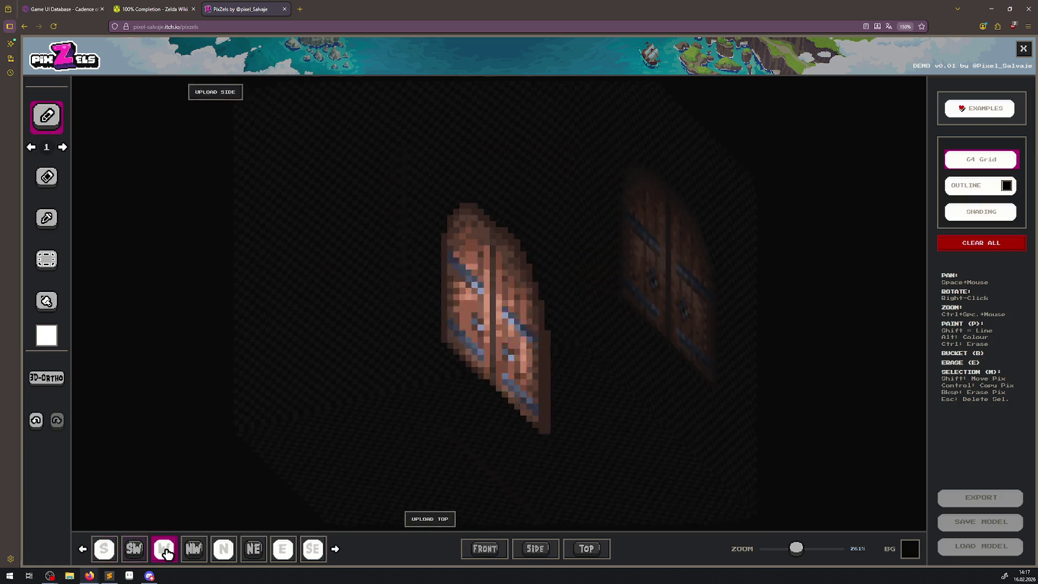
click(196, 552)
click(223, 550)
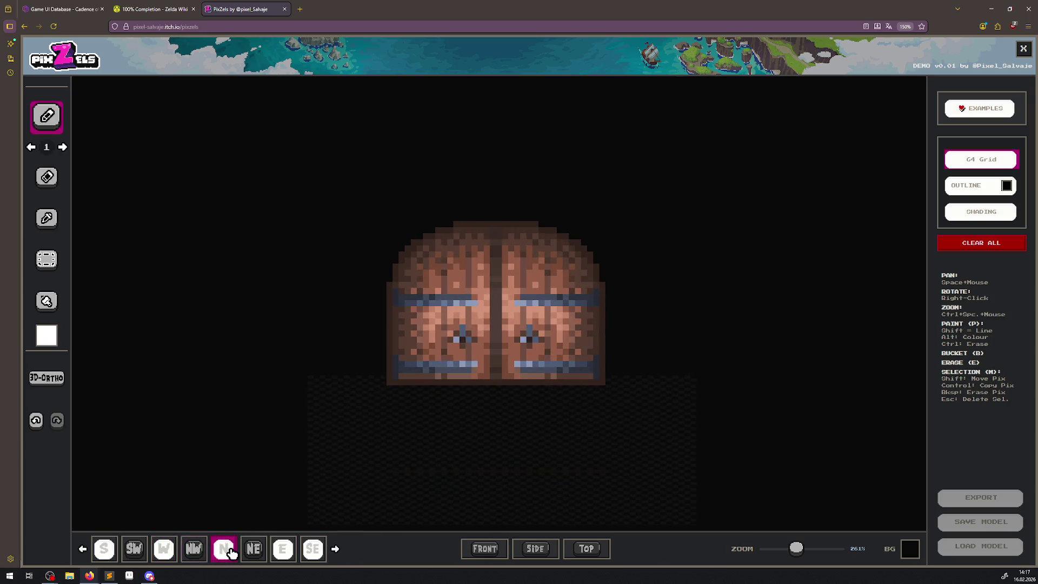
click(263, 551)
click(283, 551)
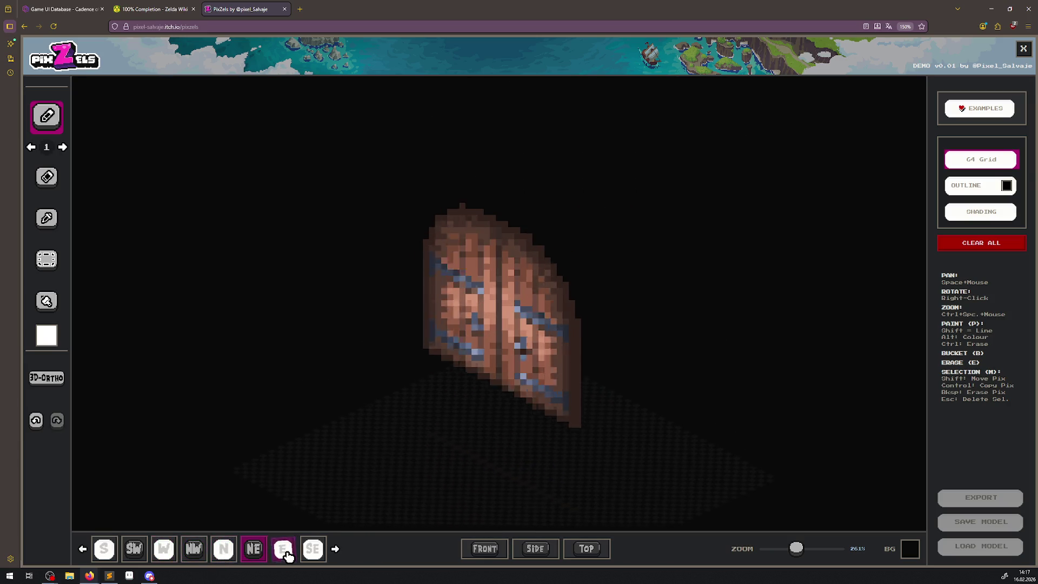
click(311, 550)
scroll(632, 390, down, 5)
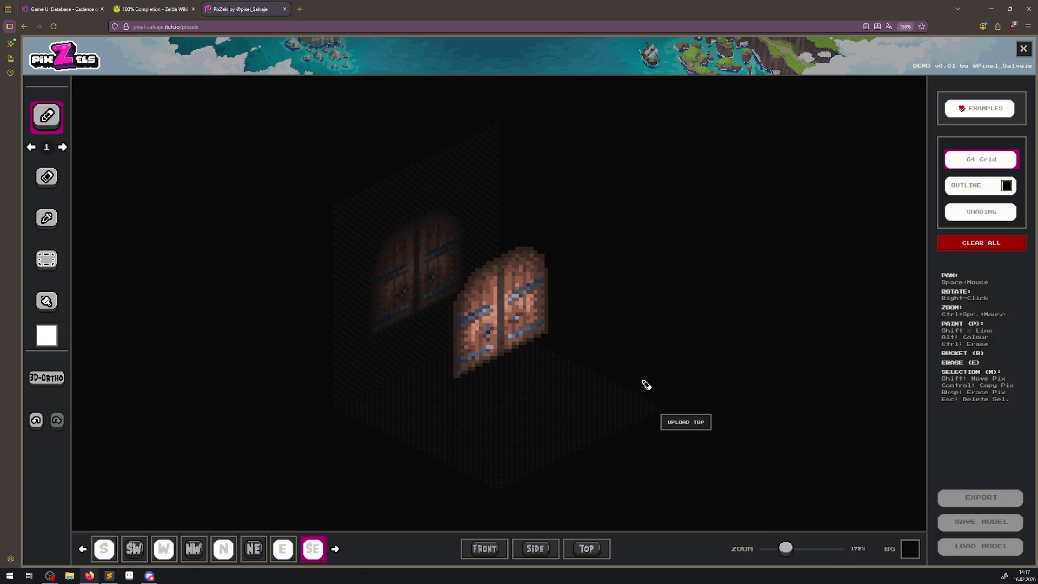
Turn on the black OUTLINE and orbit the door model back round to its front.
mouse_move(637, 343)
mouse_down()
mouse_move(553, 315)
mouse_move(503, 336)
mouse_move(559, 292)
mouse_move(595, 289)
mouse_move(489, 302)
mouse_move(556, 297)
mouse_up()
mouse_move(577, 300)
mouse_down()
mouse_move(588, 303)
mouse_move(593, 332)
mouse_move(543, 346)
mouse_move(602, 317)
mouse_move(575, 323)
mouse_move(565, 423)
mouse_move(549, 364)
mouse_move(465, 370)
mouse_move(524, 371)
mouse_move(590, 389)
mouse_up()
scroll(575, 323, up, 5)
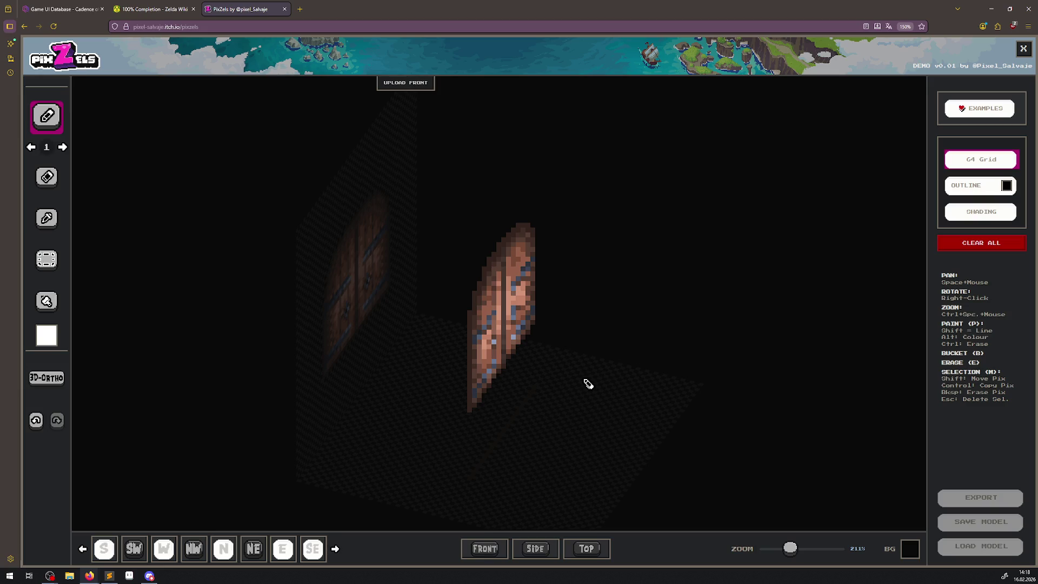
click(980, 184)
mouse_move(661, 301)
mouse_down()
mouse_move(535, 276)
mouse_move(572, 277)
mouse_move(582, 255)
mouse_move(565, 309)
mouse_up()
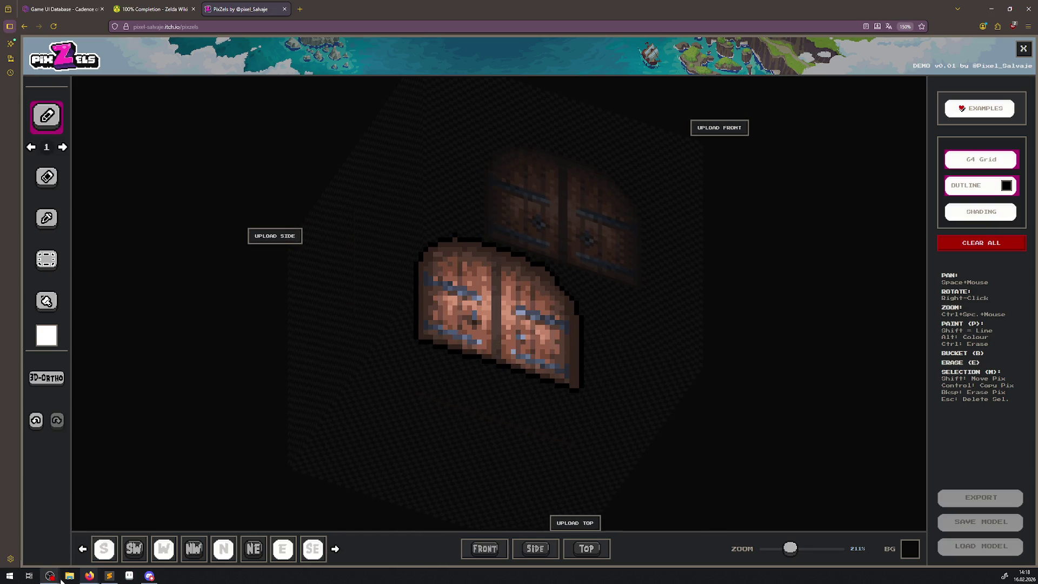
mouse_move(572, 380)
mouse_down()
mouse_move(633, 332)
mouse_move(574, 320)
mouse_up()
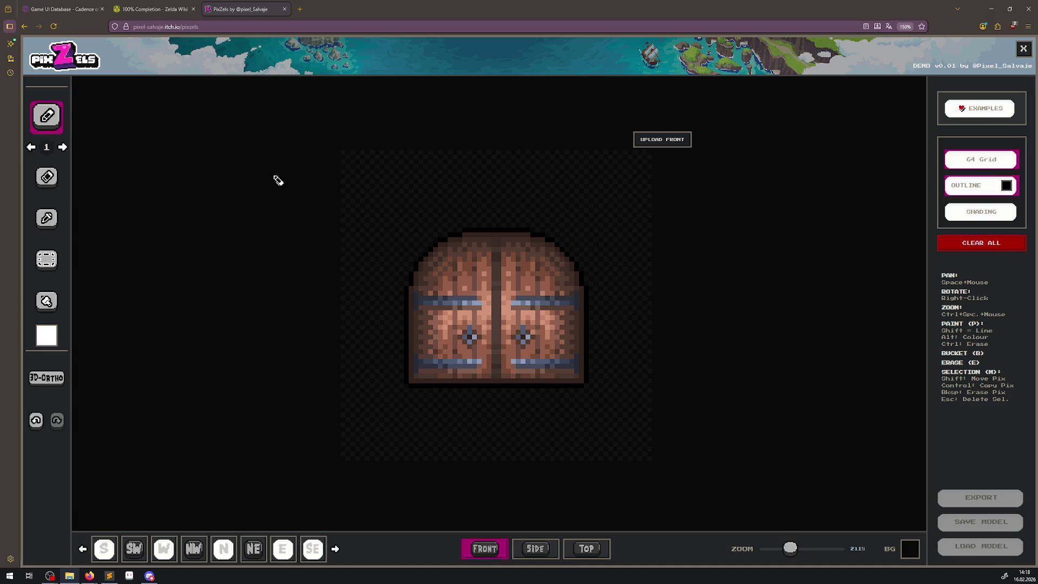
Clear the door model and start a fresh 32-pixel grid on the top view.
click(979, 244)
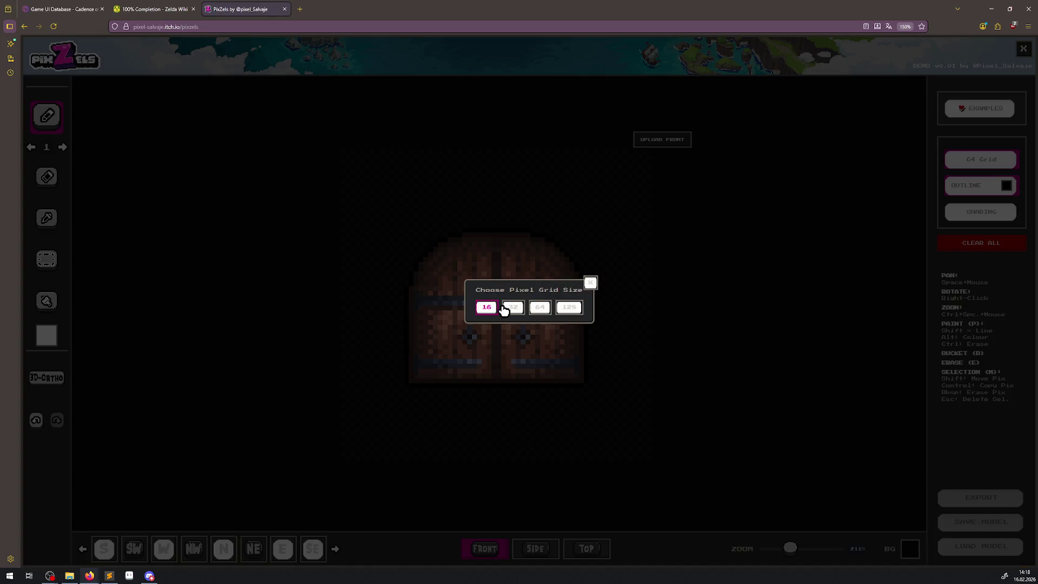
click(494, 304)
click(981, 243)
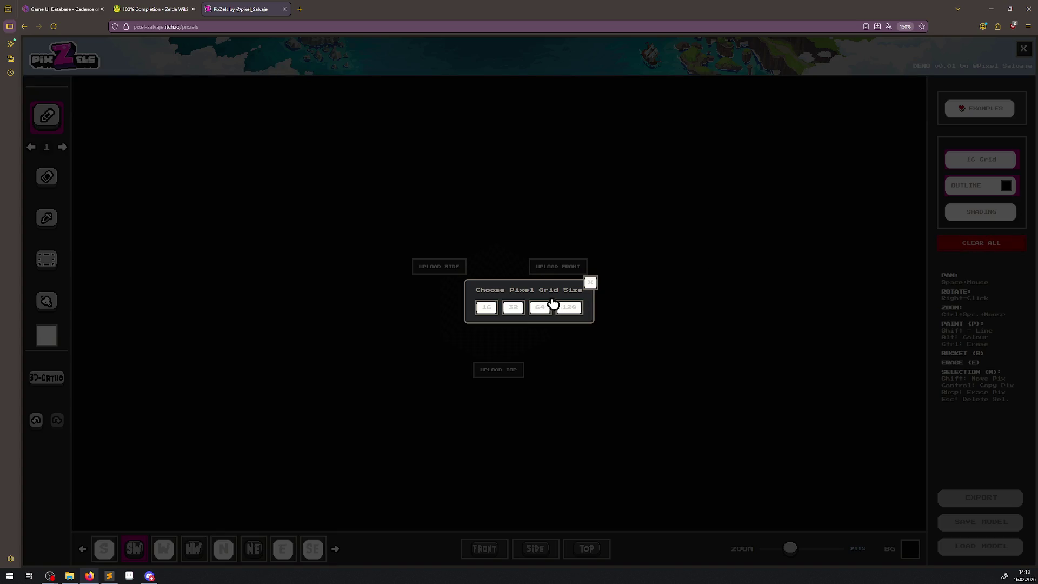
click(512, 305)
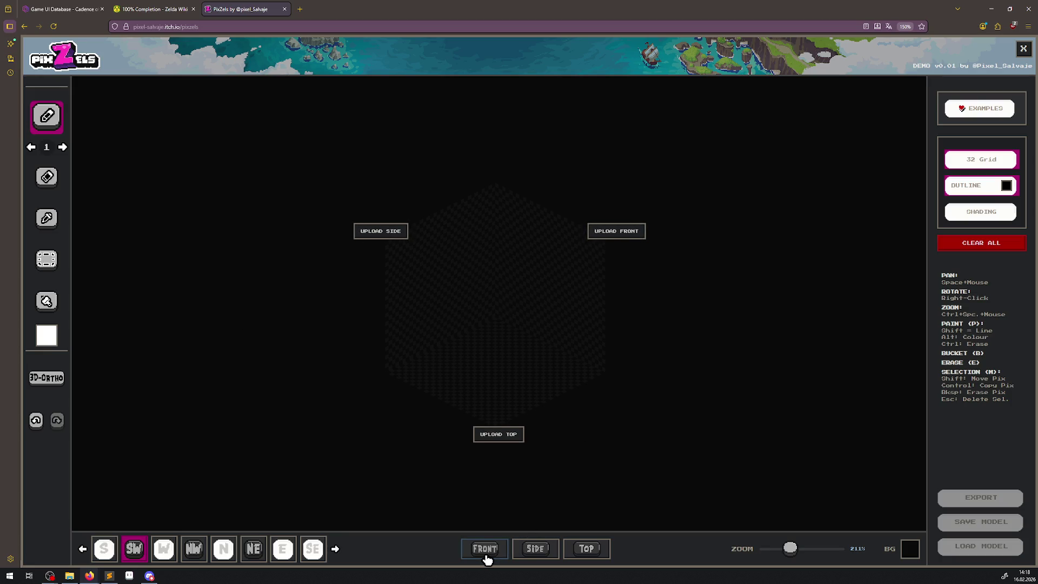
click(574, 551)
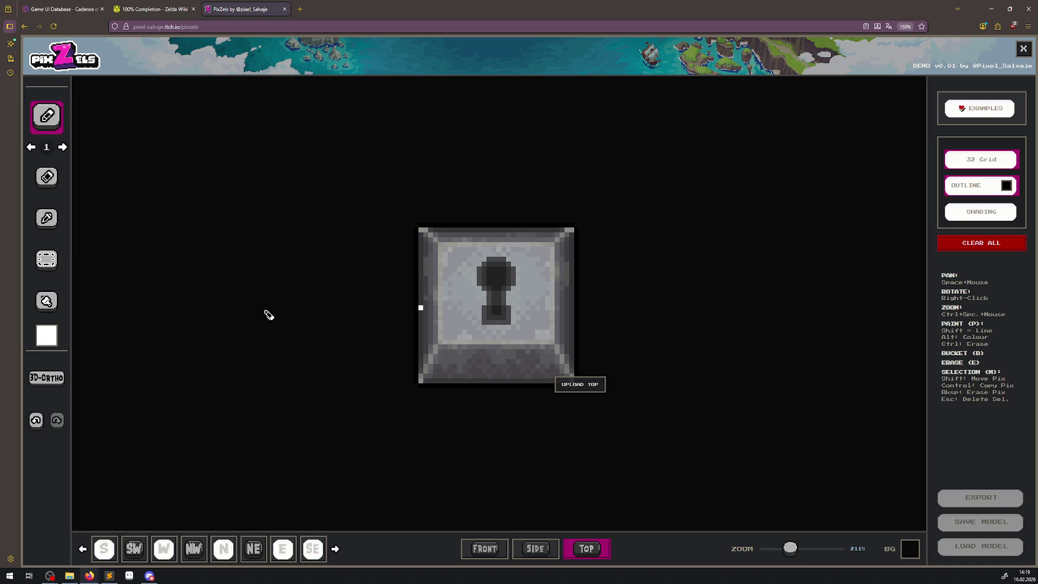
Interpolate with Front-Side-Top, turn the outline off, and sample the stone block's grey.
click(49, 369)
click(530, 335)
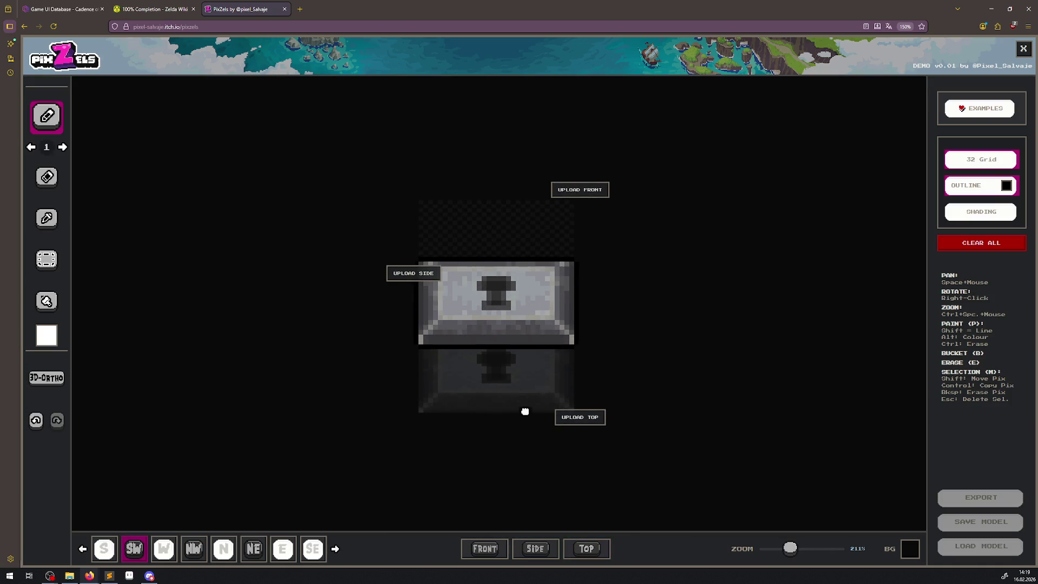
click(985, 188)
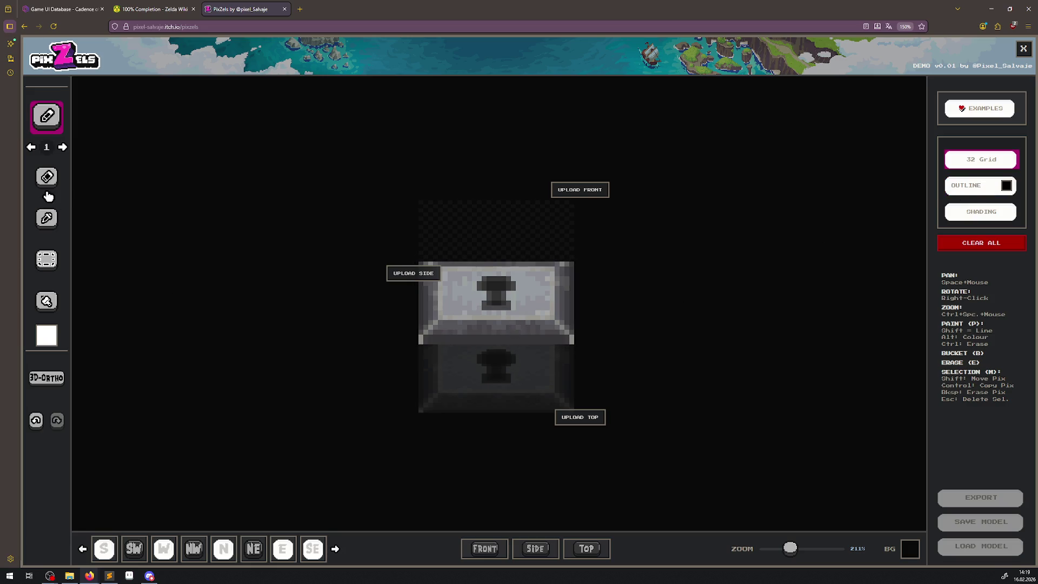
click(47, 218)
click(422, 344)
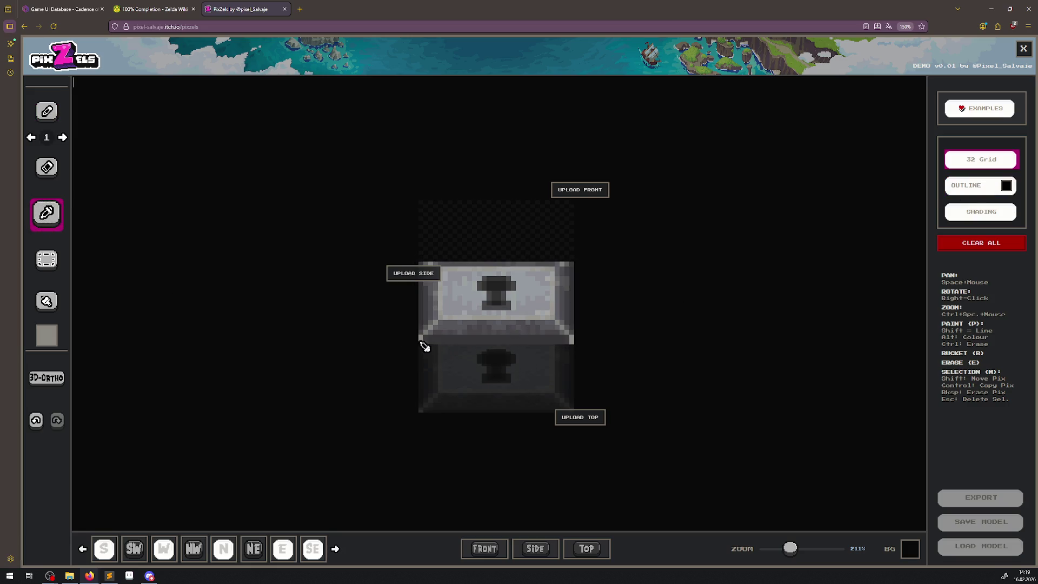
click(46, 114)
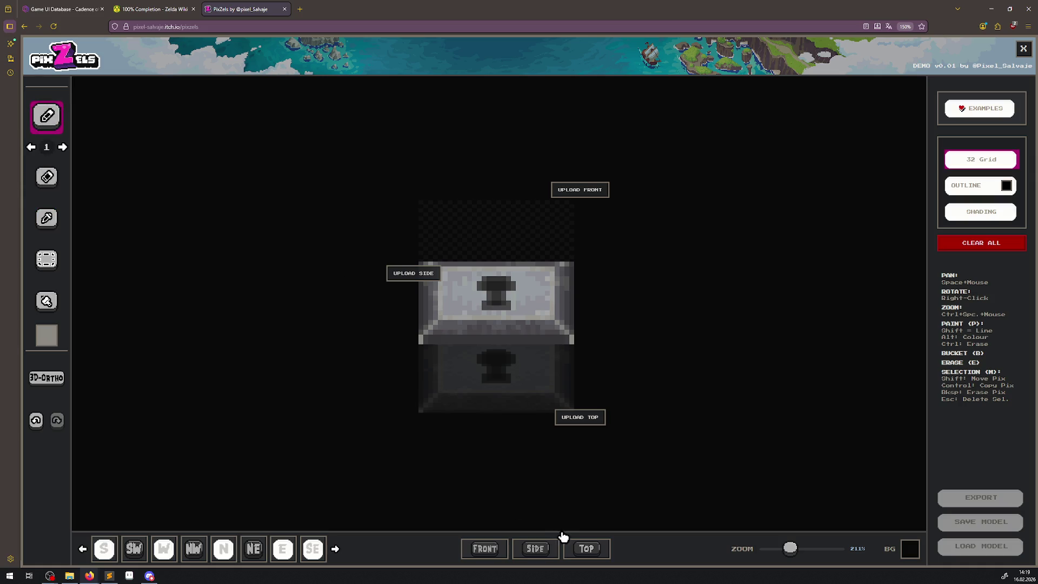
click(586, 549)
On the side view, draw grey walls down from both ends of the top beam.
click(536, 549)
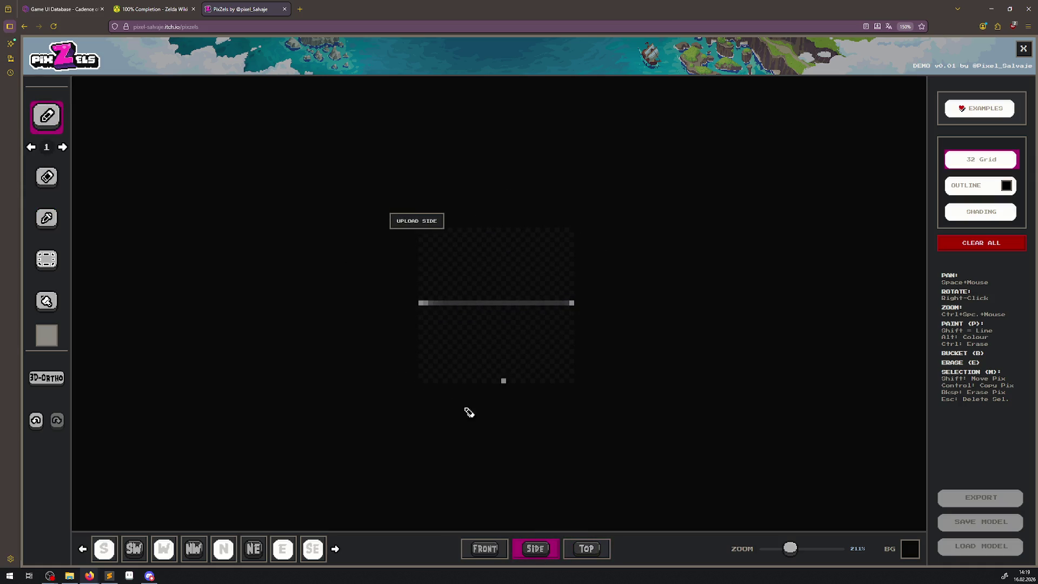
drag(405, 315, 405, 395)
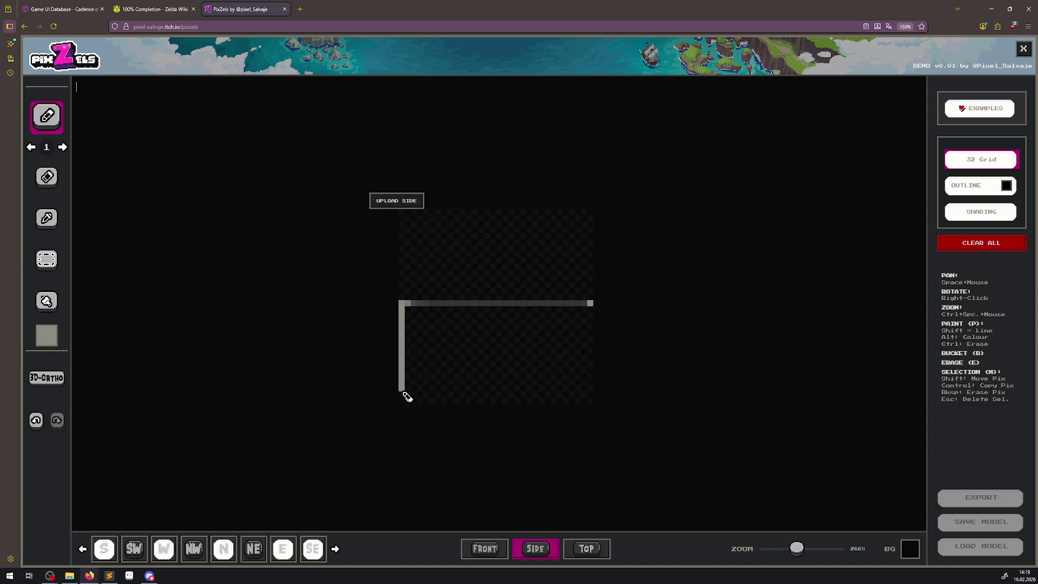
mouse_move(594, 315)
mouse_down()
mouse_move(587, 392)
mouse_move(598, 323)
mouse_up()
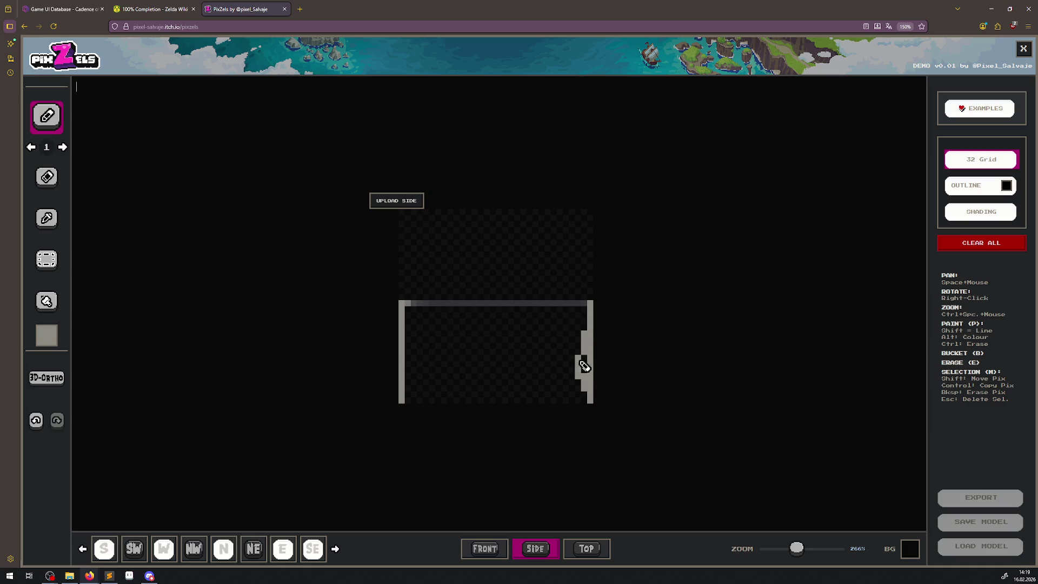
scroll(585, 366, up, 2)
Paint inner grey columns alongside the left and right walls.
click(52, 216)
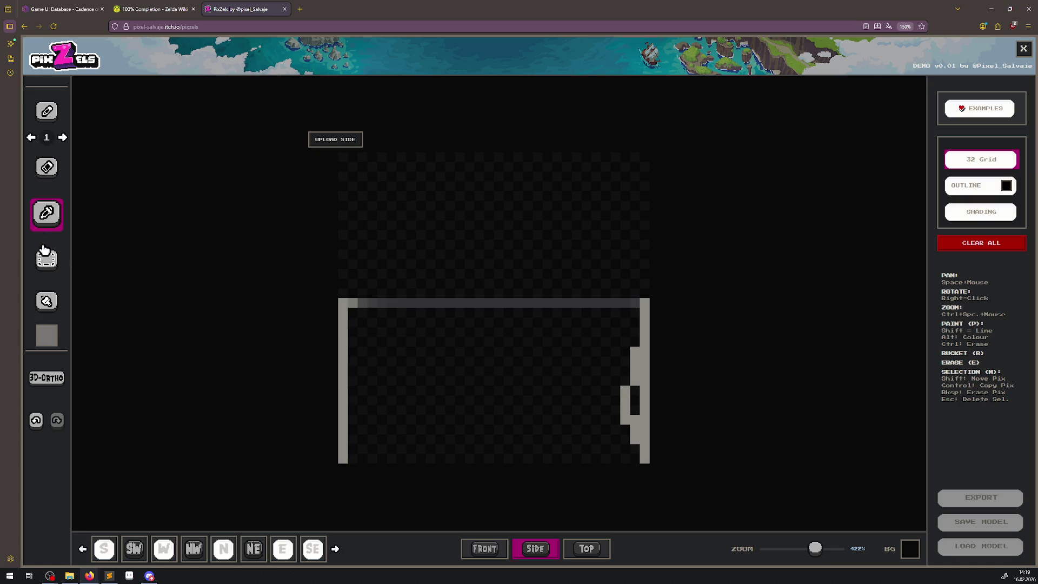
click(47, 112)
scroll(310, 339, up, 1)
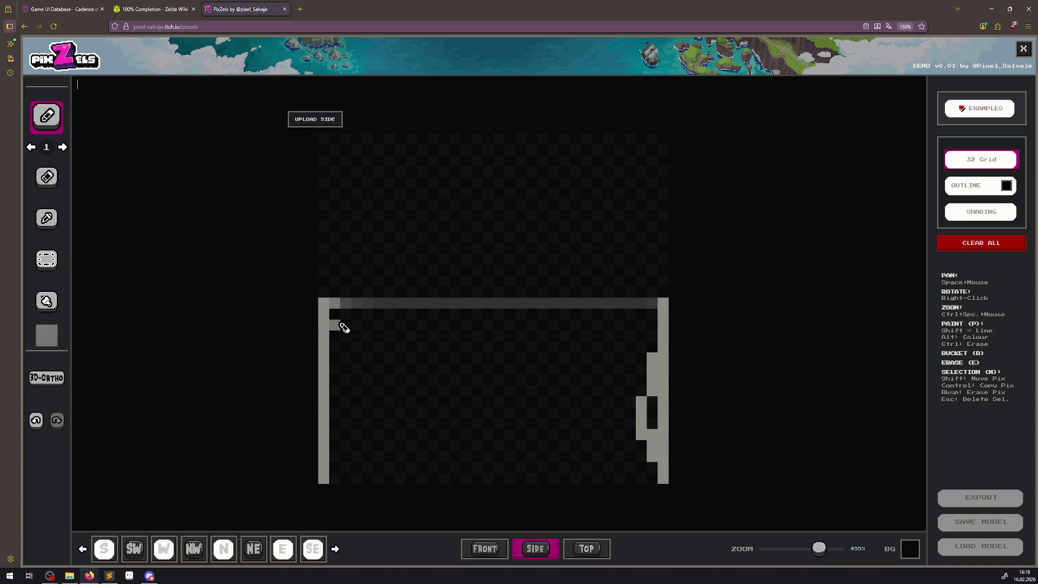
drag(338, 317, 338, 374)
drag(656, 316, 658, 398)
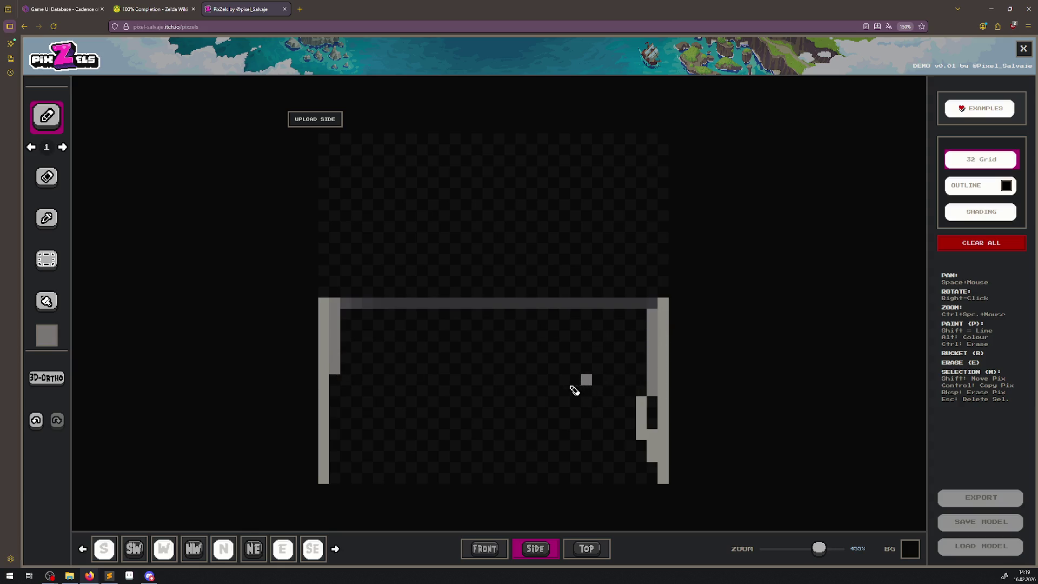
drag(335, 392, 334, 372)
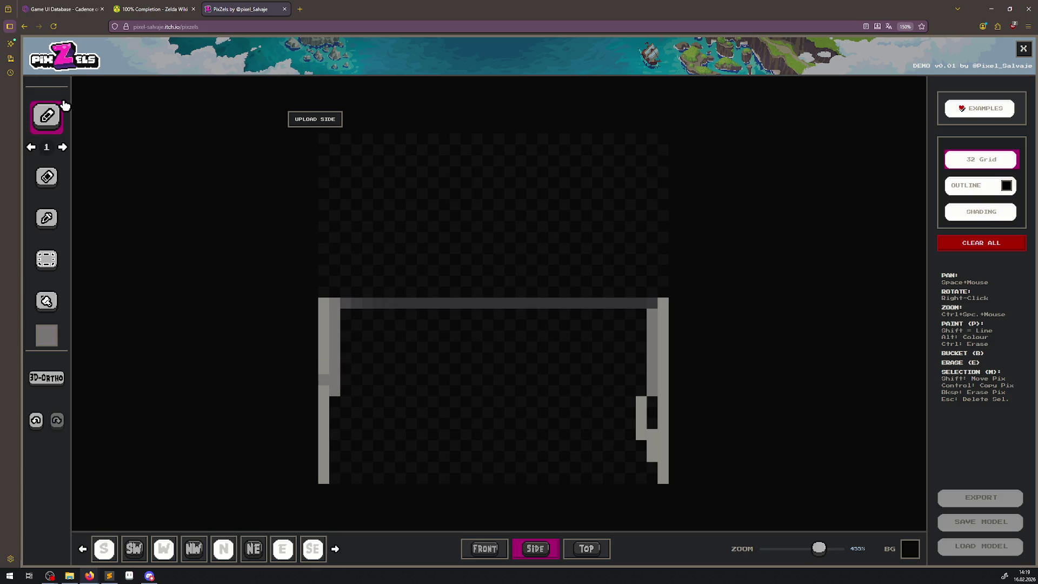
Redo the lower left inner column in the wall's light grey.
click(49, 215)
click(349, 306)
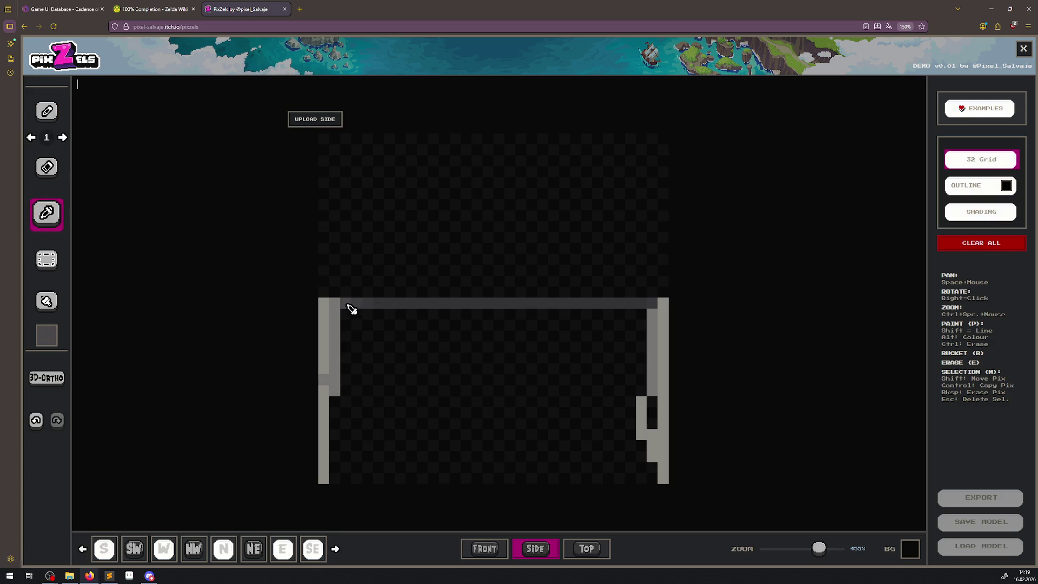
click(47, 114)
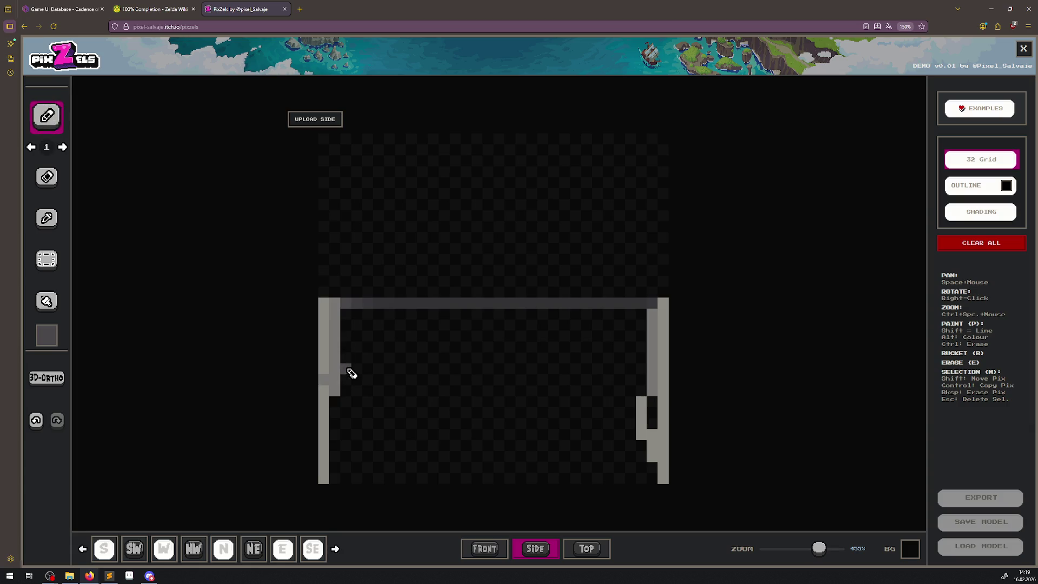
click(38, 426)
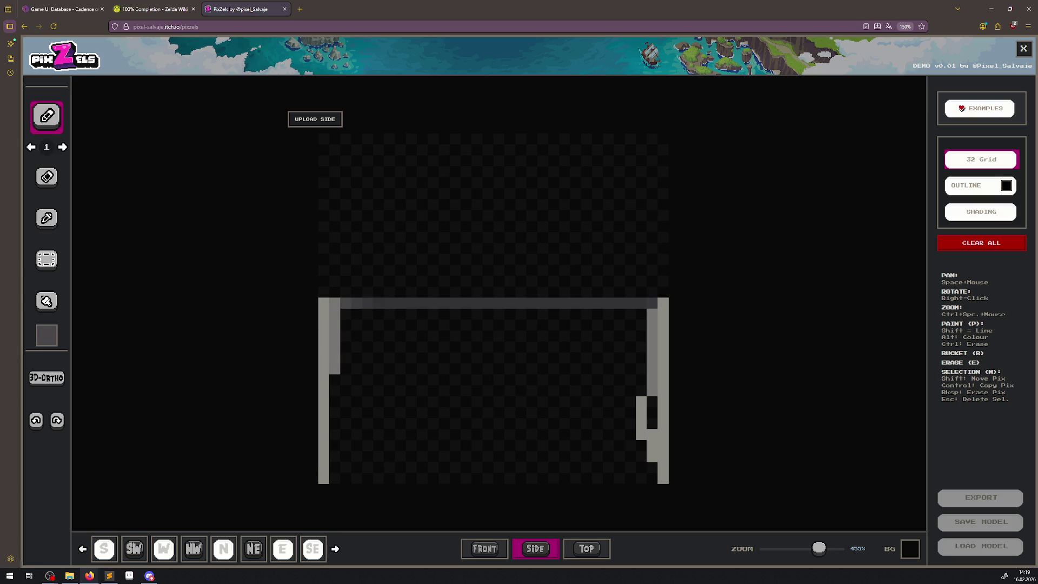
click(46, 217)
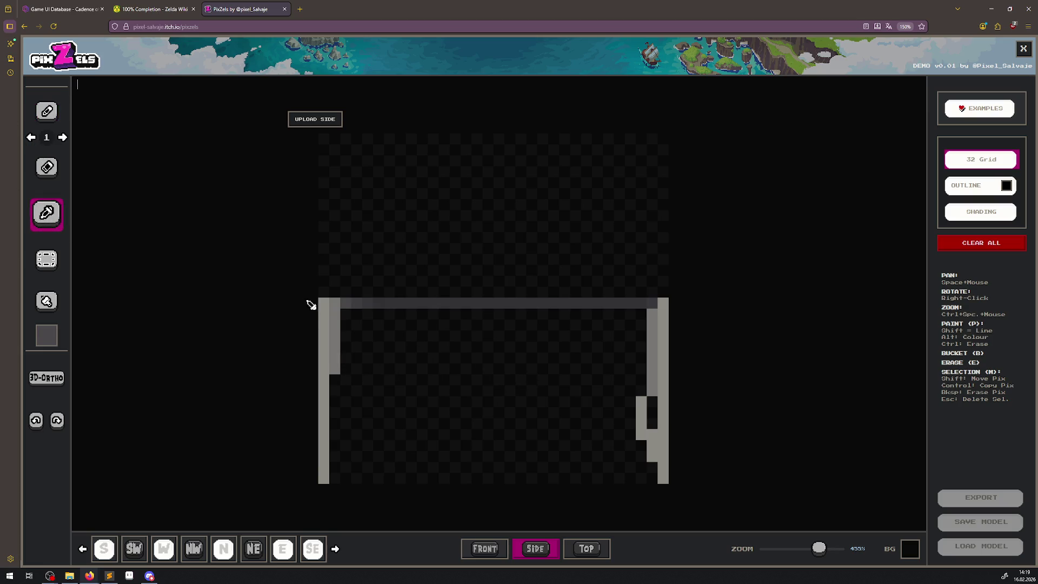
alt+click(337, 324)
click(47, 121)
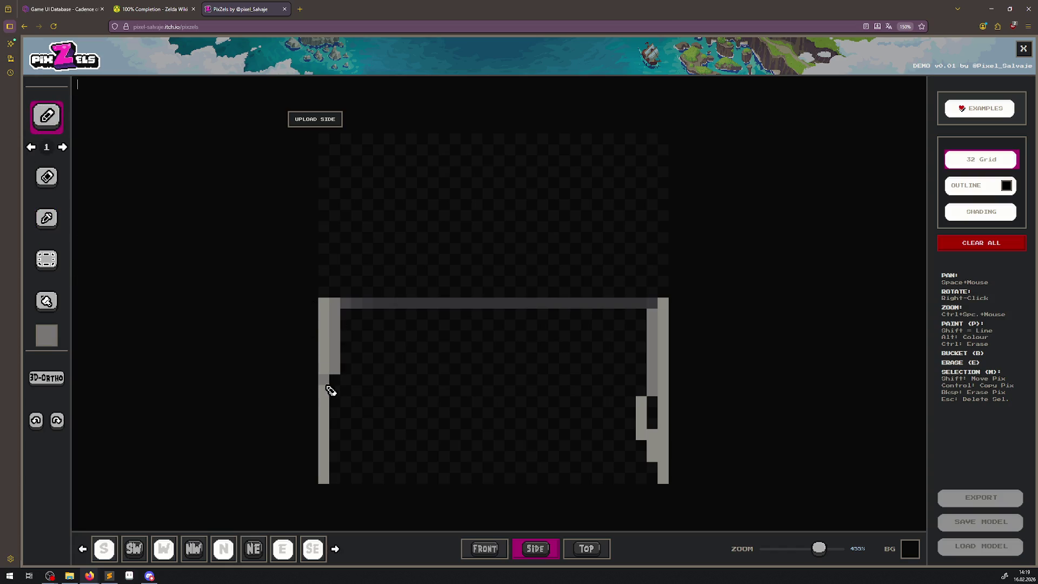
click(335, 390)
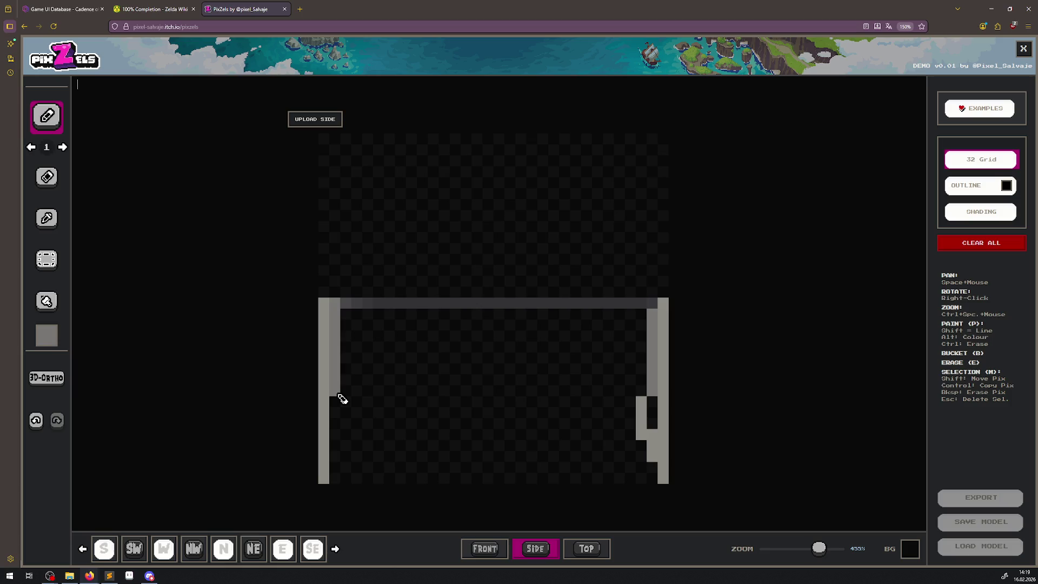
Paint darker shading strips beneath the beam on both inner walls.
click(48, 219)
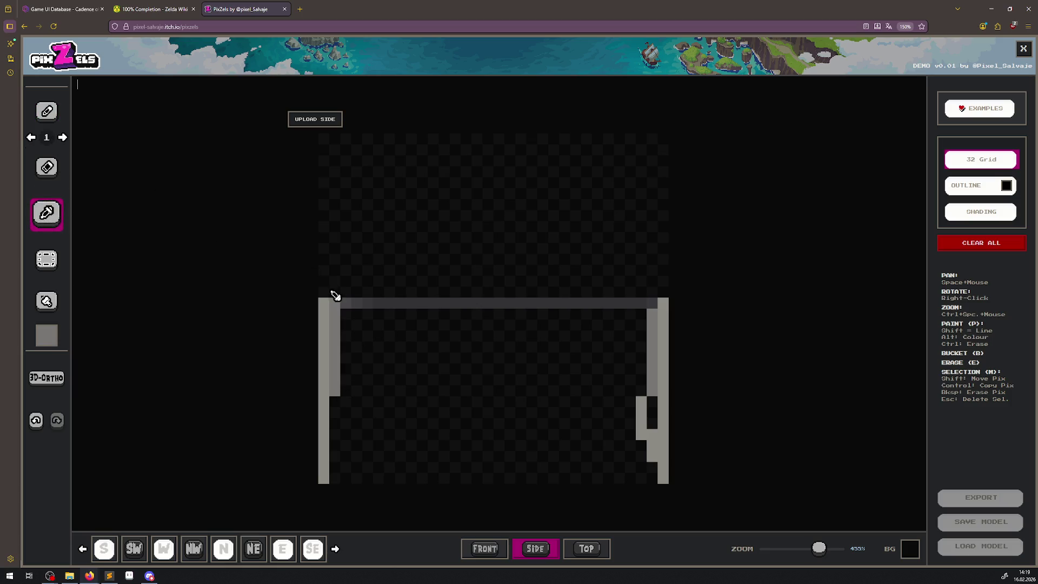
click(47, 111)
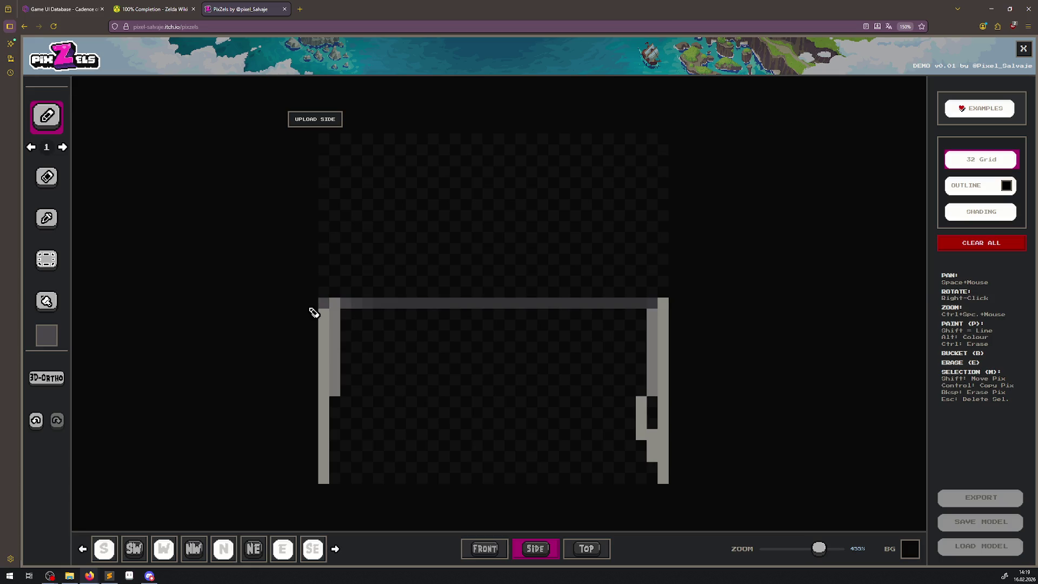
drag(350, 323, 348, 346)
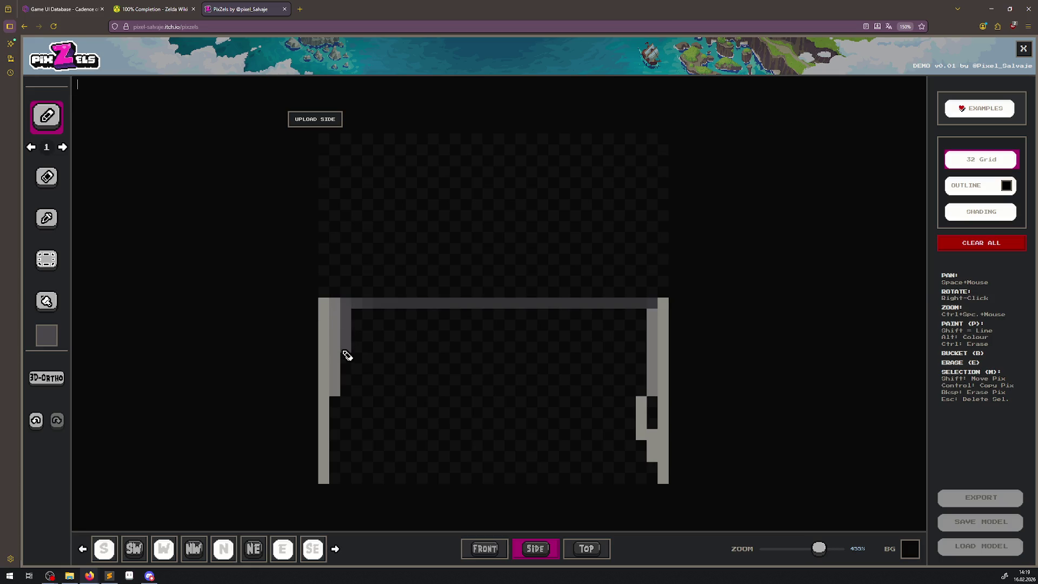
click(642, 314)
drag(647, 322, 642, 352)
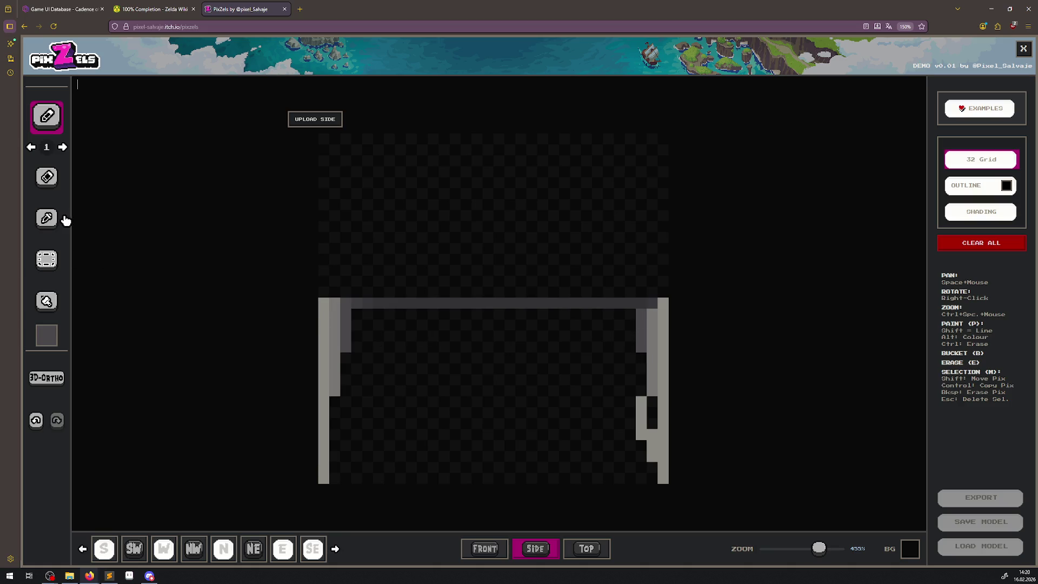
Erase the light-grey jag on the lower right wall and bucket-fill a darker strip.
click(47, 217)
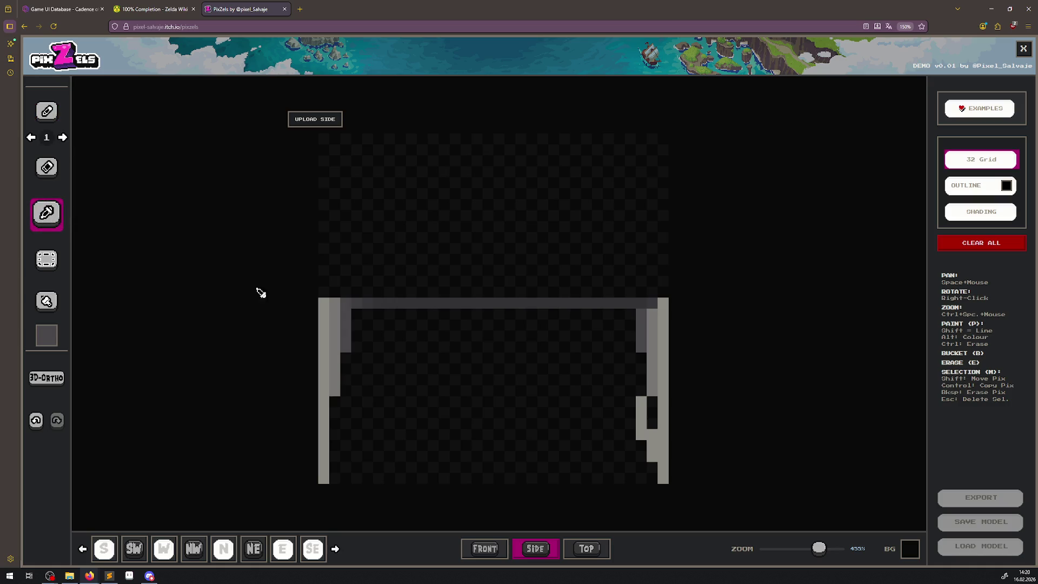
click(46, 167)
drag(642, 392, 655, 468)
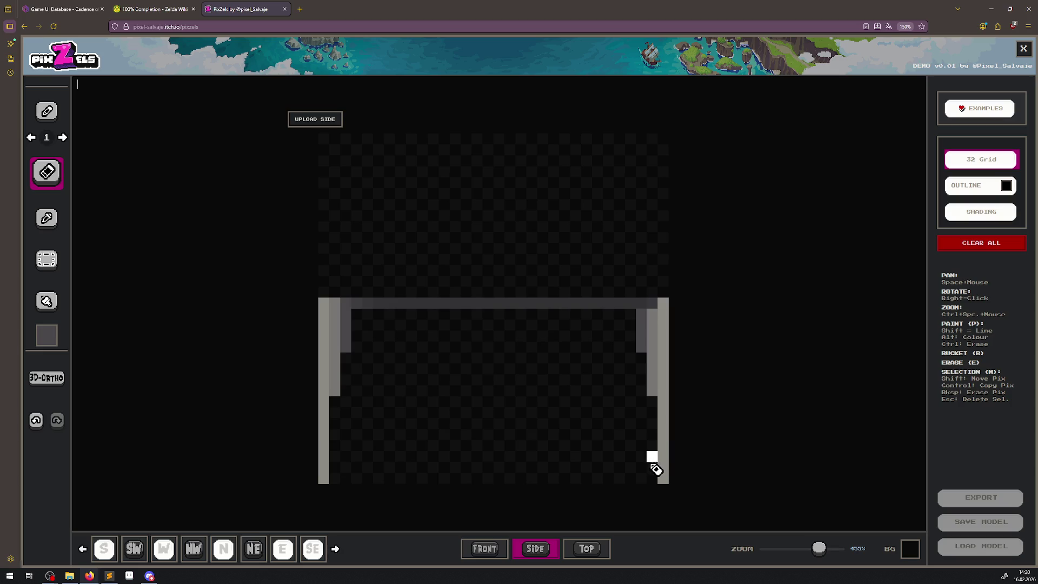
click(47, 216)
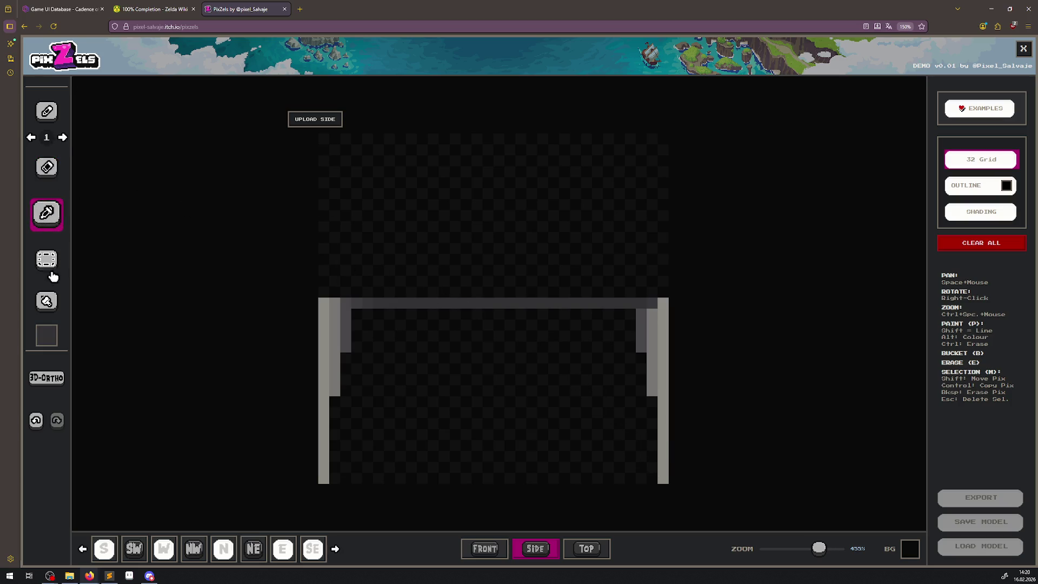
click(52, 302)
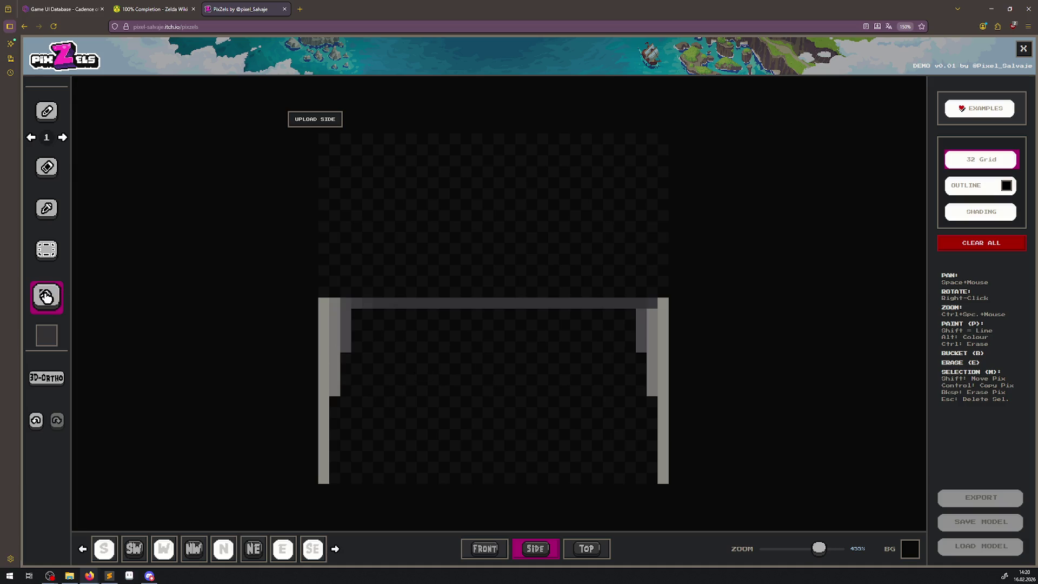
click(346, 340)
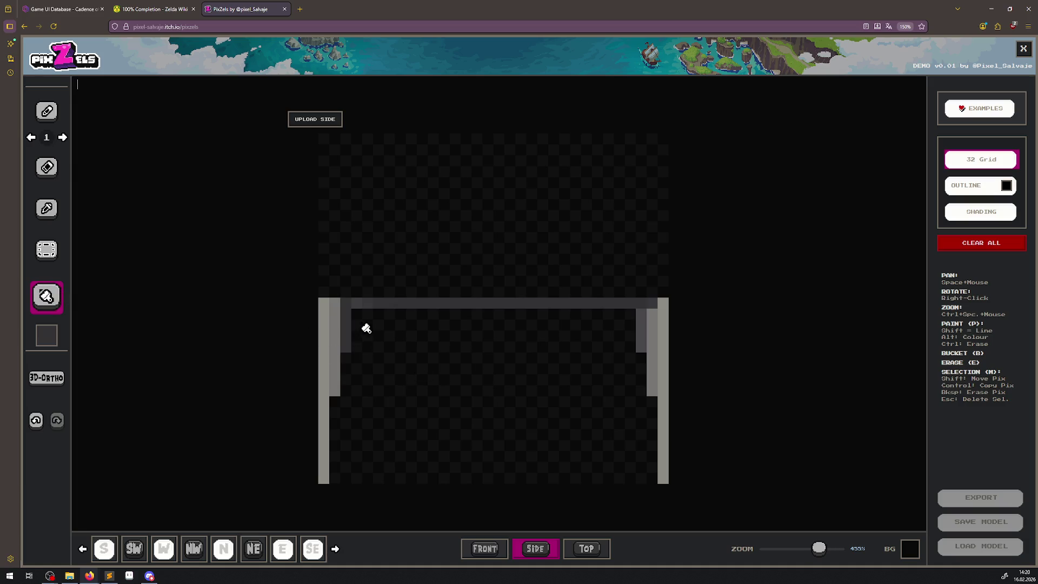
Undo the bucket fill and paint grey over the lower and upper-left interior of the frame.
key(ctrl+z)
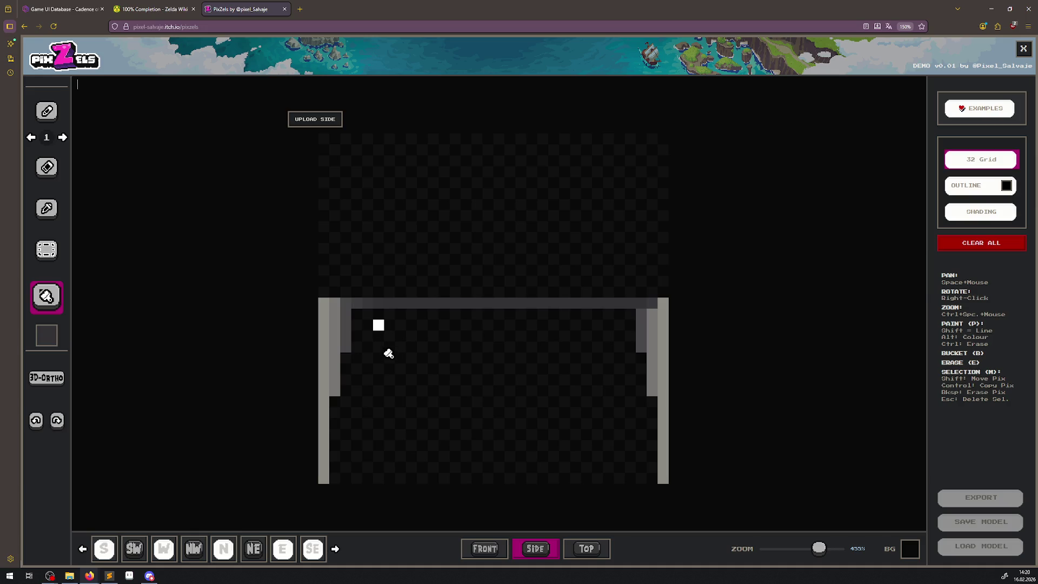
key(ctrl+z)
click(48, 111)
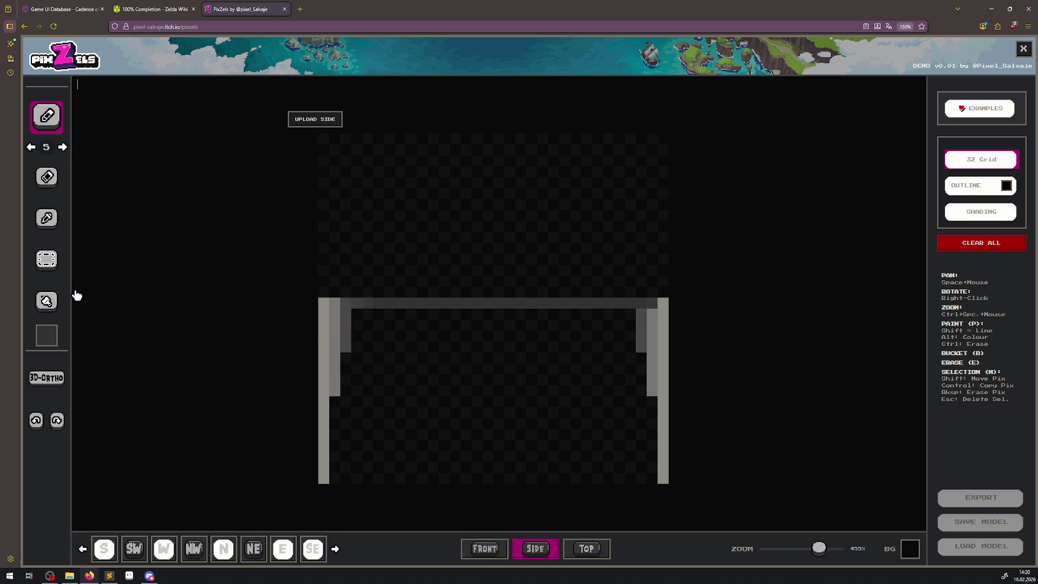
mouse_move(452, 426)
mouse_down()
mouse_move(387, 466)
mouse_move(398, 394)
mouse_move(396, 424)
mouse_move(384, 430)
mouse_move(447, 424)
mouse_move(378, 433)
mouse_move(507, 436)
mouse_move(484, 442)
mouse_move(357, 406)
mouse_move(397, 384)
mouse_move(385, 423)
mouse_up()
key(ctrl+z)
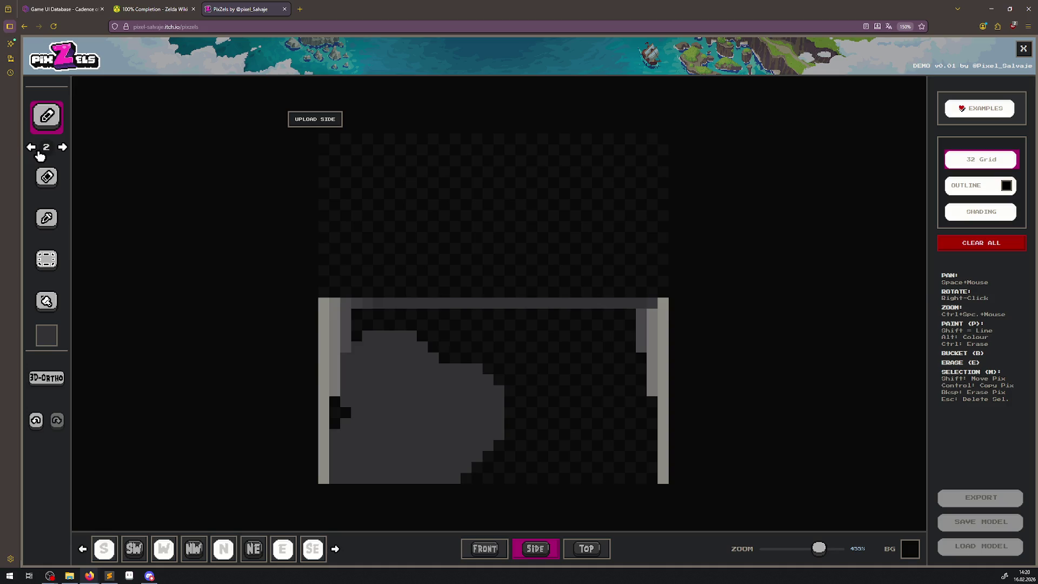
scroll(373, 409, up, 3)
mouse_move(319, 463)
mouse_down()
mouse_move(303, 473)
mouse_move(303, 450)
mouse_up()
mouse_move(344, 409)
mouse_down()
mouse_move(322, 341)
mouse_move(662, 336)
mouse_move(595, 364)
mouse_up()
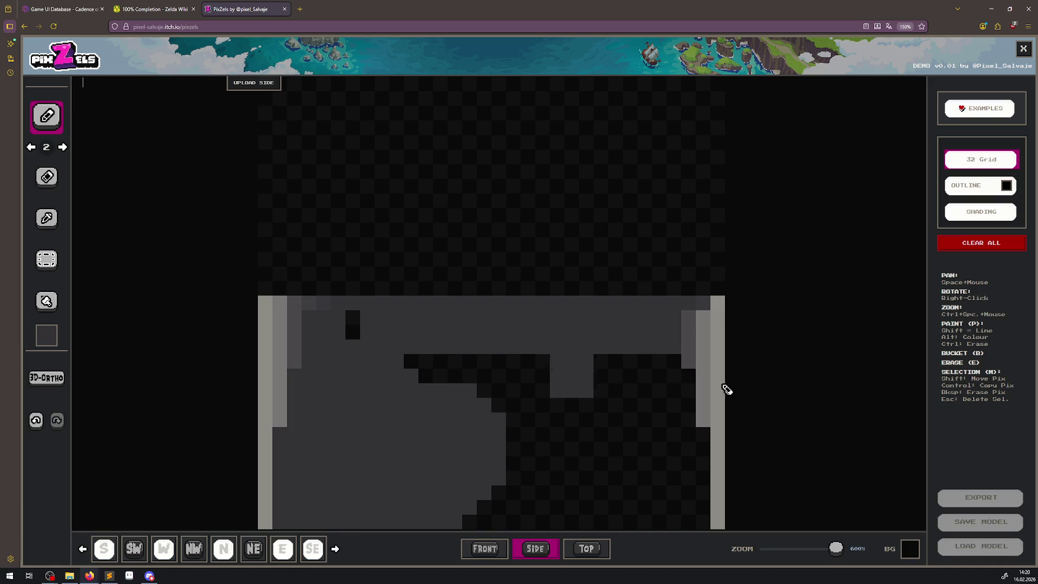
Preview the block in 3D, then paint the remaining dark gaps in the side view grey.
right_click(778, 343)
right_click(812, 404)
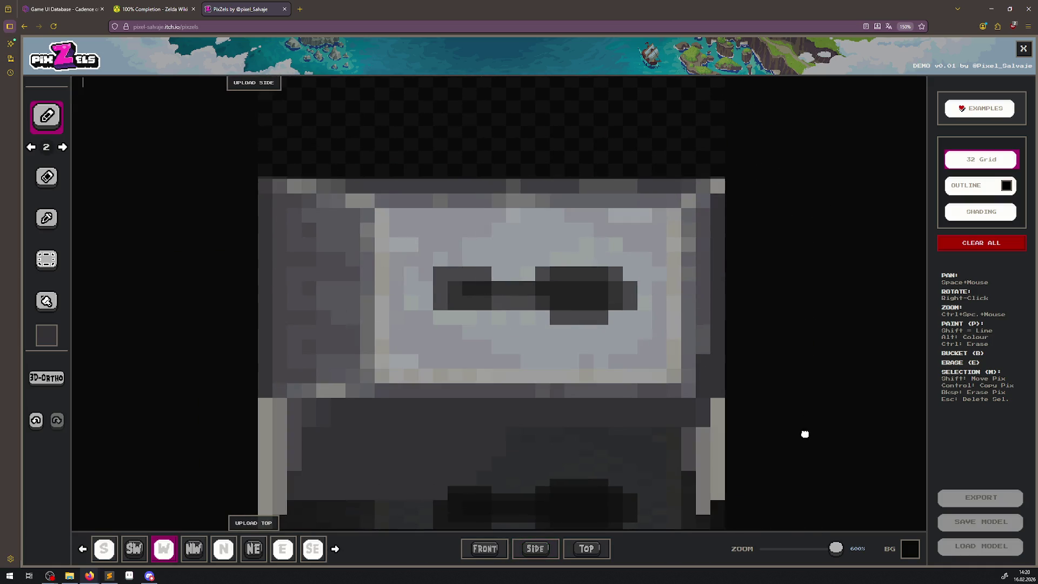
click(530, 551)
right_click(859, 459)
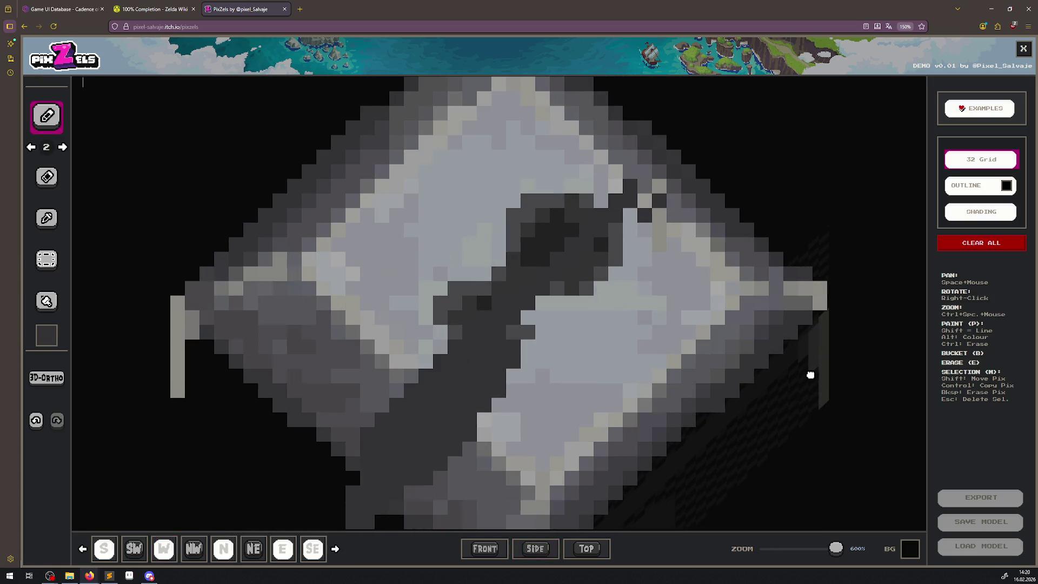
click(535, 549)
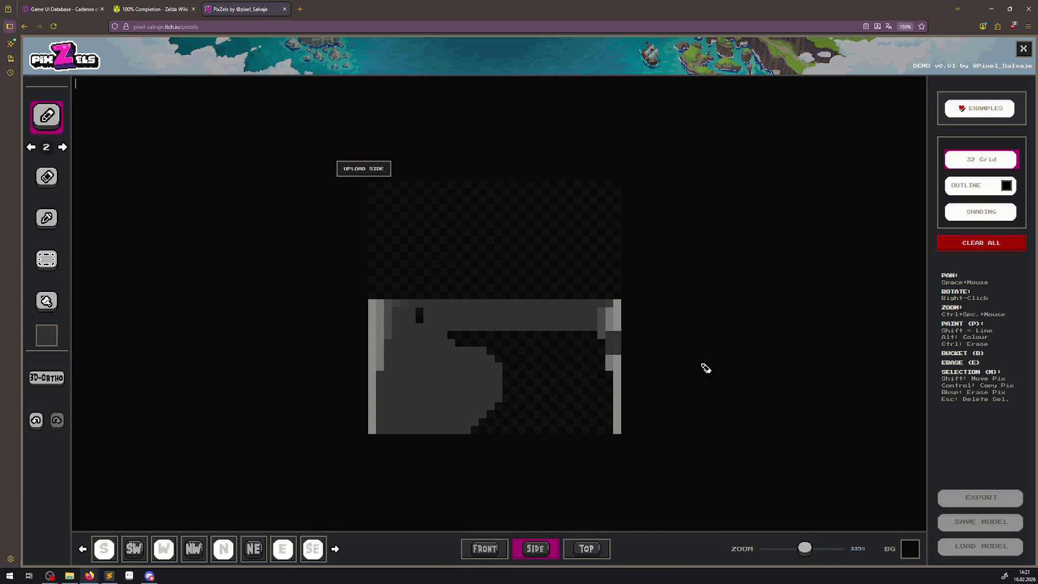
scroll(562, 473, up, 2)
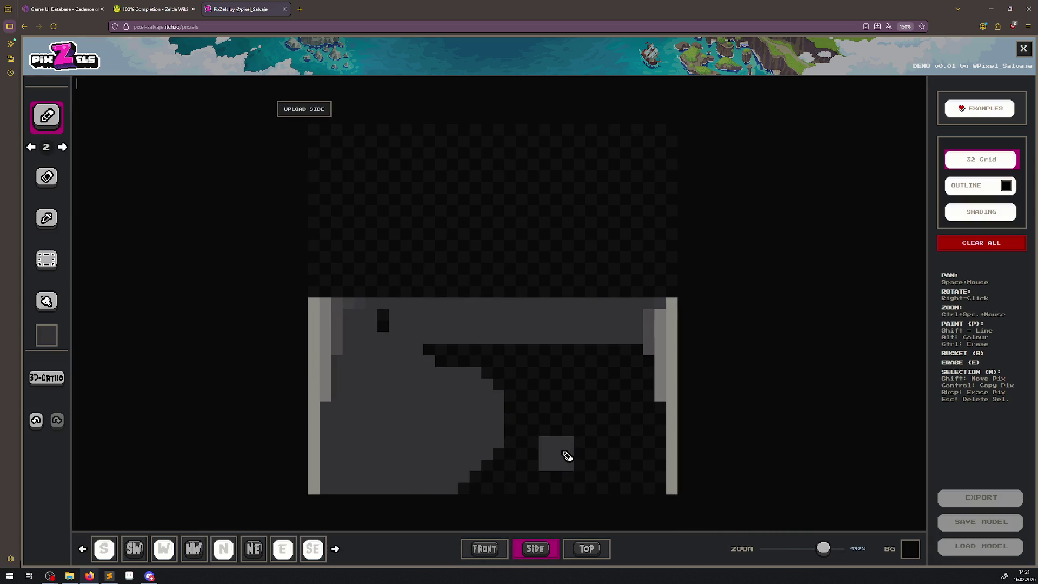
scroll(566, 454, up, 2)
right_click(860, 442)
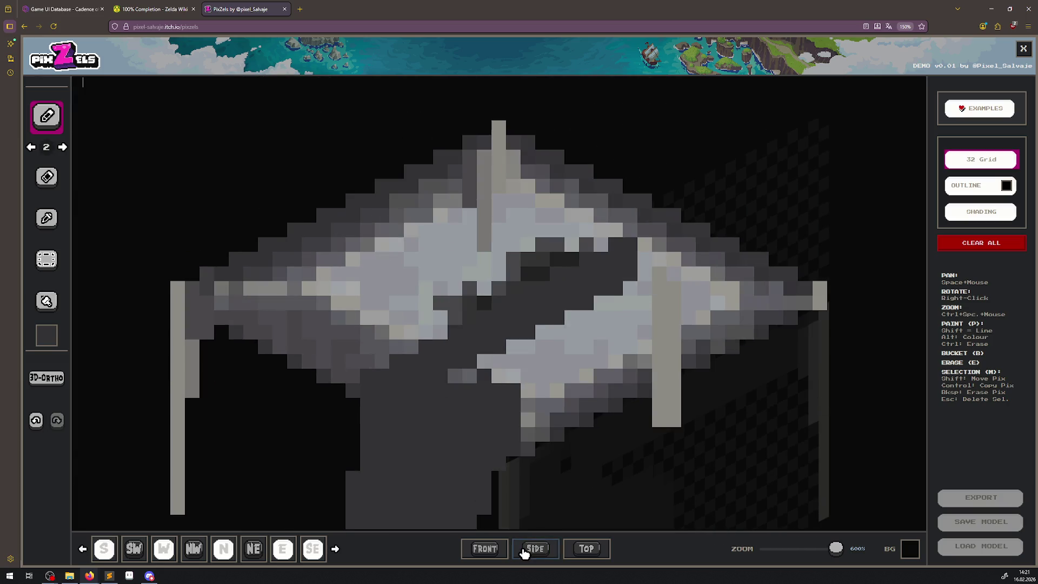
click(530, 548)
scroll(494, 454, down, 2)
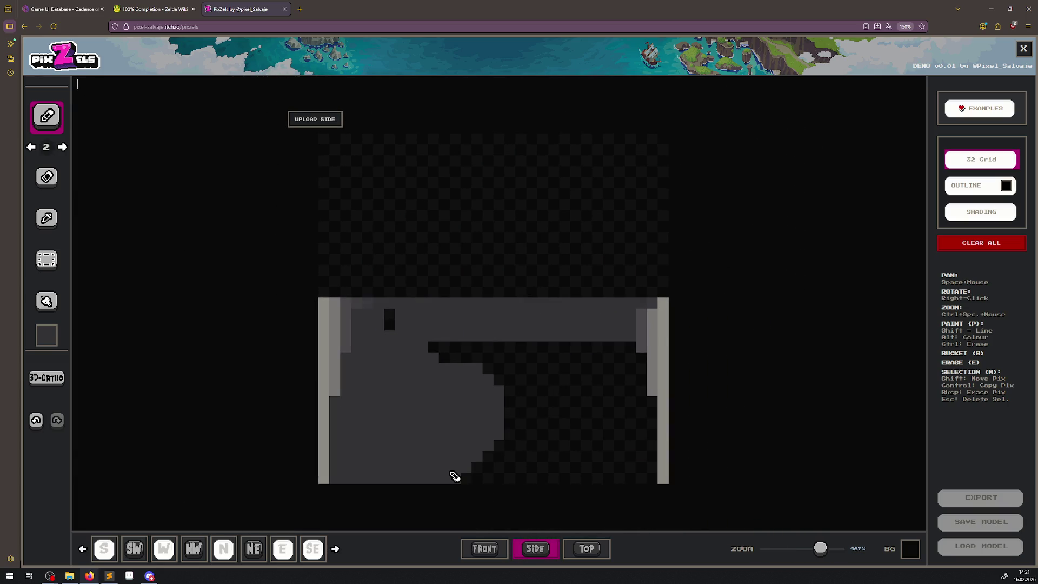
mouse_move(455, 475)
mouse_down()
mouse_move(647, 473)
mouse_move(526, 475)
mouse_move(497, 361)
mouse_move(396, 336)
mouse_move(406, 328)
mouse_up()
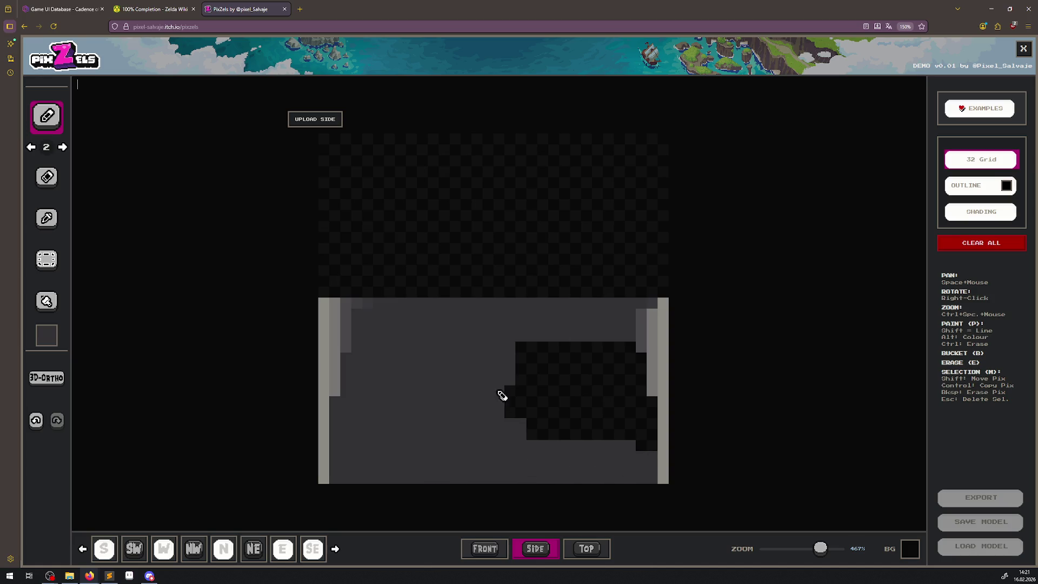
mouse_move(502, 396)
mouse_down()
mouse_move(519, 440)
mouse_move(552, 355)
mouse_move(582, 398)
mouse_move(618, 362)
mouse_move(635, 375)
mouse_move(642, 433)
mouse_move(582, 435)
mouse_up()
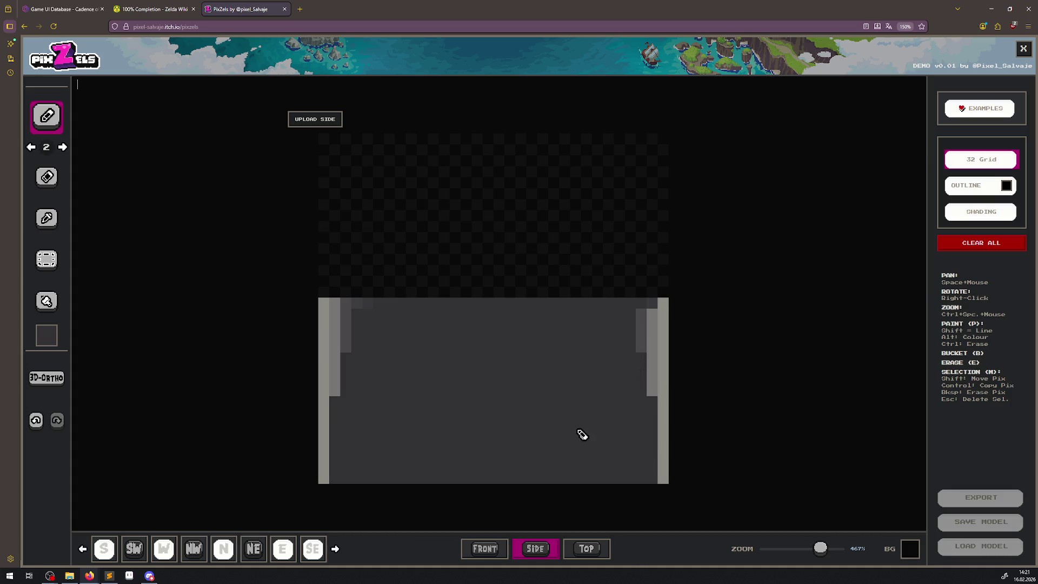
On the front view, paint a light-grey strip down the left edge.
click(483, 548)
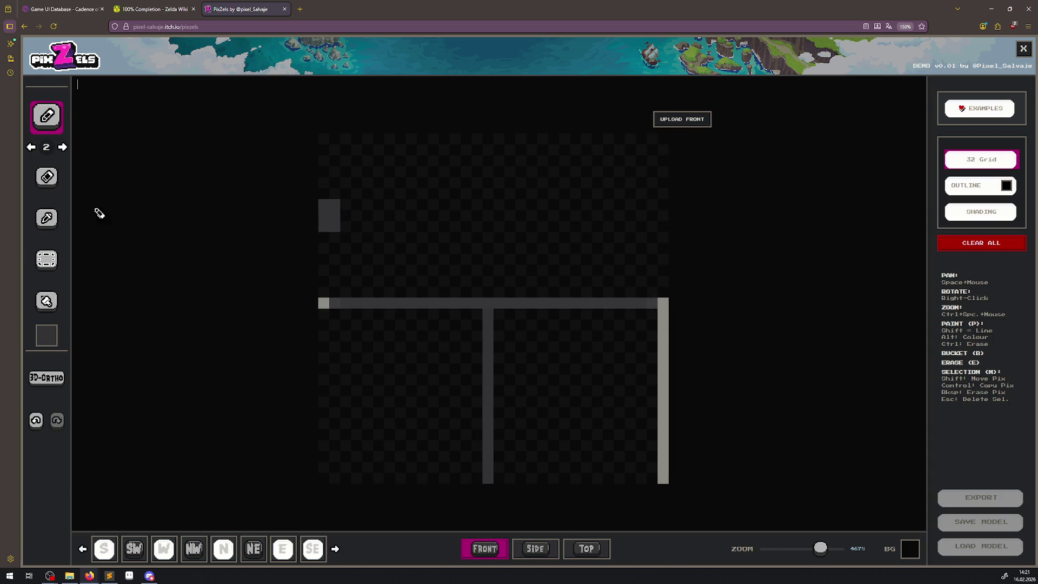
click(46, 219)
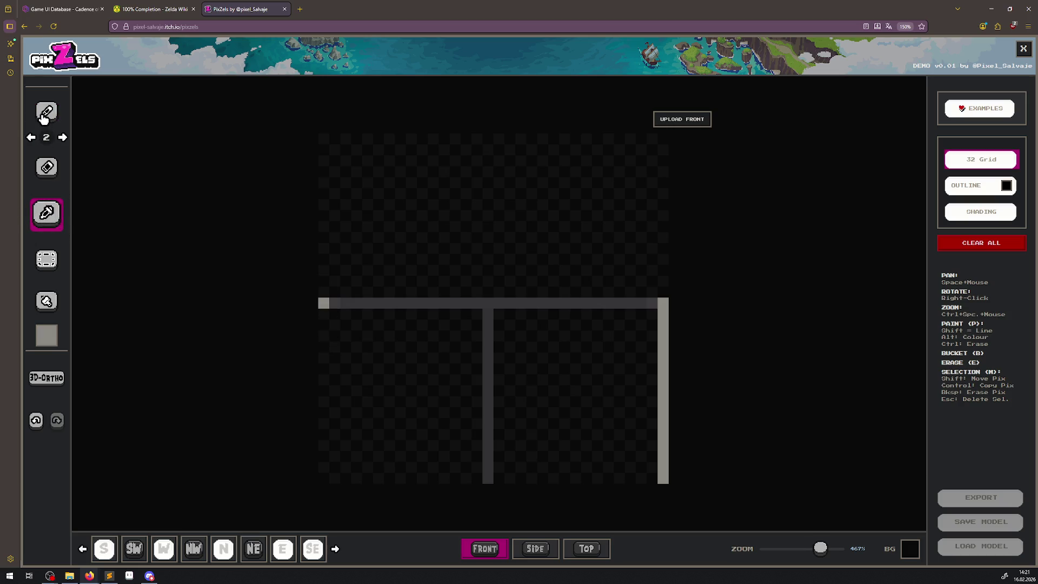
click(45, 114)
mouse_move(326, 339)
mouse_down()
mouse_move(336, 335)
mouse_move(340, 482)
mouse_up()
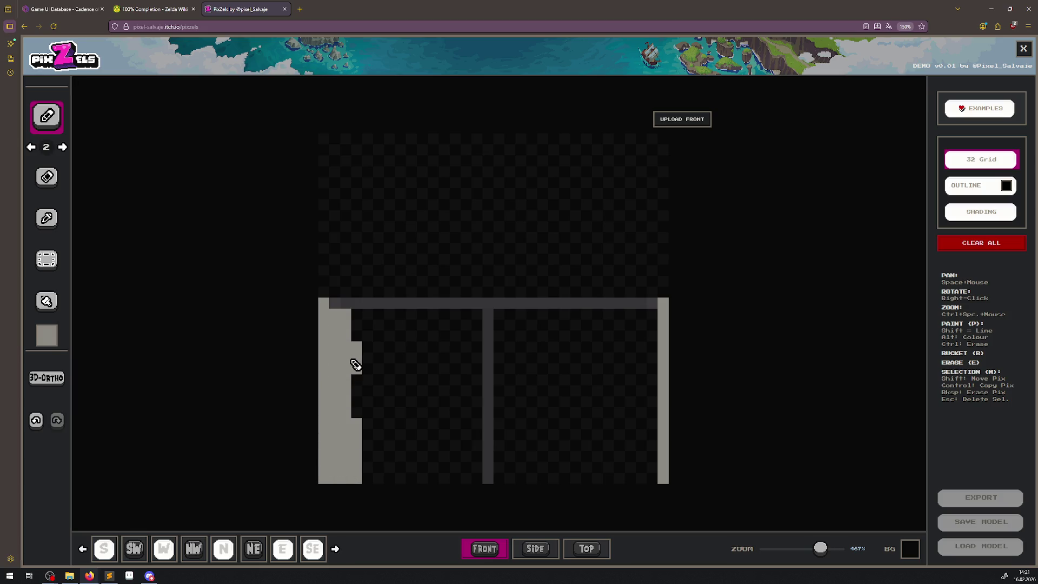
Sample the dark grey and paint it across the rest of the front view.
click(47, 221)
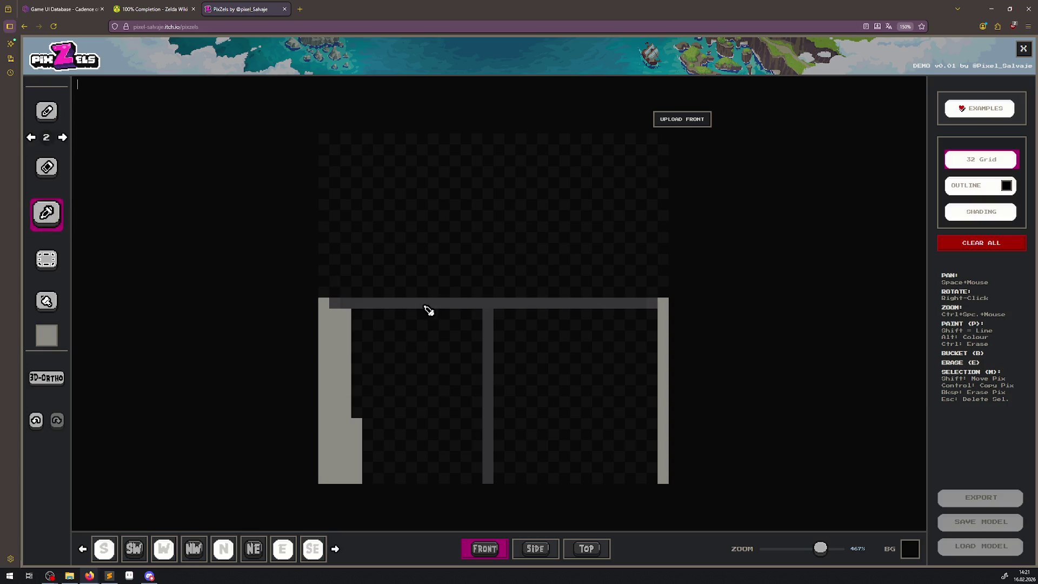
click(428, 305)
click(56, 120)
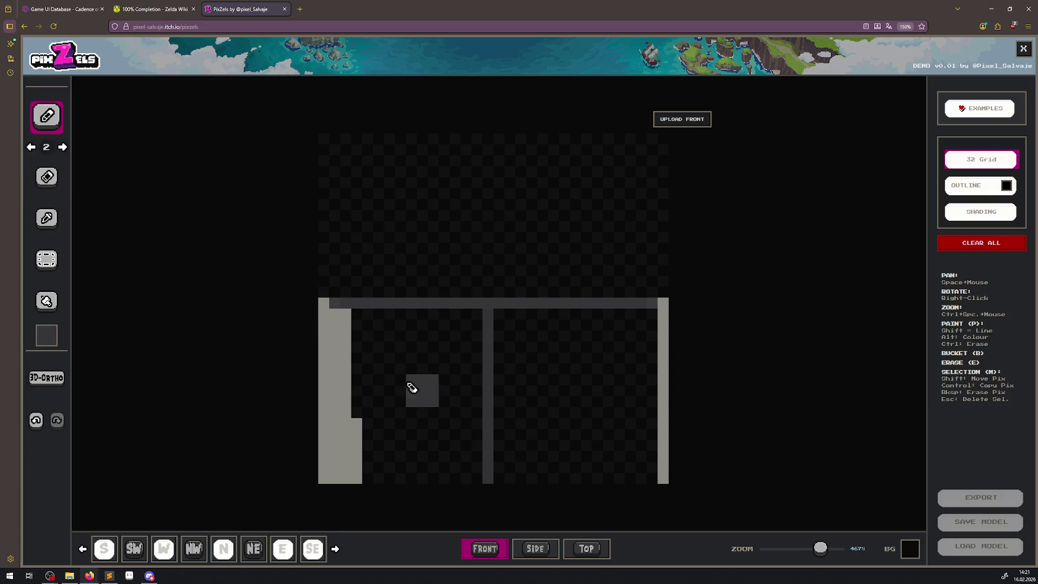
mouse_move(360, 335)
mouse_down()
mouse_move(354, 479)
mouse_move(348, 454)
mouse_move(413, 457)
mouse_move(391, 479)
mouse_move(367, 327)
mouse_move(646, 326)
mouse_move(640, 515)
mouse_move(419, 419)
mouse_move(407, 355)
mouse_move(415, 417)
mouse_move(458, 372)
mouse_move(593, 352)
mouse_move(559, 347)
mouse_move(616, 457)
mouse_move(620, 343)
mouse_move(563, 419)
mouse_move(593, 441)
mouse_up()
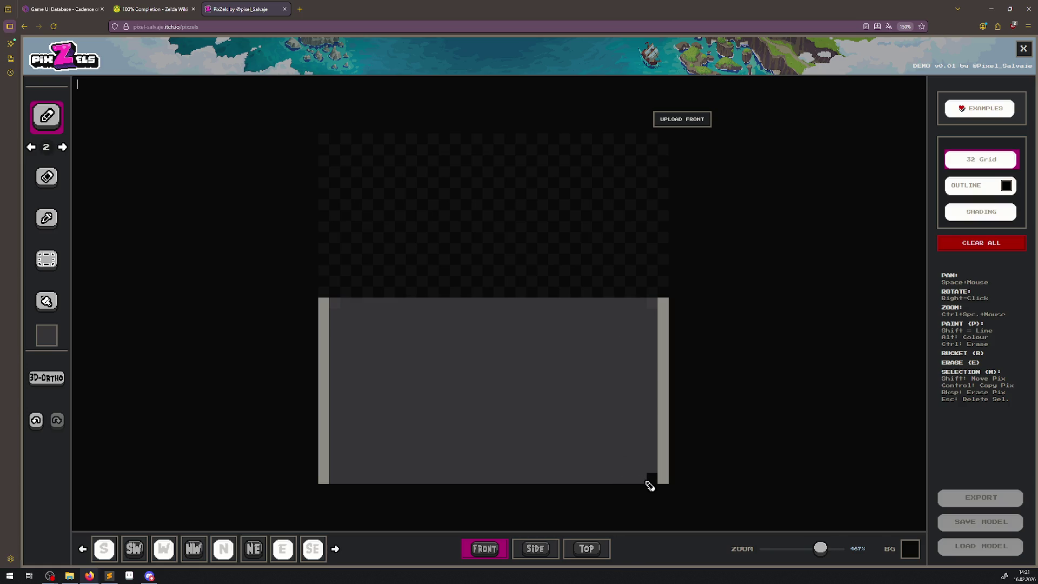
click(55, 379)
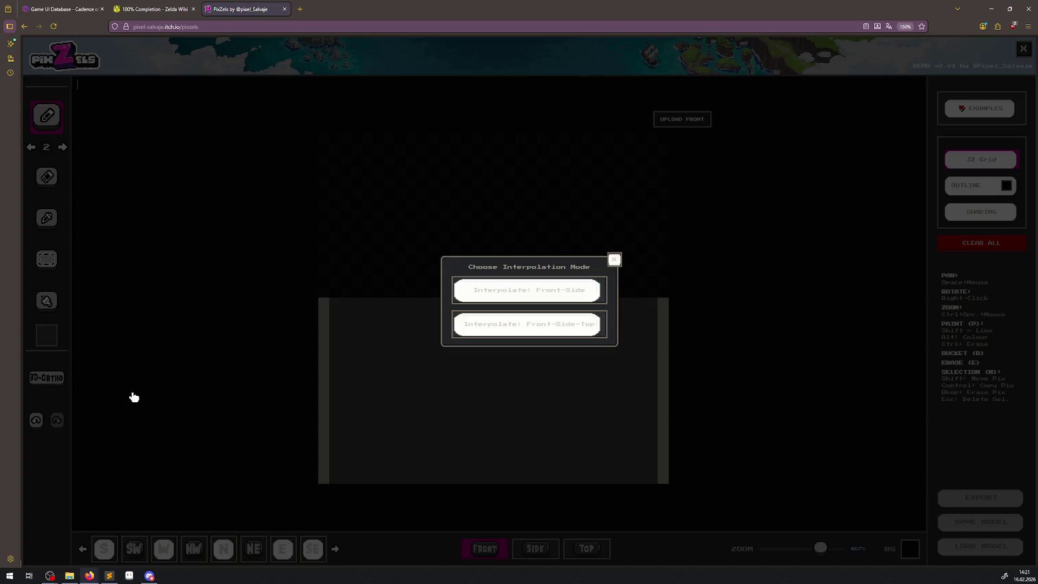
Interpolate the Front-Side-Top views into a 3D keyhole block, zoom out and orbit to a tilted angle.
click(512, 329)
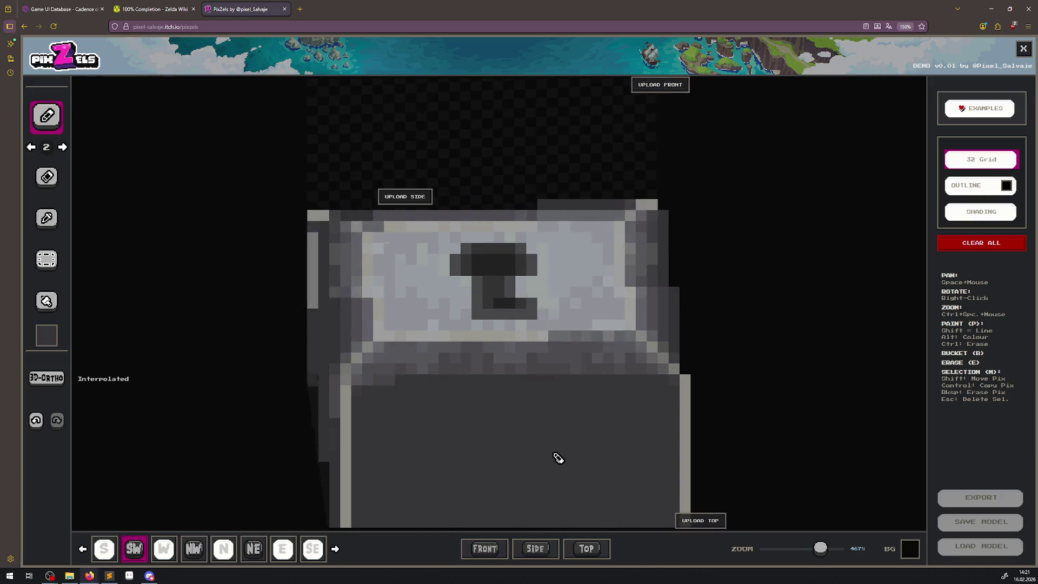
scroll(566, 347, down, 4)
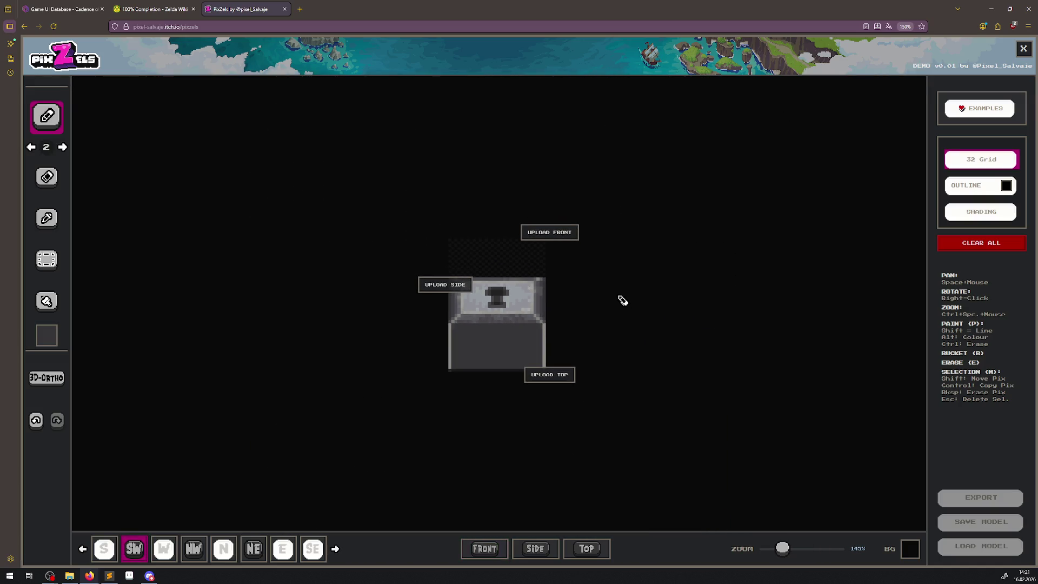
mouse_move(722, 335)
mouse_down()
mouse_move(632, 358)
mouse_move(637, 389)
mouse_move(670, 311)
mouse_move(631, 285)
mouse_move(630, 338)
mouse_move(675, 350)
mouse_move(767, 319)
mouse_move(730, 338)
mouse_move(722, 371)
mouse_move(769, 380)
mouse_move(762, 347)
mouse_move(779, 378)
mouse_move(757, 373)
mouse_up()
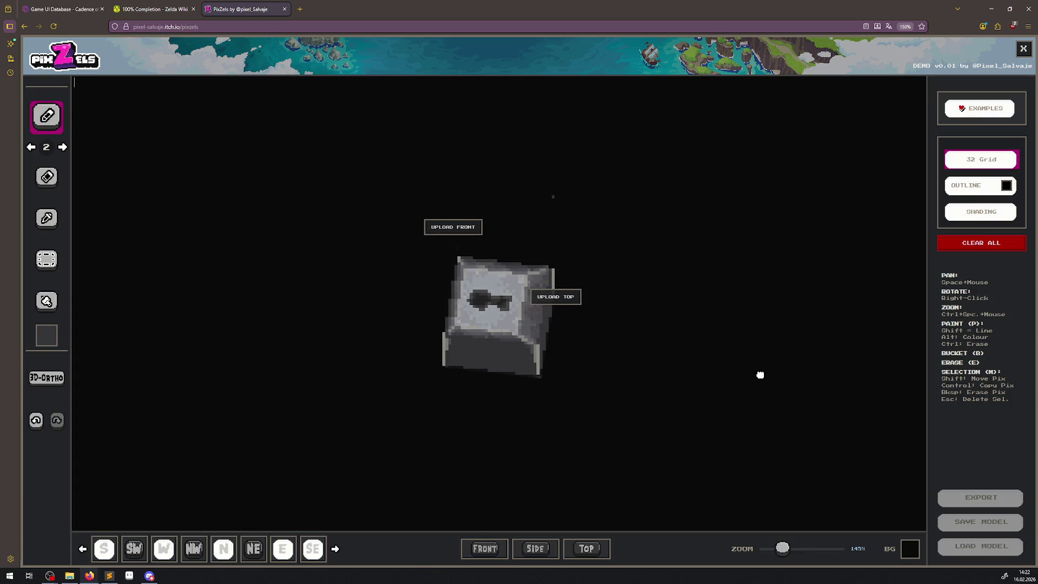
click(104, 549)
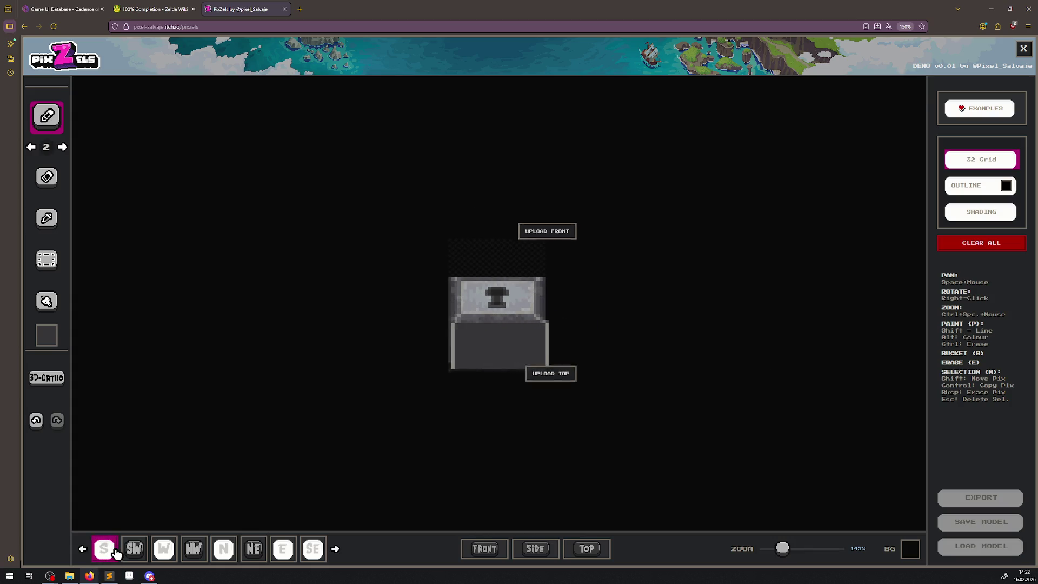
Step through the SW, W, NW, N and NE views, finishing on the straight top-down view.
click(143, 551)
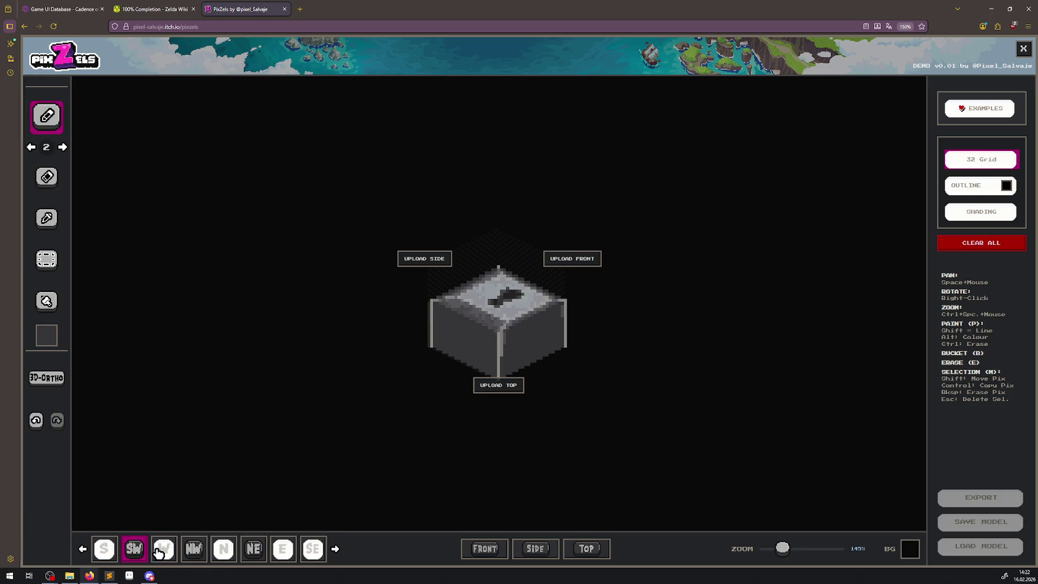
click(164, 550)
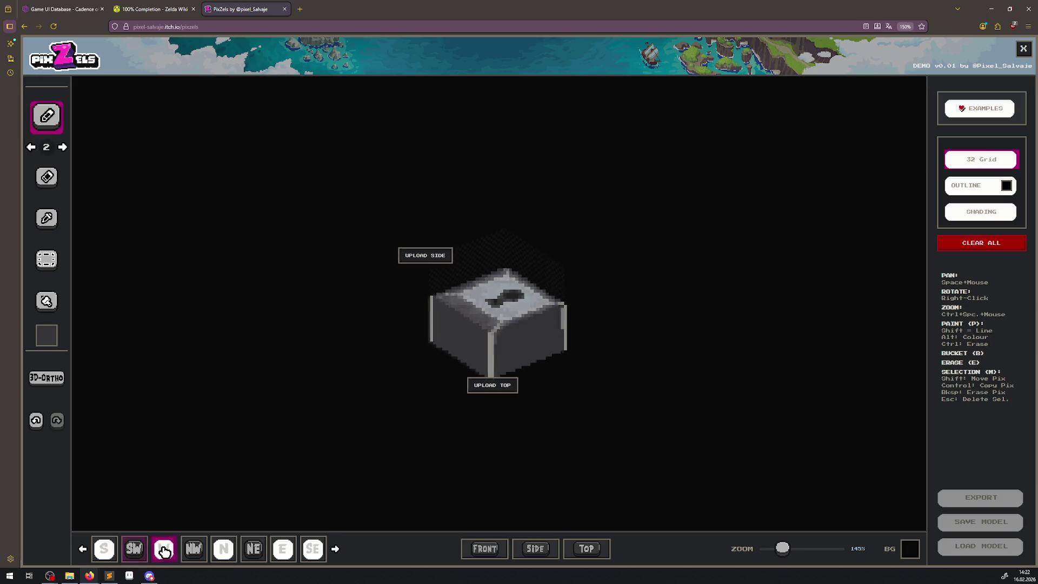
click(205, 550)
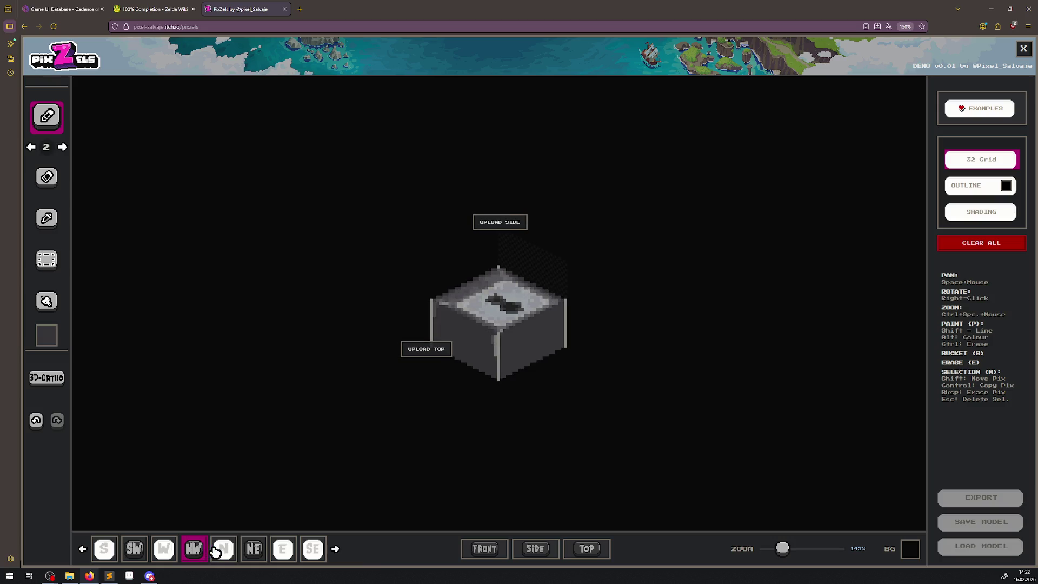
click(230, 551)
click(256, 552)
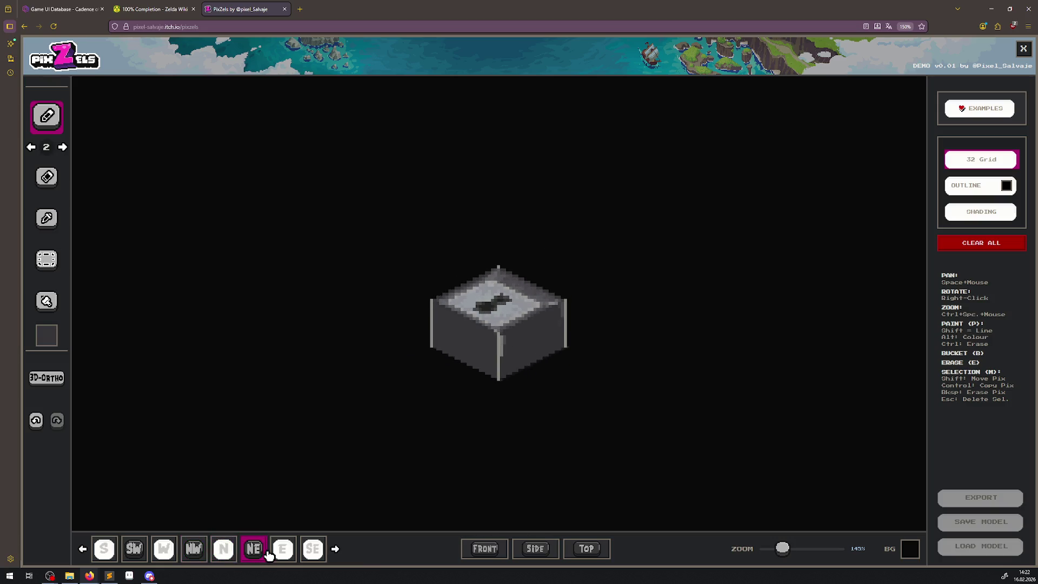
click(597, 553)
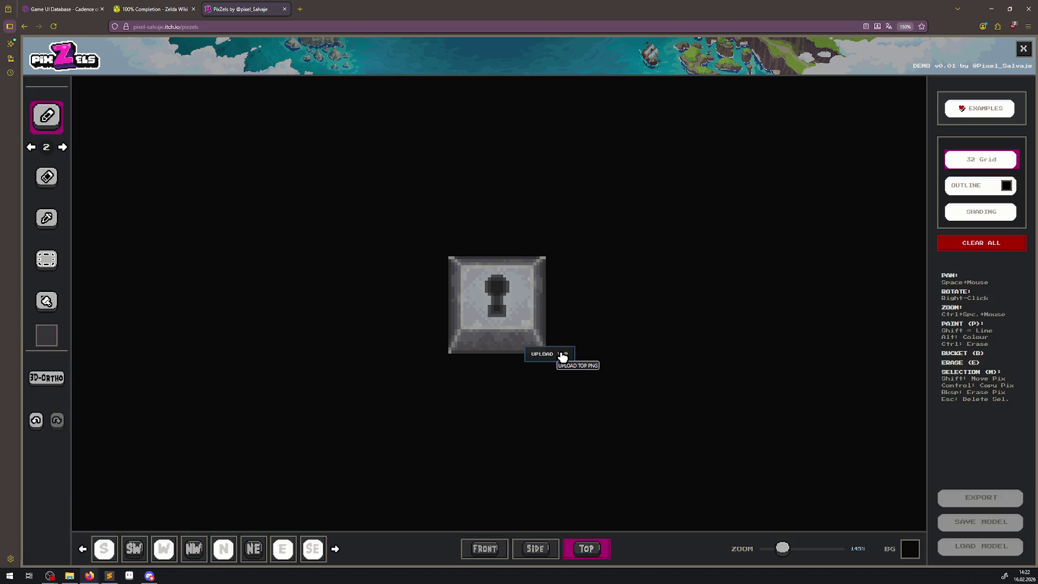
Zoom in on the keyhole top view and use CLEAR ALL to bring up the grid-size choices.
click(563, 352)
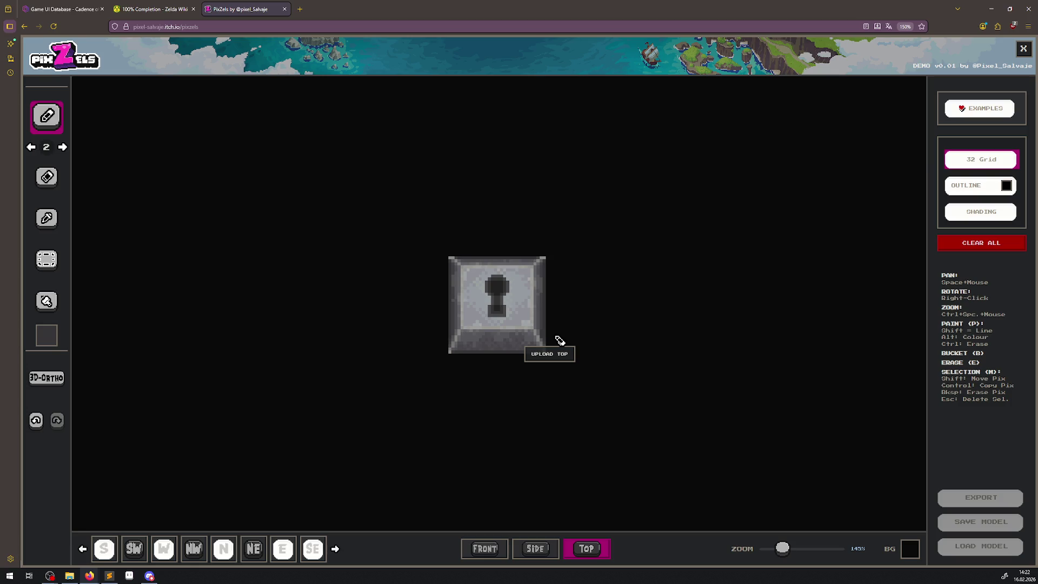
scroll(560, 340, up, 5)
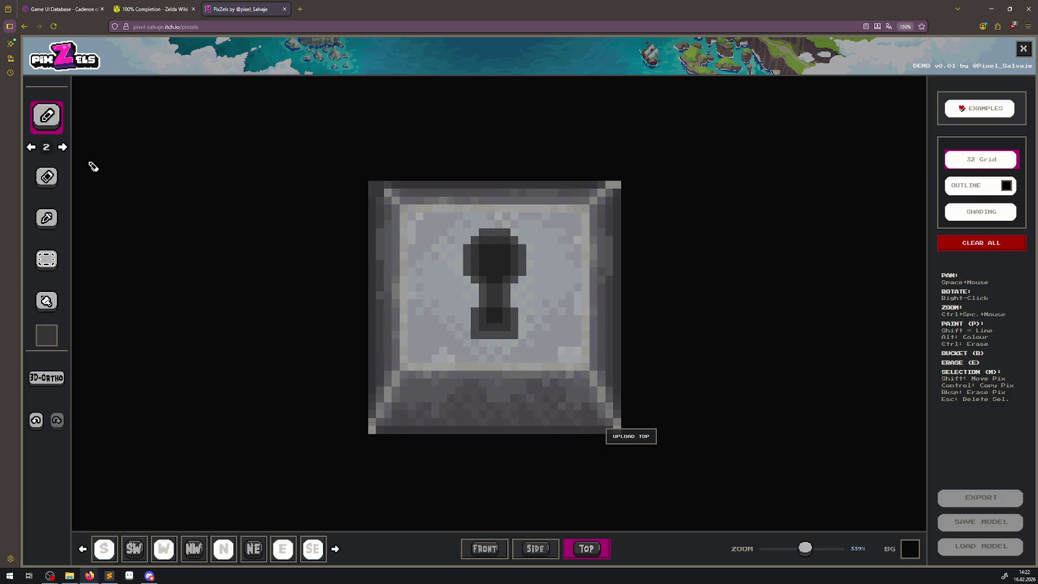
scroll(436, 292, up, 3)
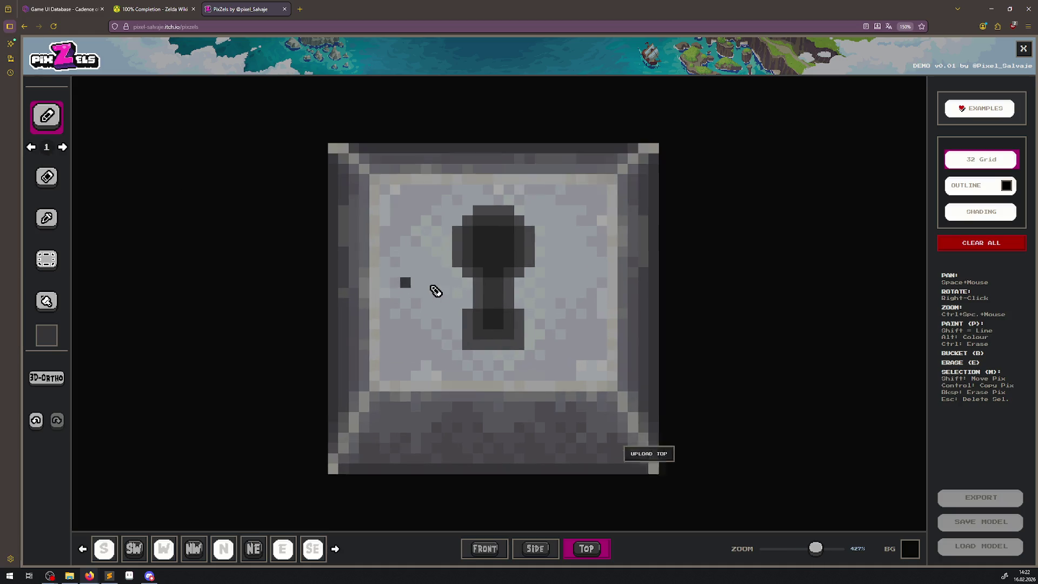
click(963, 245)
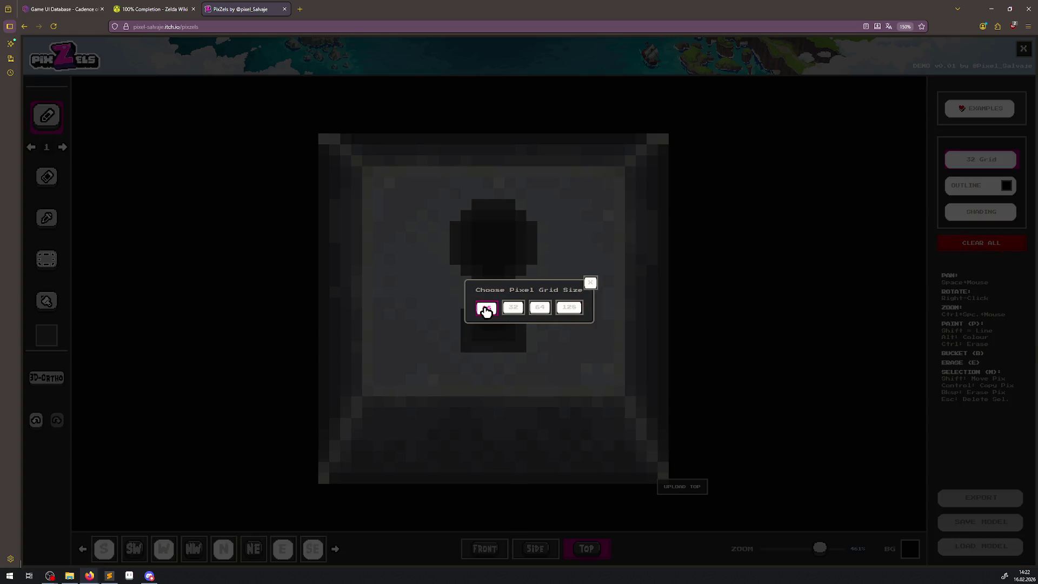
Choose a 16 grid and paint every pixel of the top view grey.
click(486, 307)
click(597, 548)
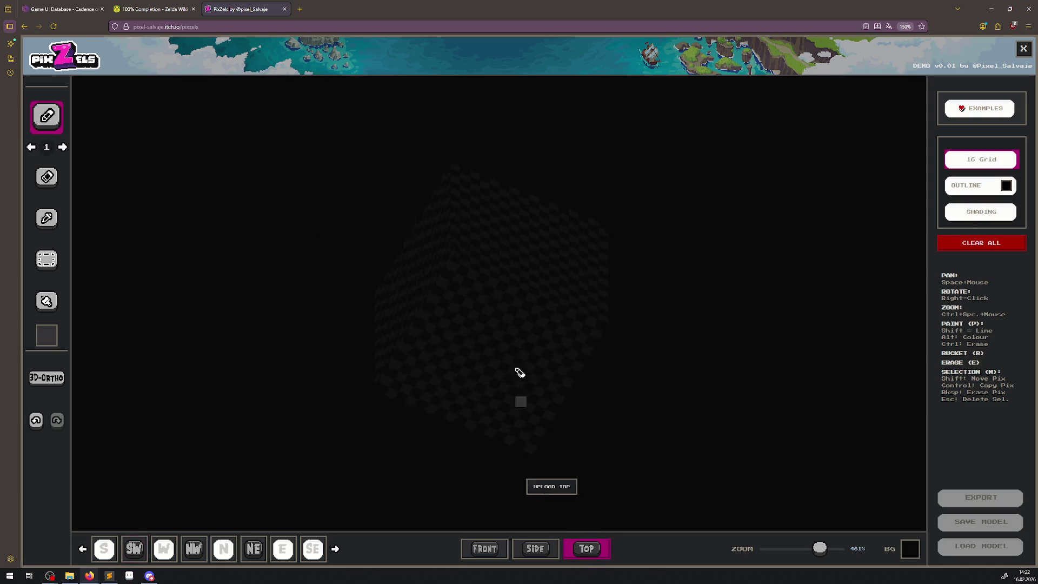
scroll(493, 303, up, 3)
mouse_move(485, 274)
mouse_down()
mouse_move(480, 410)
mouse_move(494, 419)
mouse_move(505, 268)
mouse_move(504, 415)
mouse_move(533, 341)
mouse_move(514, 278)
mouse_move(516, 393)
mouse_move(554, 204)
mouse_move(569, 433)
mouse_move(575, 204)
mouse_move(597, 277)
mouse_move(599, 415)
mouse_move(600, 271)
mouse_move(586, 273)
mouse_move(605, 205)
mouse_up()
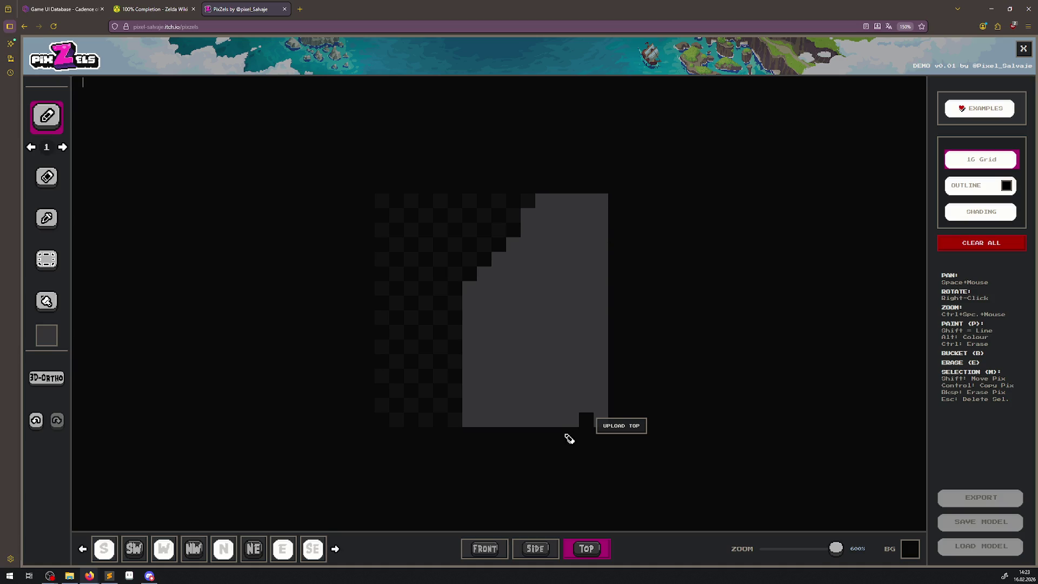
mouse_move(466, 428)
mouse_down()
mouse_move(456, 299)
mouse_move(465, 204)
mouse_move(437, 303)
mouse_move(430, 424)
mouse_move(454, 285)
mouse_move(452, 216)
mouse_move(452, 362)
mouse_move(447, 341)
mouse_move(415, 419)
mouse_move(414, 216)
mouse_move(404, 203)
mouse_move(401, 431)
mouse_move(383, 329)
mouse_move(398, 242)
mouse_move(389, 208)
mouse_up()
mouse_move(390, 319)
mouse_down()
mouse_move(535, 242)
mouse_move(487, 206)
mouse_move(489, 232)
mouse_move(434, 279)
mouse_move(485, 246)
mouse_move(473, 249)
mouse_up()
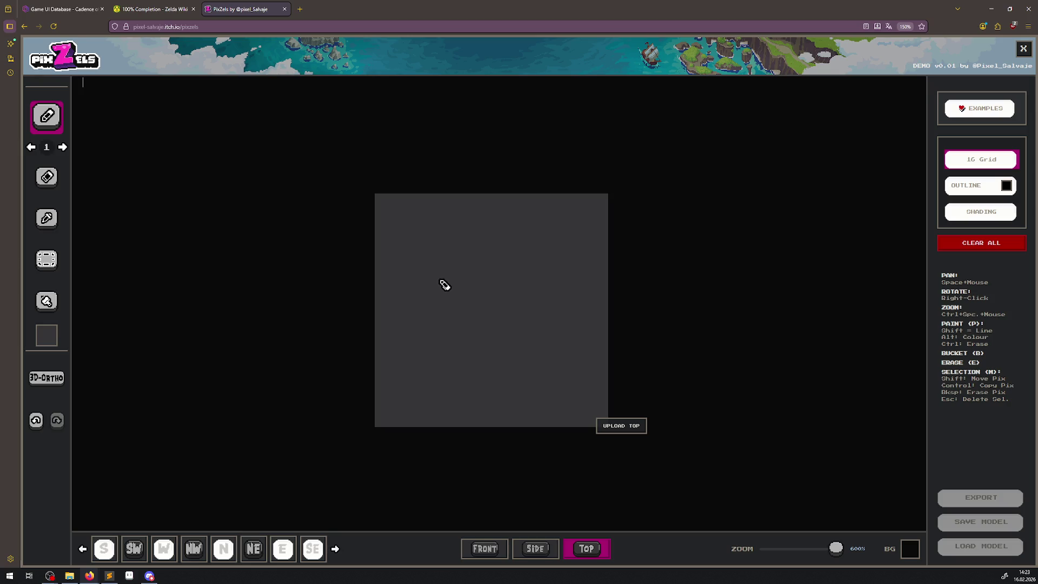
click(986, 109)
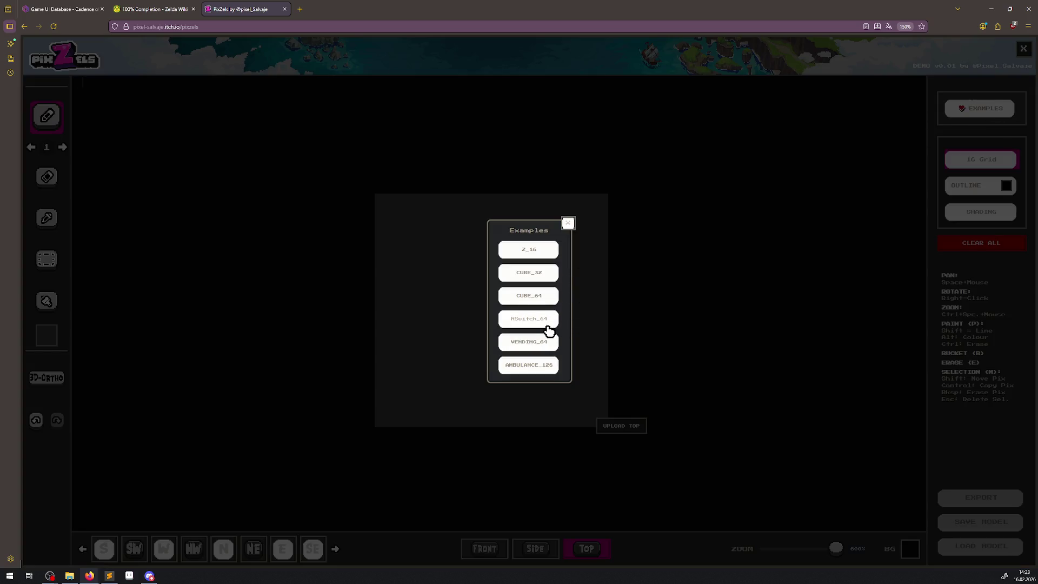
Load the NSwitch_64 example and rotate it through S, SW, W, NW, N, NE, E and SE views.
click(548, 326)
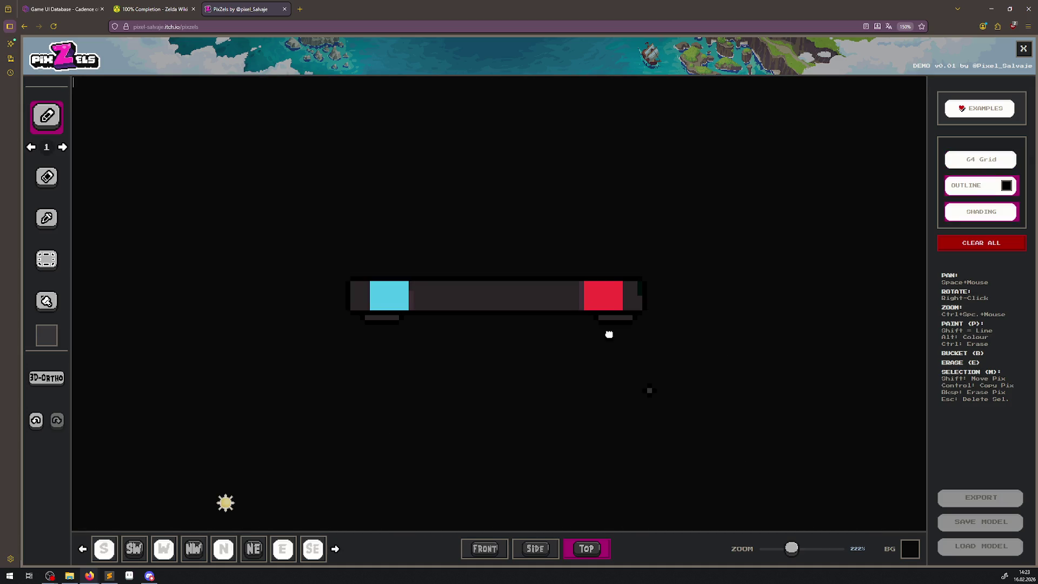
mouse_move(732, 496)
mouse_down()
mouse_move(793, 412)
mouse_move(767, 383)
mouse_move(869, 433)
mouse_move(685, 389)
mouse_move(800, 457)
mouse_move(686, 422)
mouse_move(614, 452)
mouse_move(530, 459)
mouse_move(572, 505)
mouse_move(510, 496)
mouse_move(539, 515)
mouse_up()
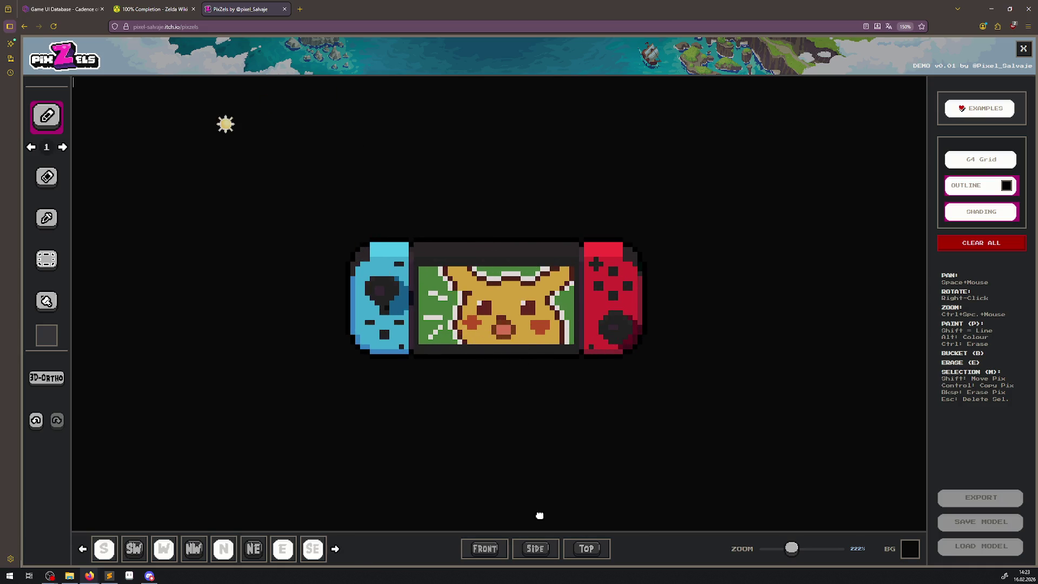
right_click(152, 550)
click(105, 548)
click(144, 549)
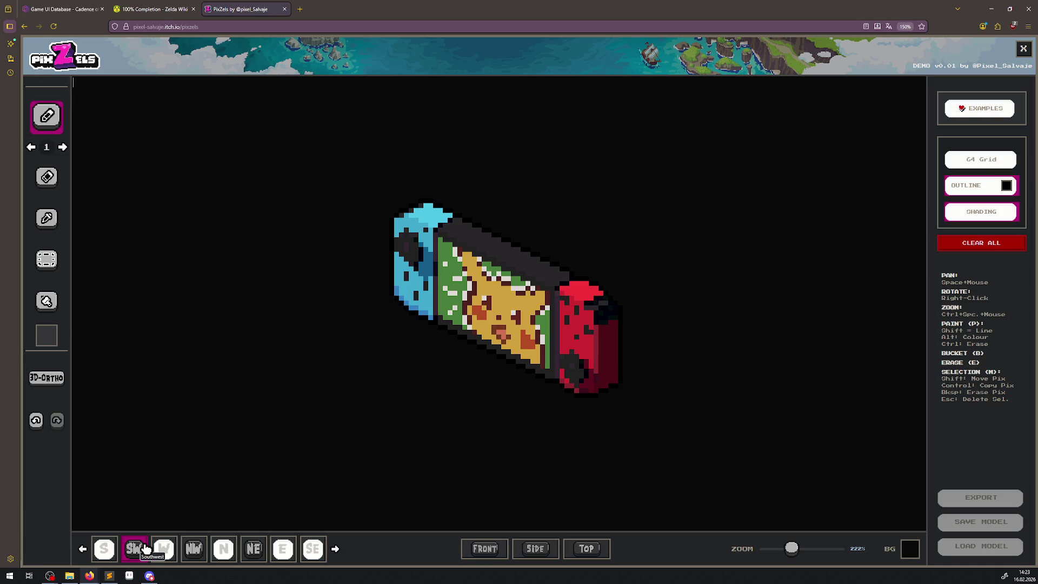
click(164, 549)
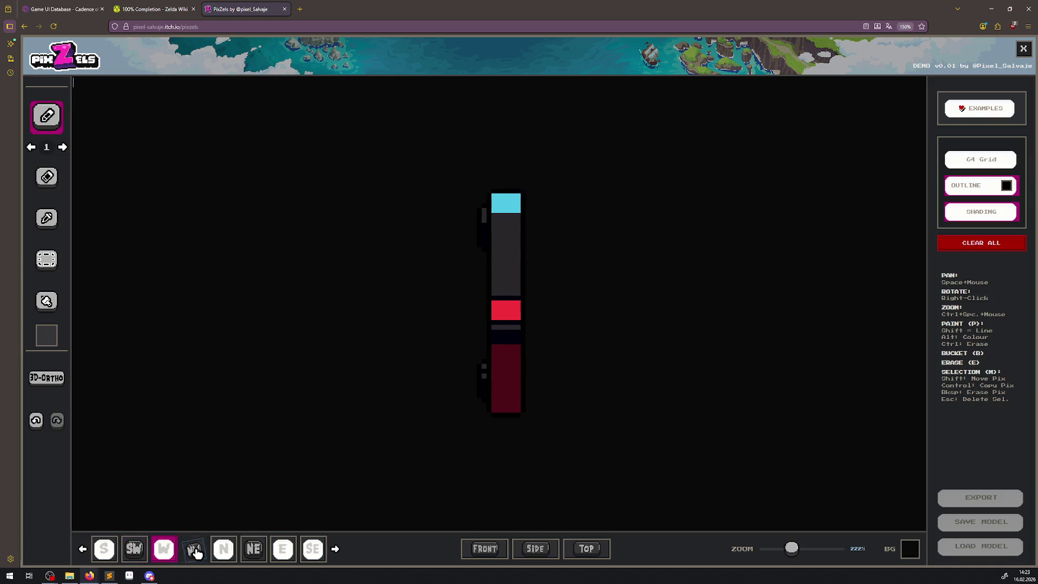
click(196, 548)
click(223, 549)
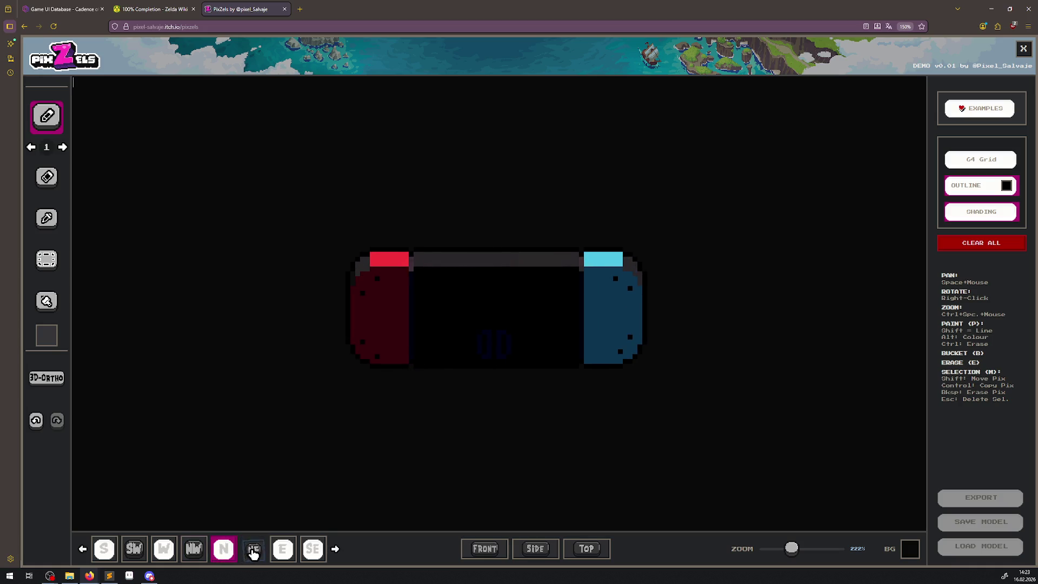
click(254, 550)
click(285, 549)
click(313, 549)
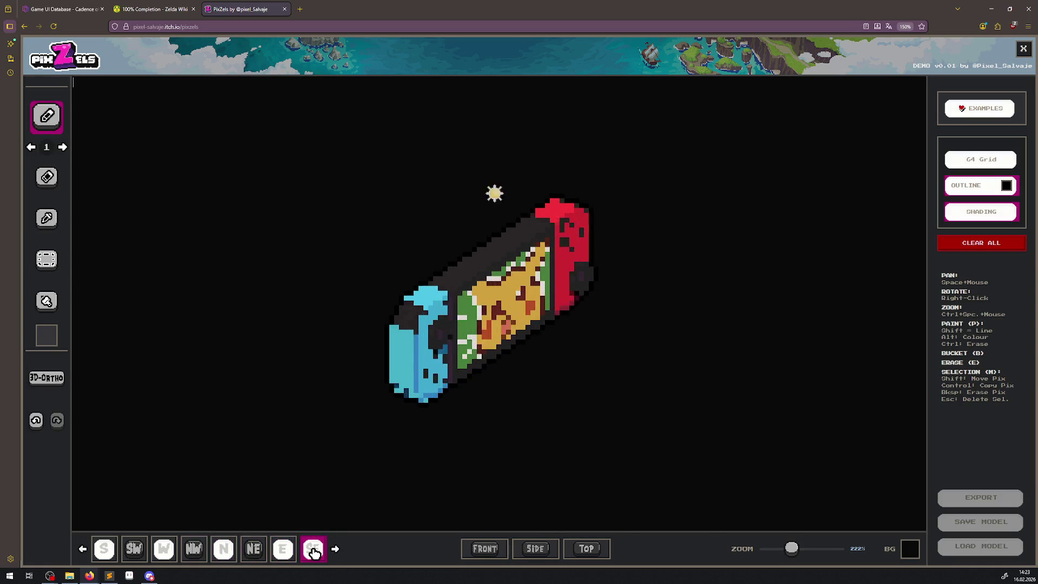
Toggle shading off and back on, move the light source, and exit the fullscreen demo.
click(978, 211)
click(978, 213)
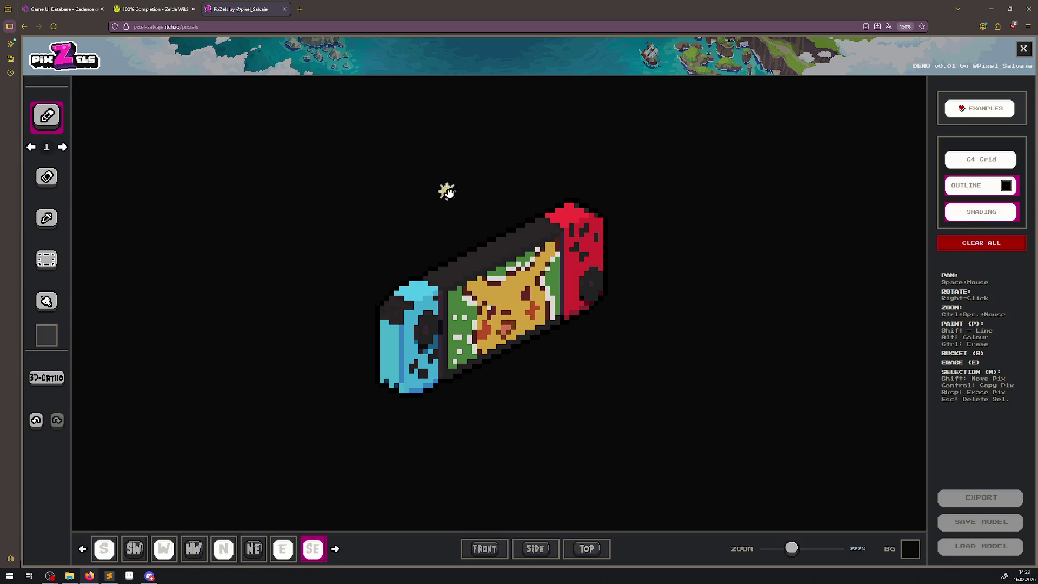
mouse_move(448, 193)
mouse_down()
mouse_move(466, 246)
mouse_move(620, 393)
mouse_move(539, 433)
mouse_move(506, 153)
mouse_move(218, 434)
mouse_move(317, 216)
mouse_move(265, 339)
mouse_move(189, 364)
mouse_move(278, 359)
mouse_move(172, 359)
mouse_move(310, 359)
mouse_move(231, 410)
mouse_move(189, 388)
mouse_move(190, 301)
mouse_up()
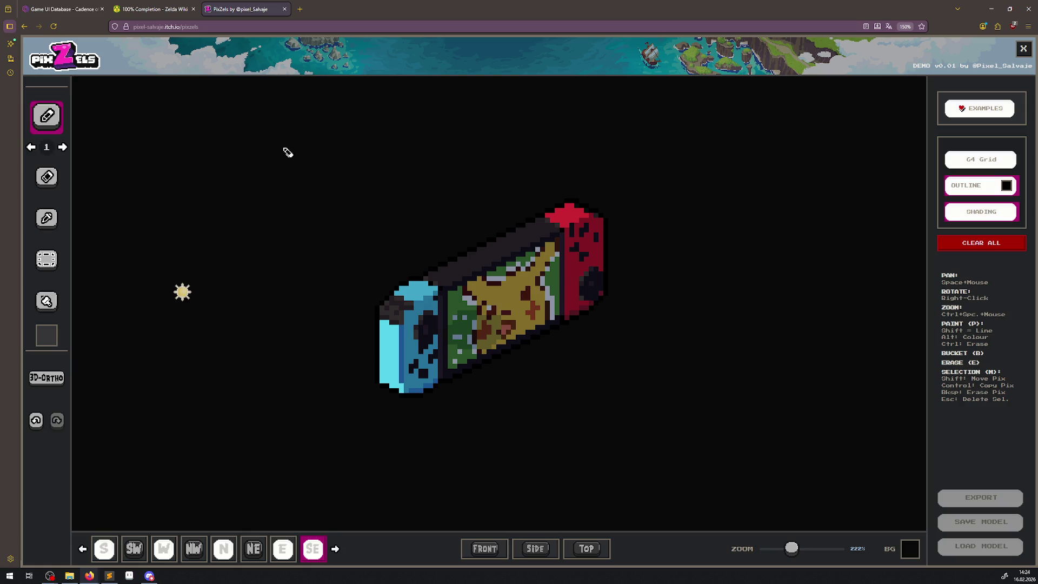
key(Escape)
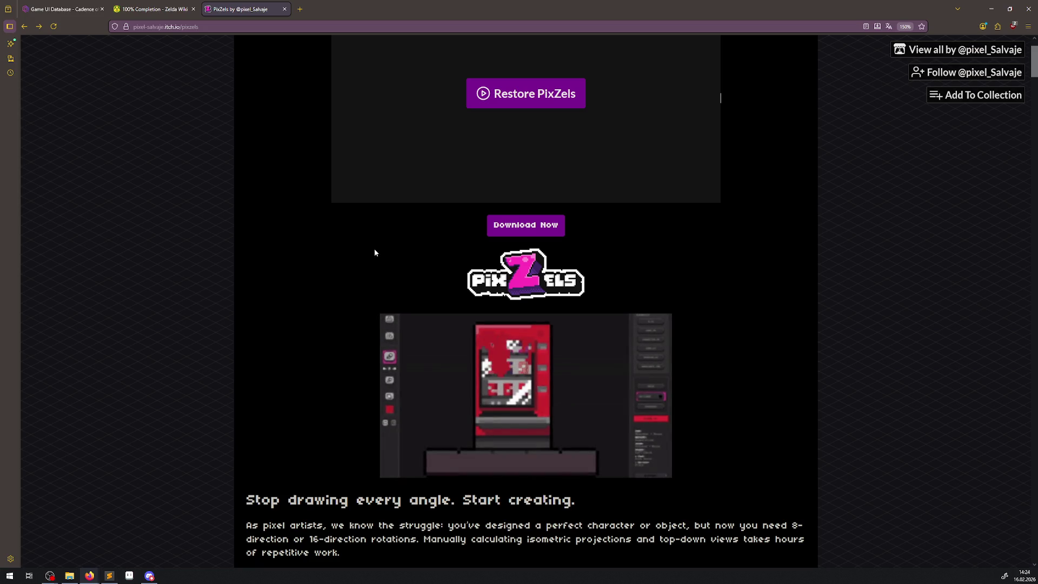
Scroll down the PixZels page past the $9.00 Windows/Mac builds and demo zip to the user comments.
scroll(387, 344, down, 10)
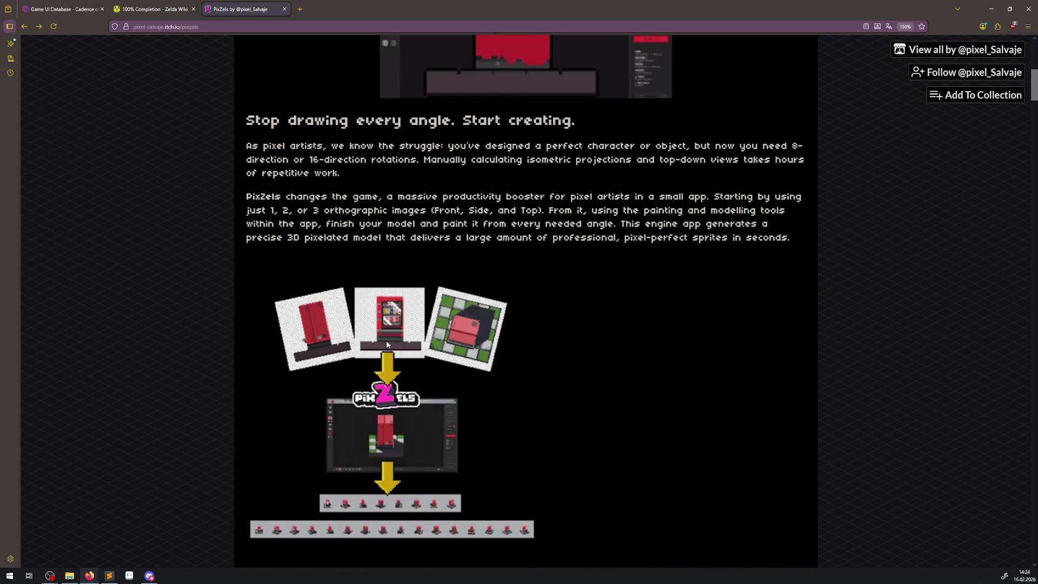
scroll(387, 344, down, 8)
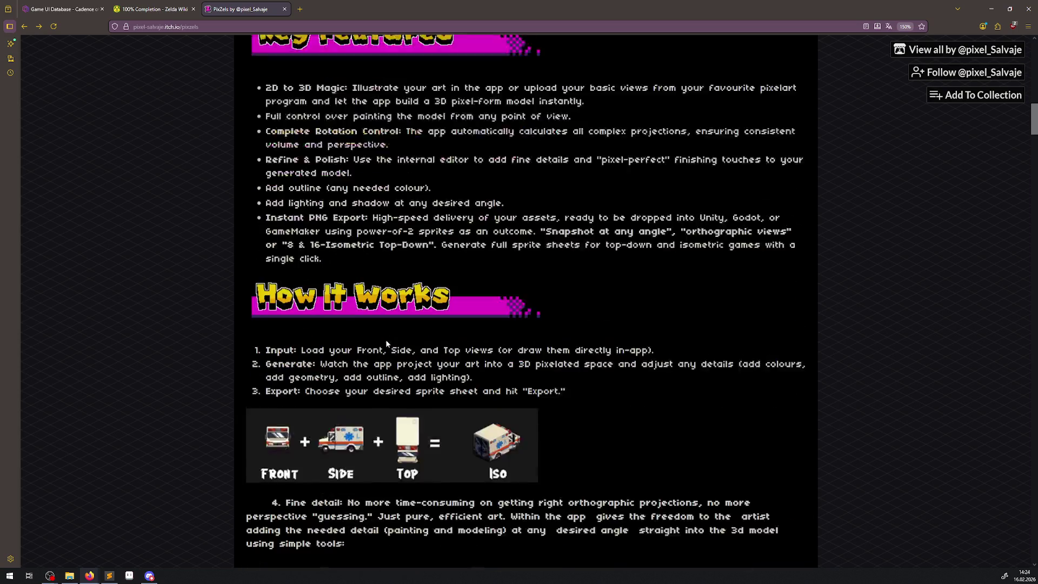
scroll(387, 342, down, 6)
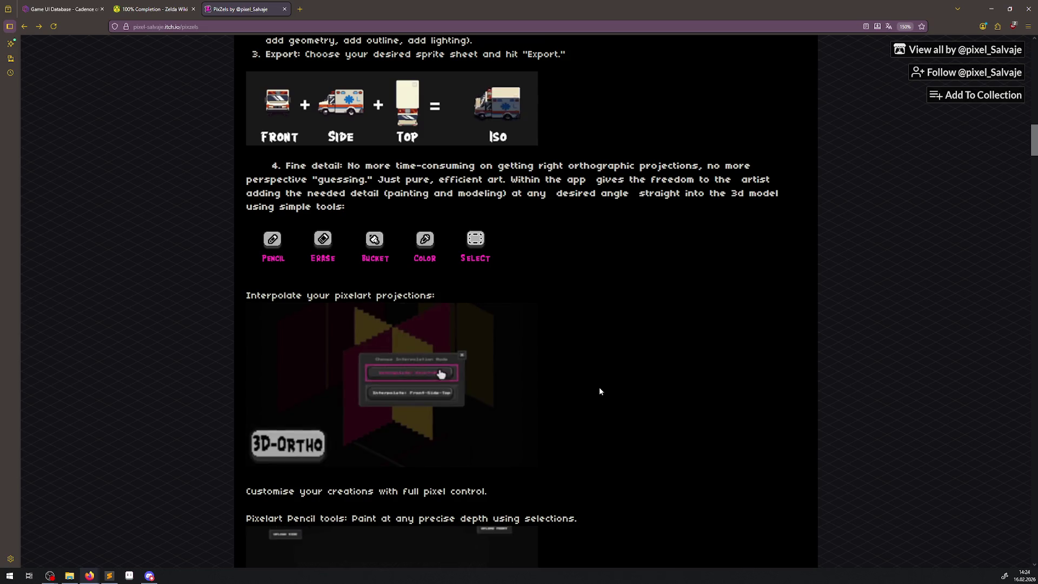
scroll(599, 390, down, 5)
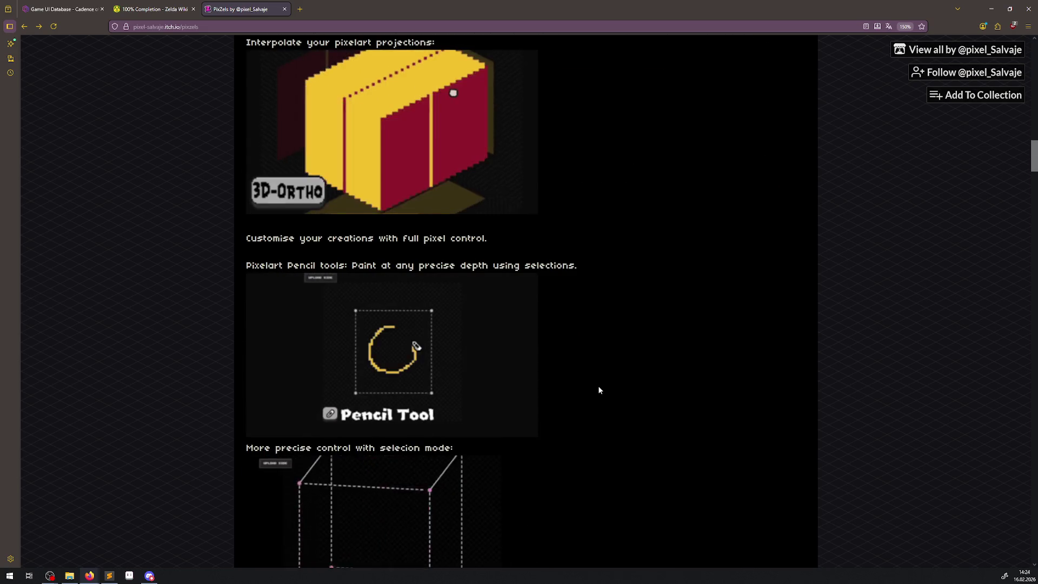
scroll(599, 389, down, 5)
scroll(597, 388, down, 7)
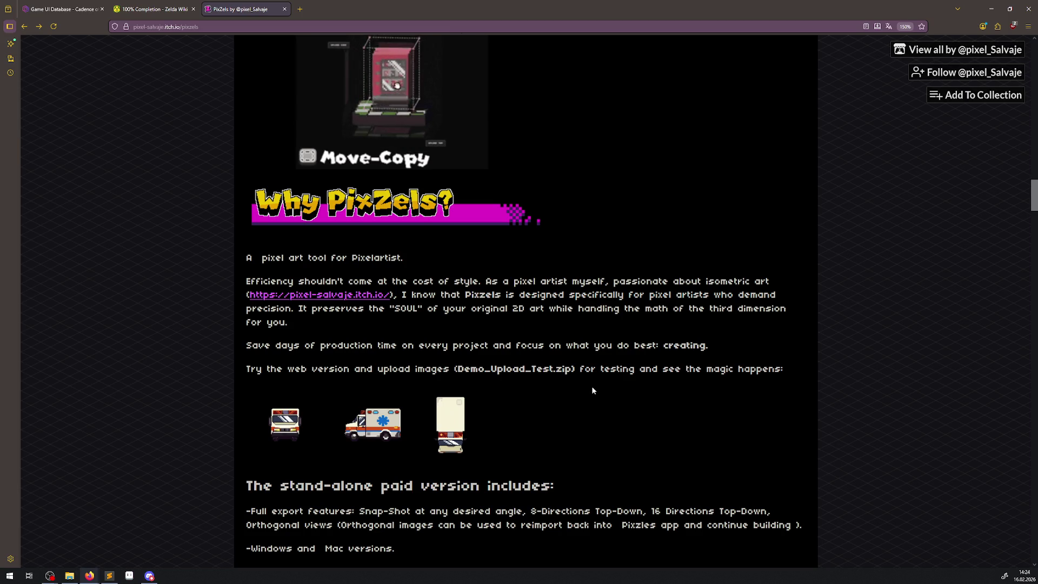
scroll(574, 415, down, 3)
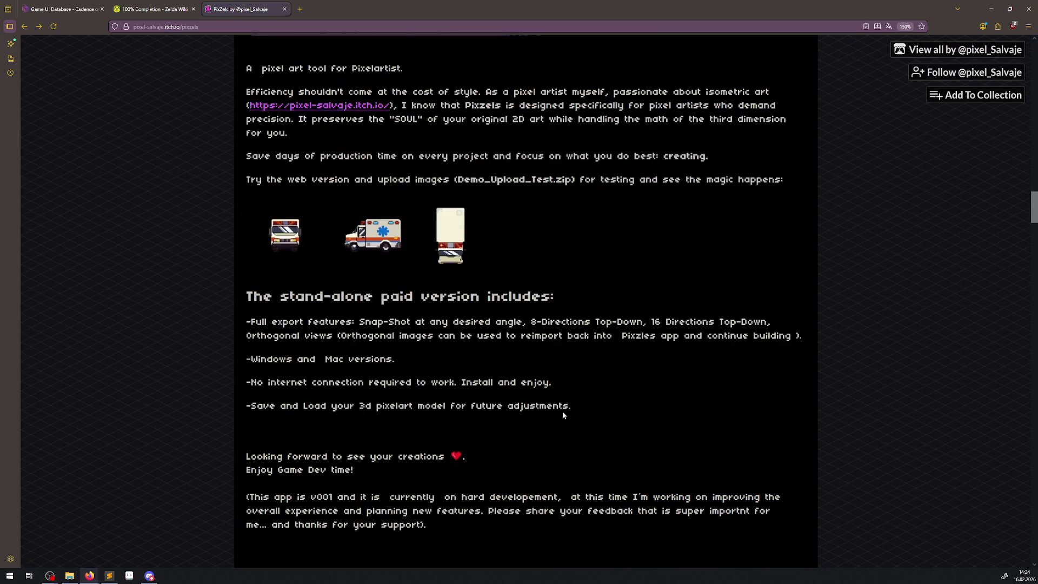
scroll(560, 403, down, 3)
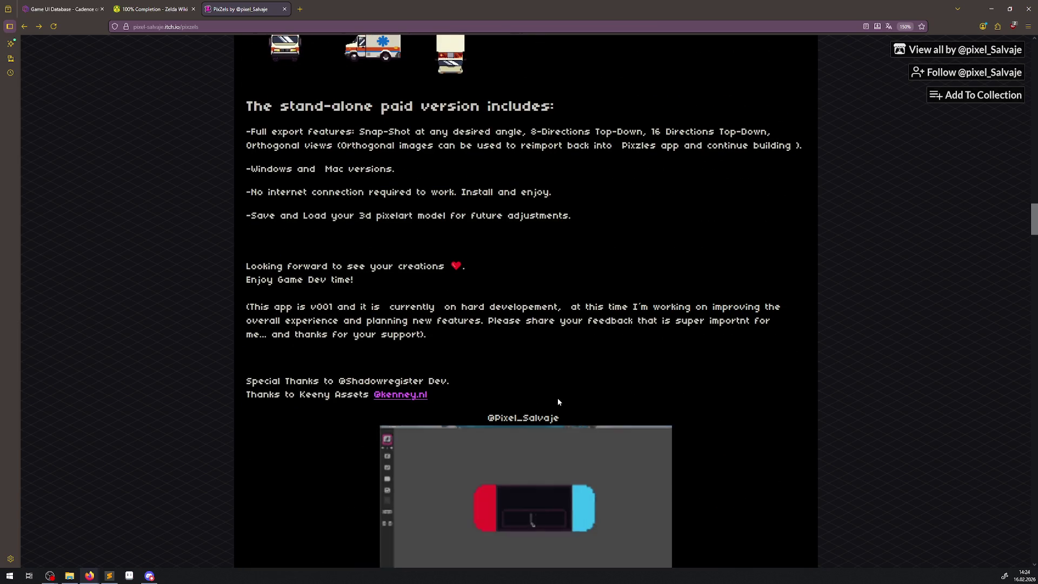
scroll(557, 398, down, 4)
scroll(557, 400, down, 1)
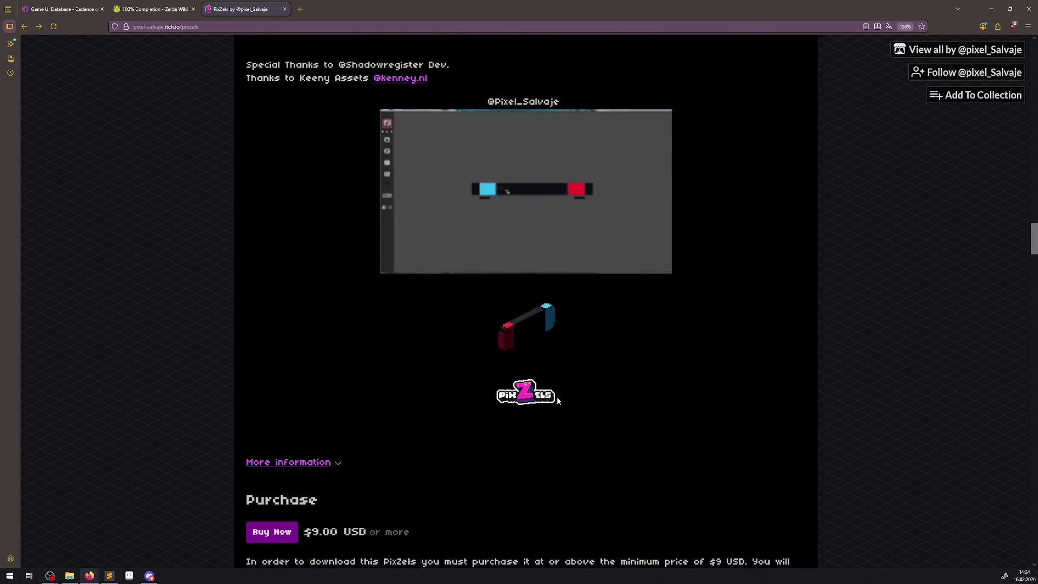
scroll(557, 398, down, 4)
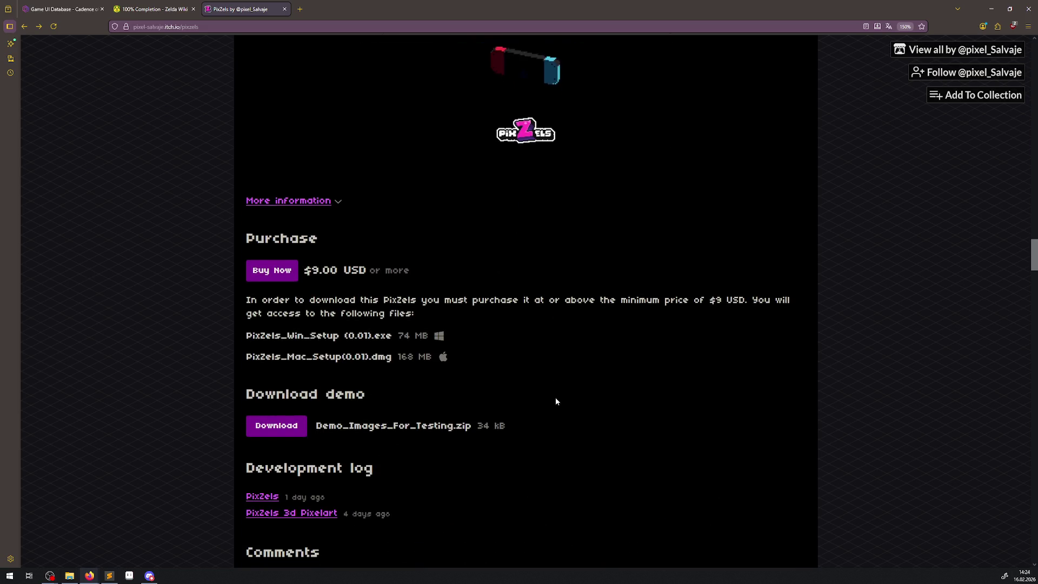
scroll(556, 400, down, 3)
scroll(557, 400, down, 15)
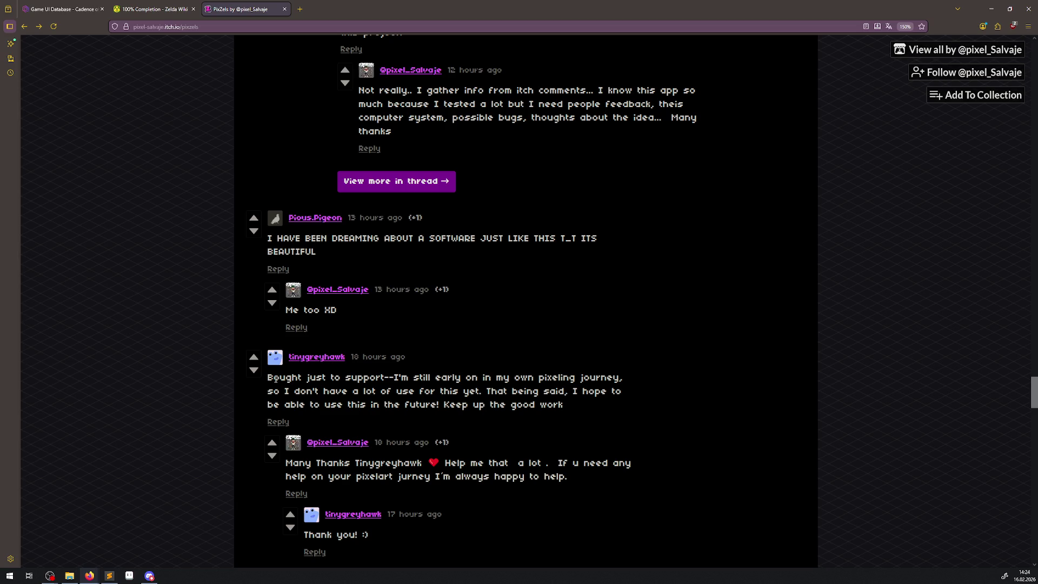
Highlight a comment's opening words, read down the threads, then return up to How It Works.
drag(280, 378, 386, 381)
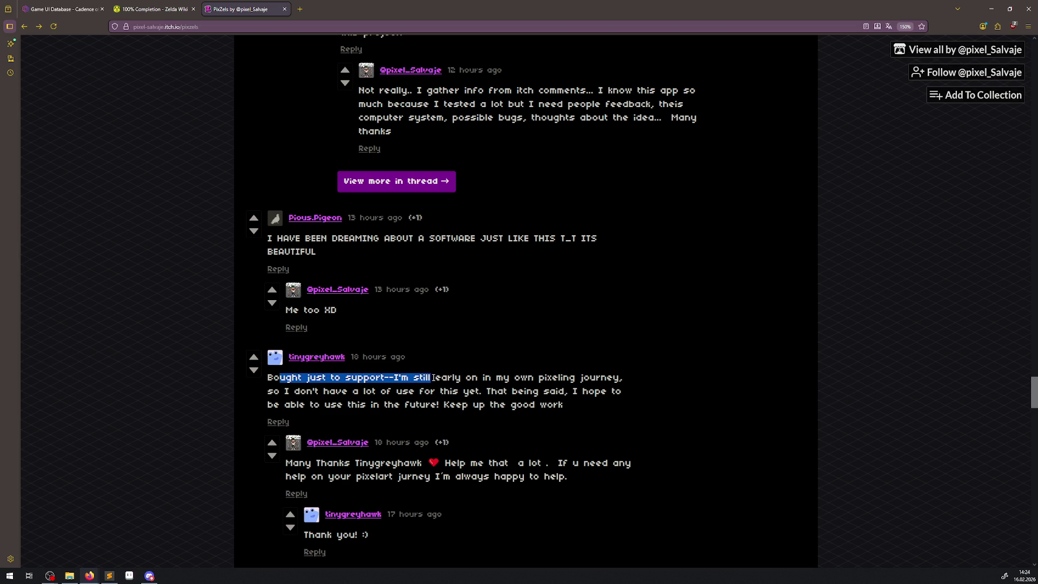
scroll(514, 406, down, 1)
scroll(514, 405, down, 4)
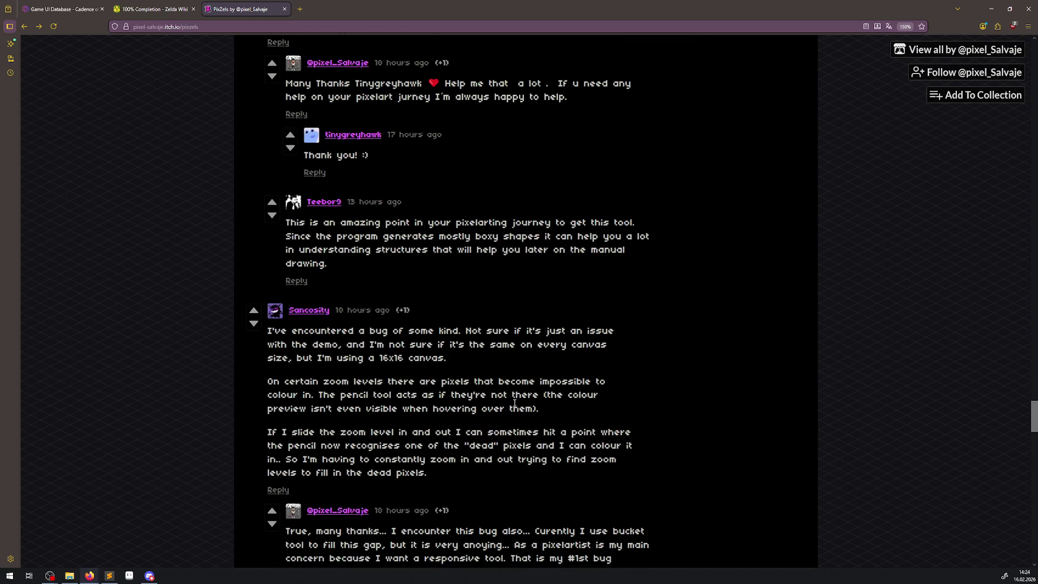
scroll(514, 405, down, 6)
scroll(513, 407, down, 5)
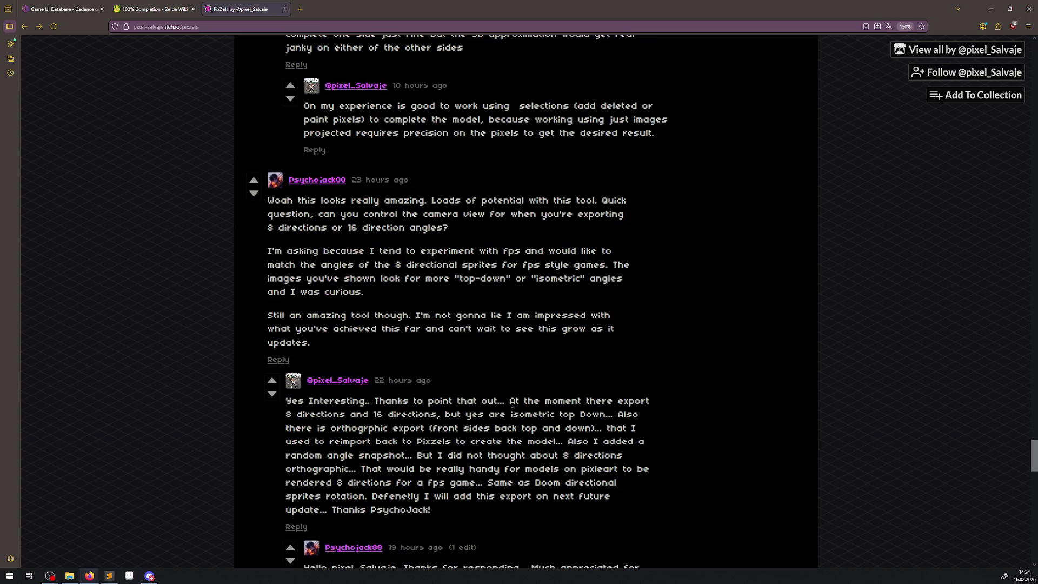
scroll(512, 405, down, 6)
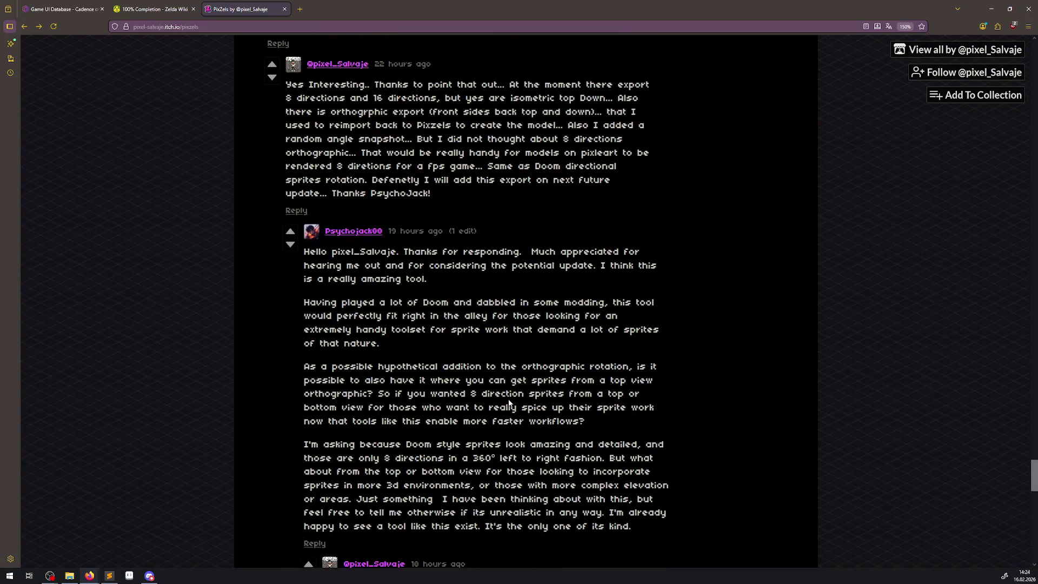
scroll(508, 404, down, 6)
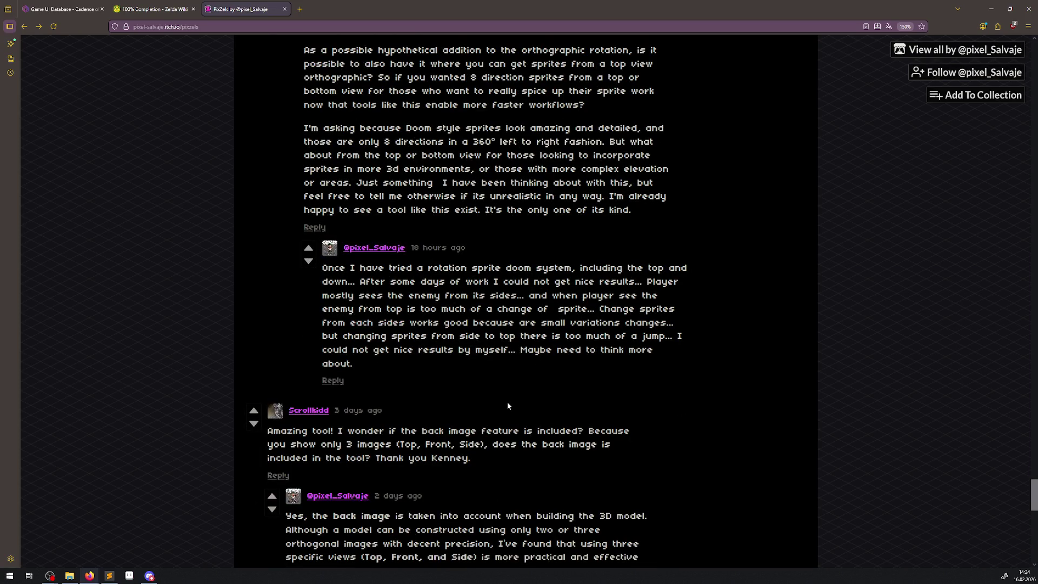
scroll(507, 402, down, 6)
scroll(504, 398, up, 20)
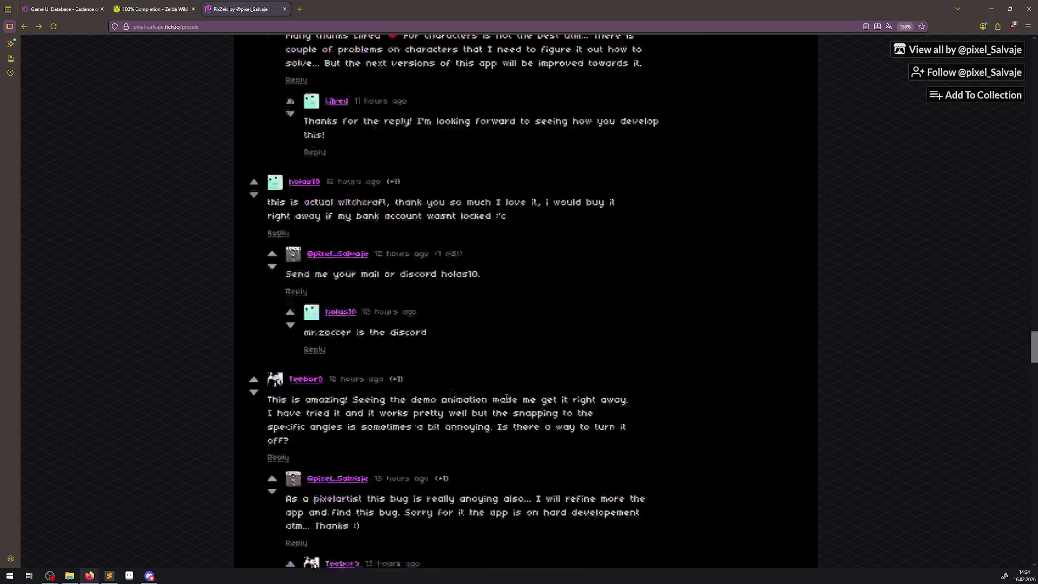
scroll(508, 314, up, 15)
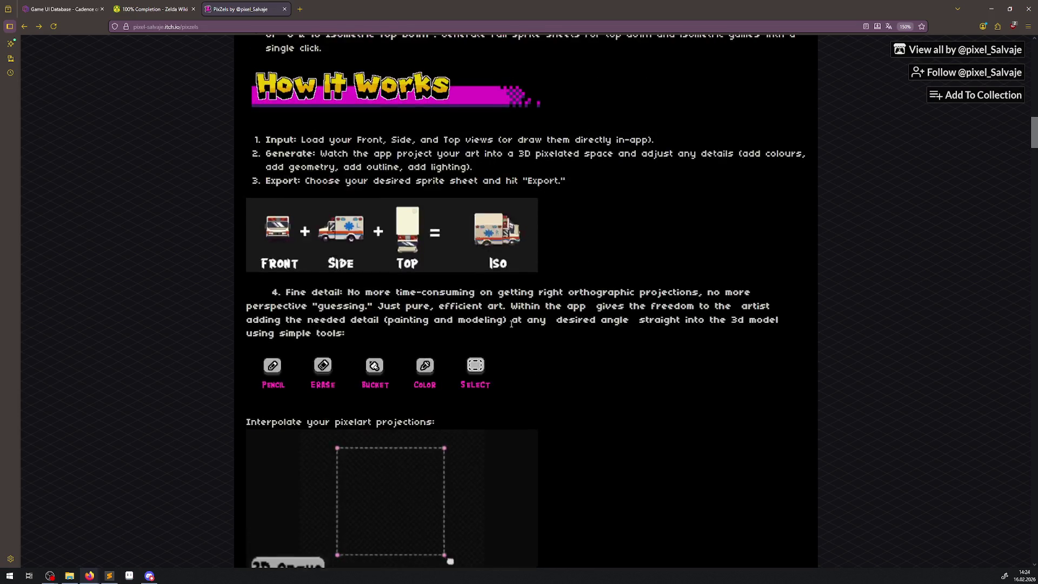